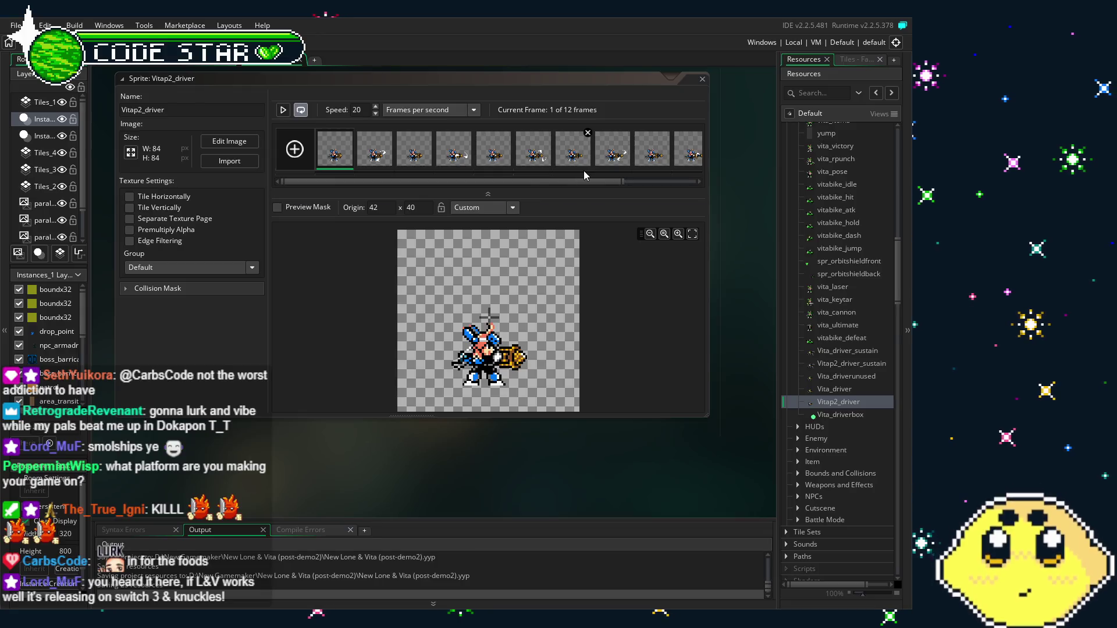
Inspect the Vita_driverbox and Vitap2_driver sprites.
{"action": "double_click", "coordinate": [819, 414]}
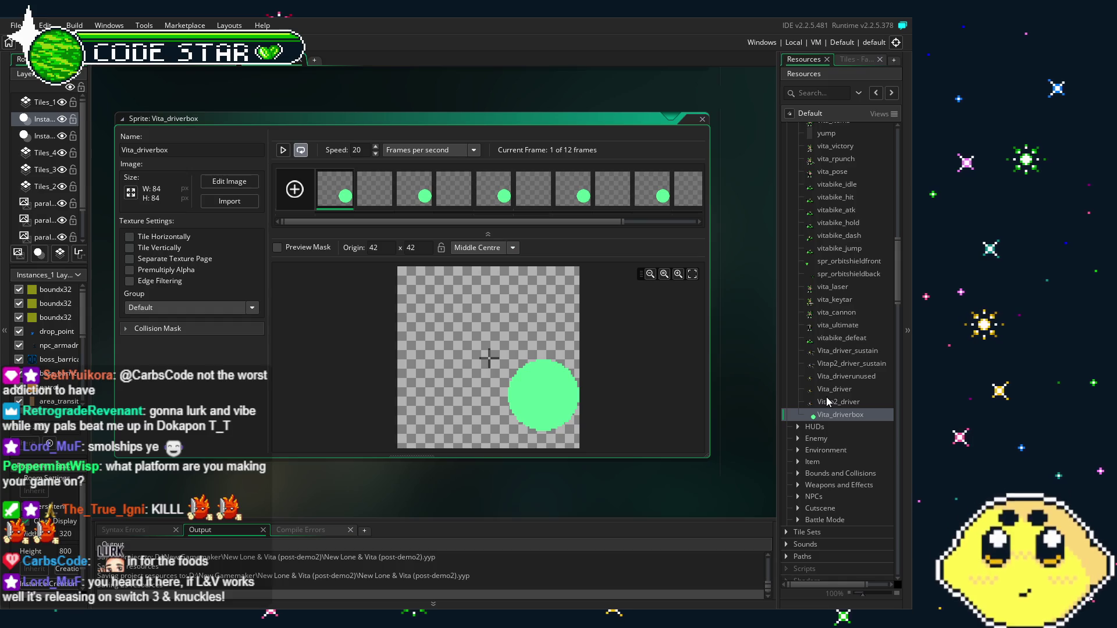
{"action": "left_click", "coordinate": [702, 120]}
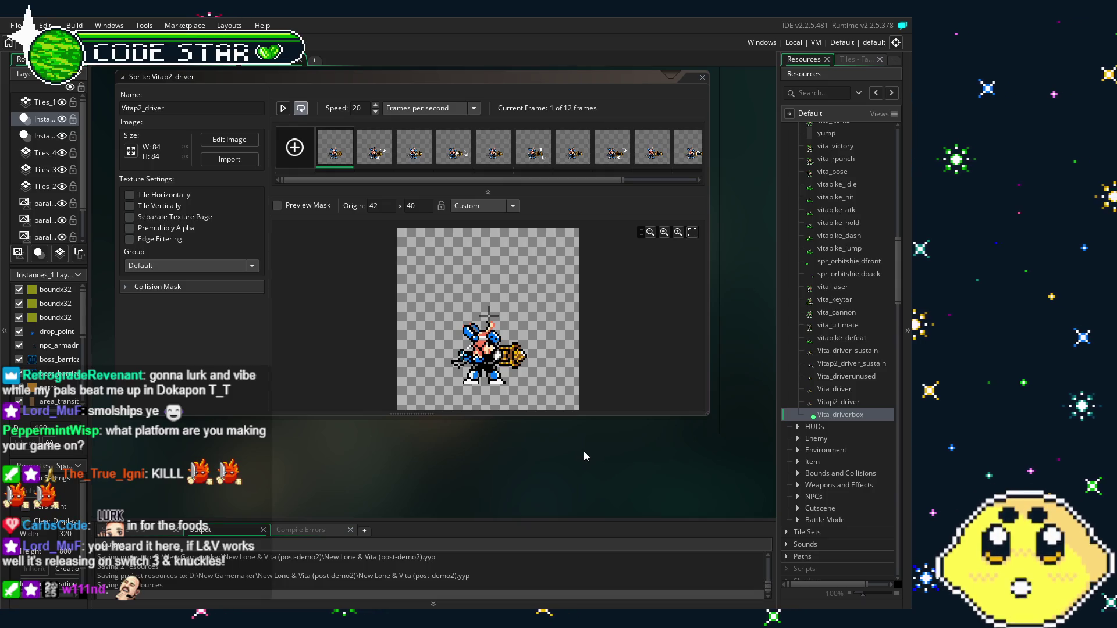
{"action": "double_click", "coordinate": [843, 401]}
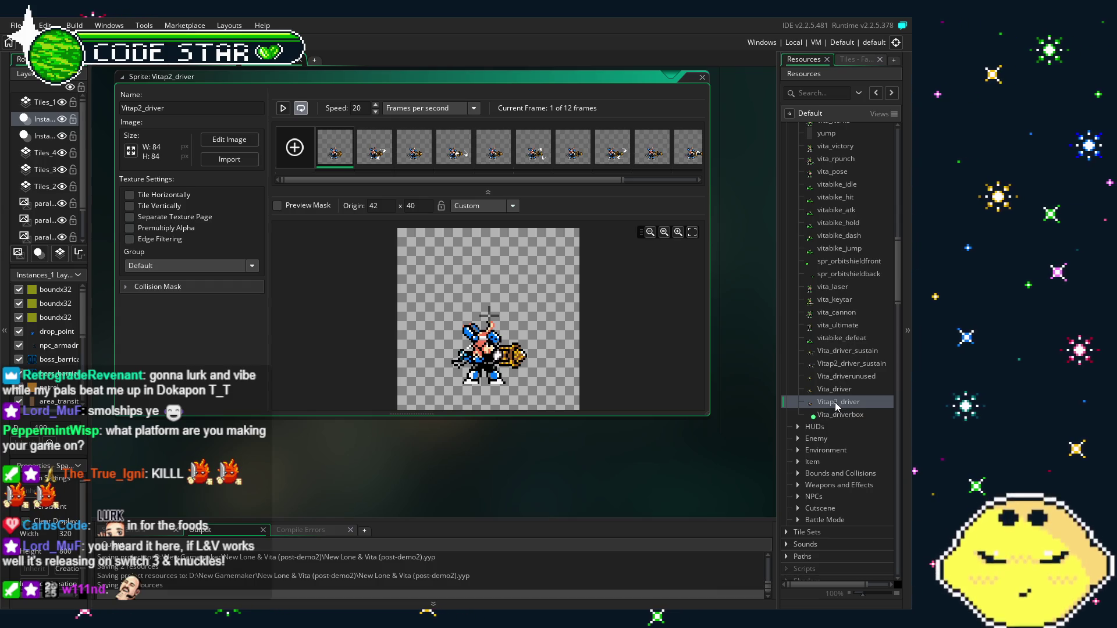
{"action": "double_click", "coordinate": [838, 402]}
Preview Vitap2_driver_sustain and play the Vita_driverunused animation, then close the sprite editor.
{"action": "double_click", "coordinate": [848, 364]}
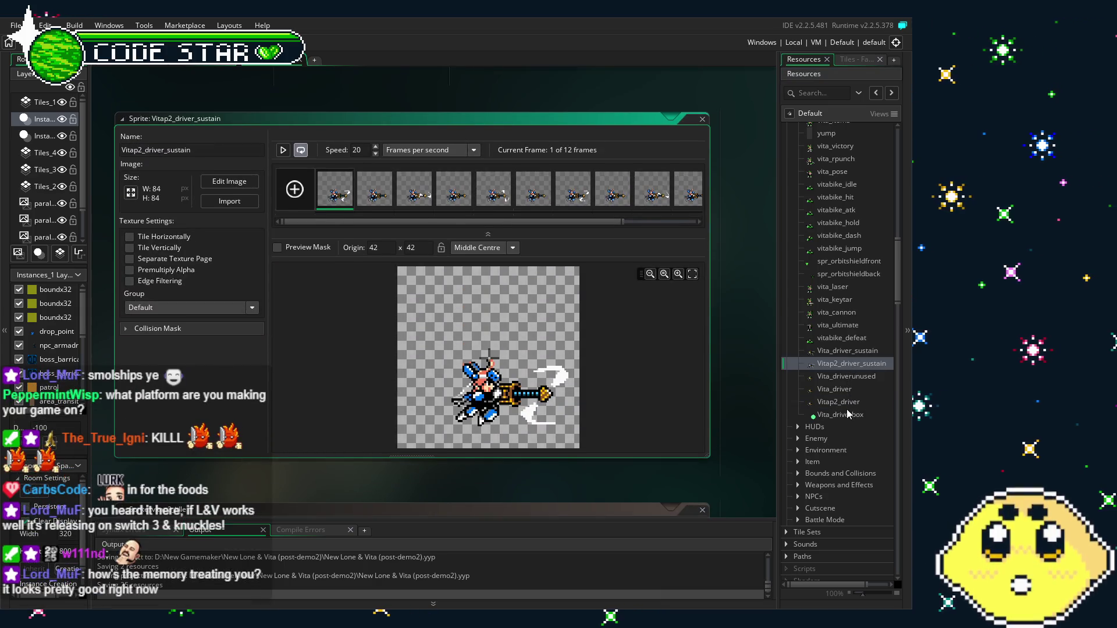
{"action": "double_click", "coordinate": [851, 377]}
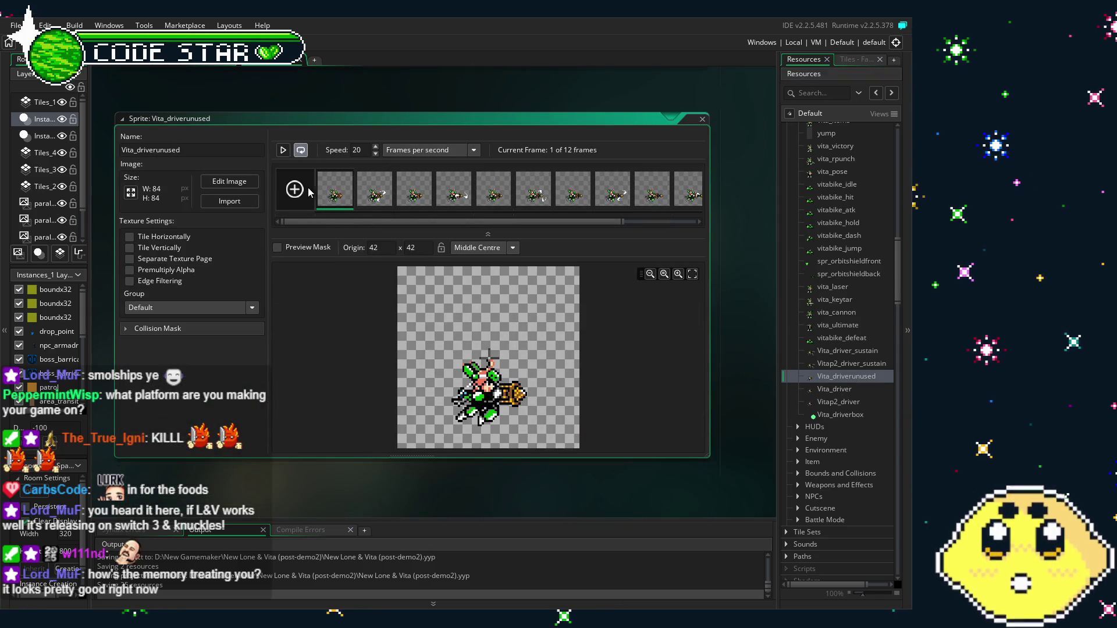
{"action": "left_click", "coordinate": [284, 151]}
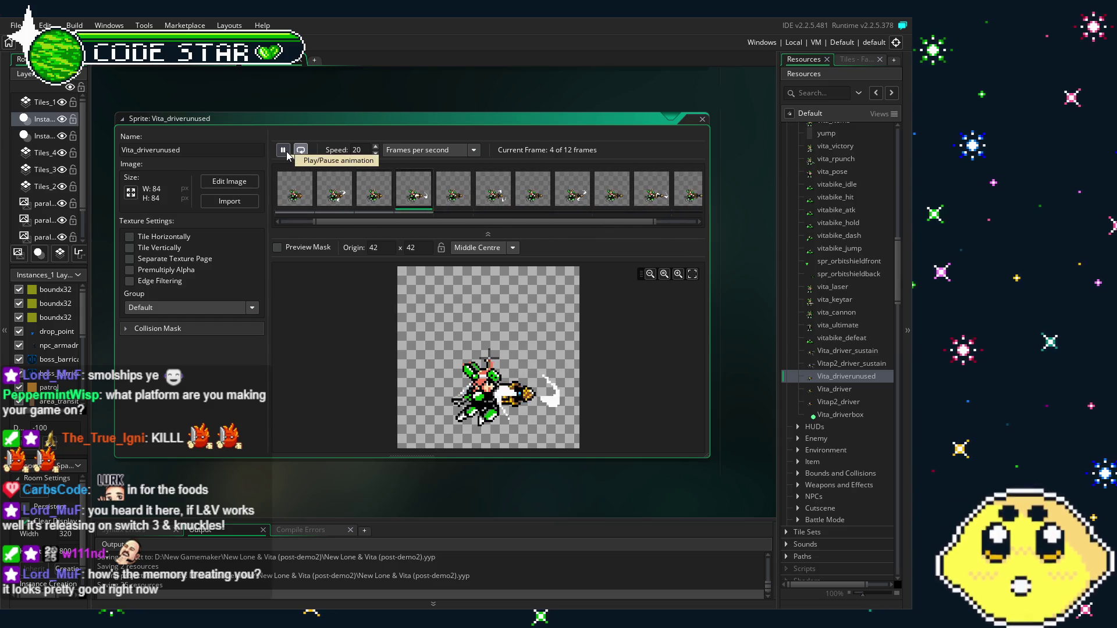
{"action": "left_click", "coordinate": [701, 120]}
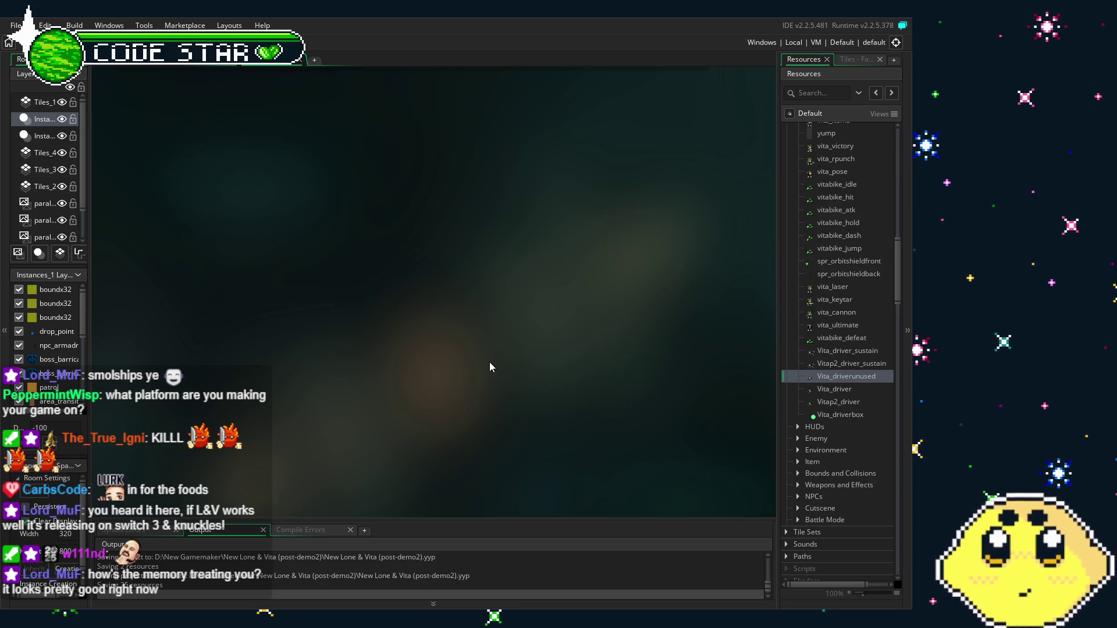
Restore the just-closed sprite editor to the workspace.
{"action": "key", "text": "Return"}
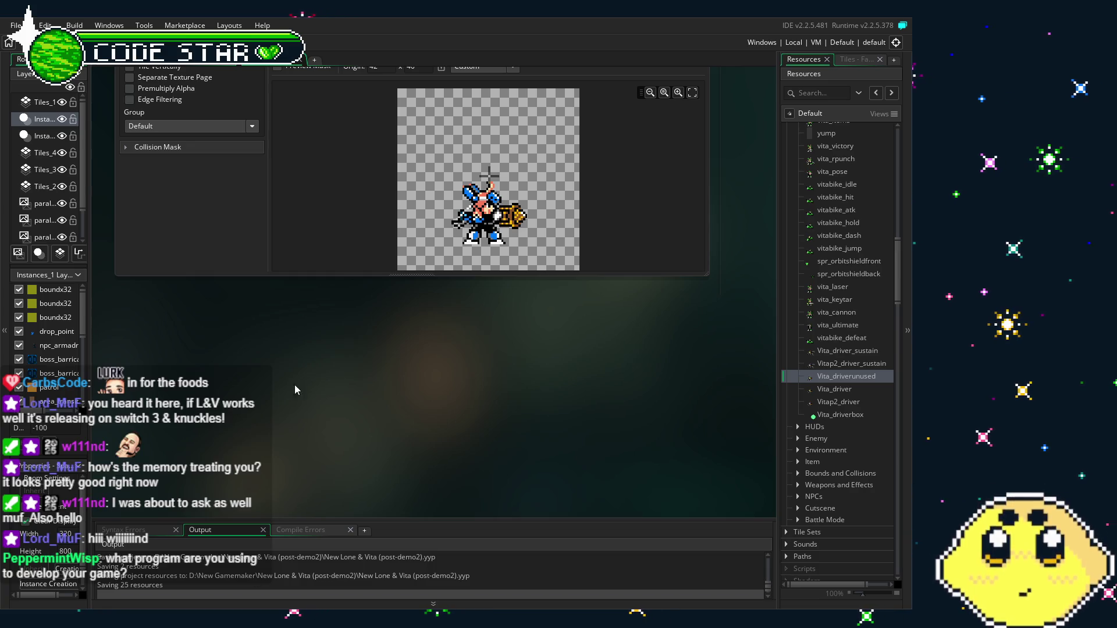
{"action": "scroll", "coordinate": [295, 385], "scroll_direction": "up", "scroll_amount": 5}
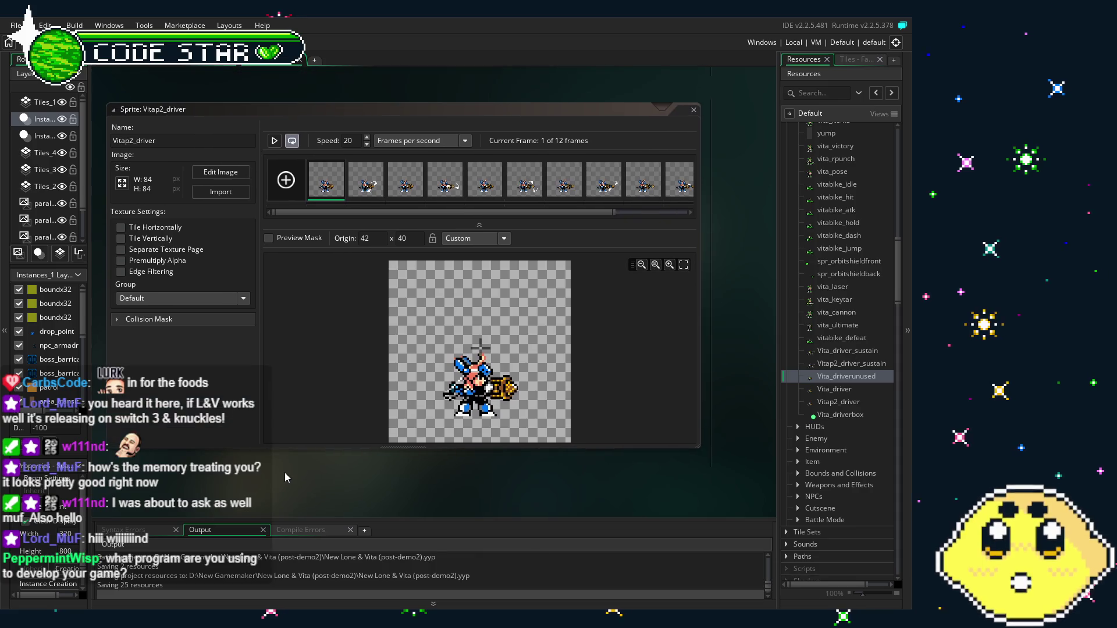
{"action": "left_click", "coordinate": [855, 363]}
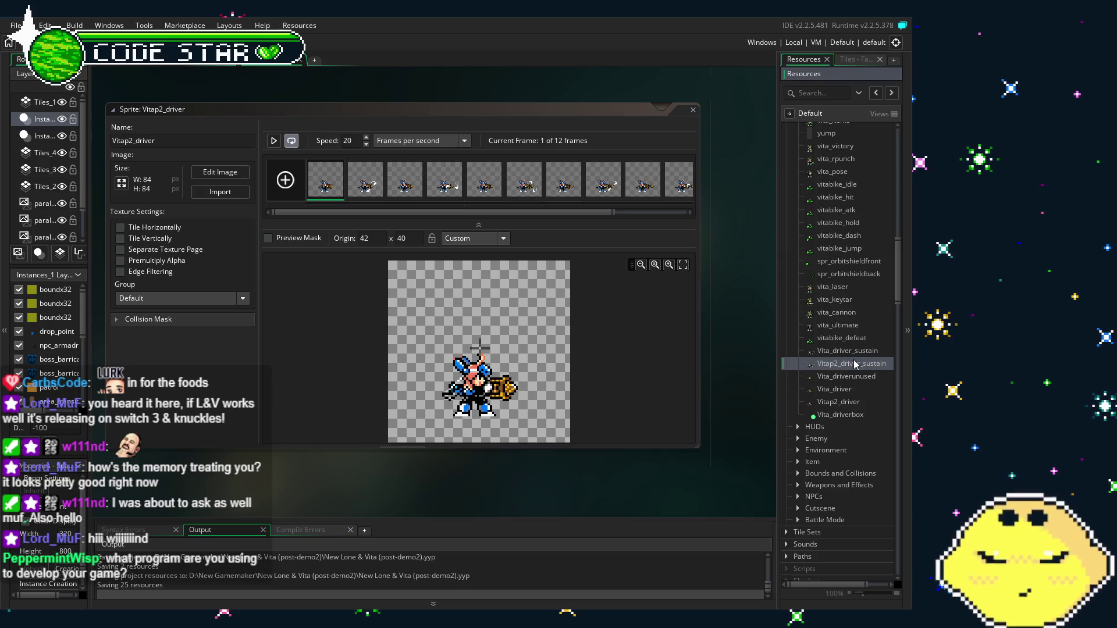
{"action": "left_click", "coordinate": [846, 389]}
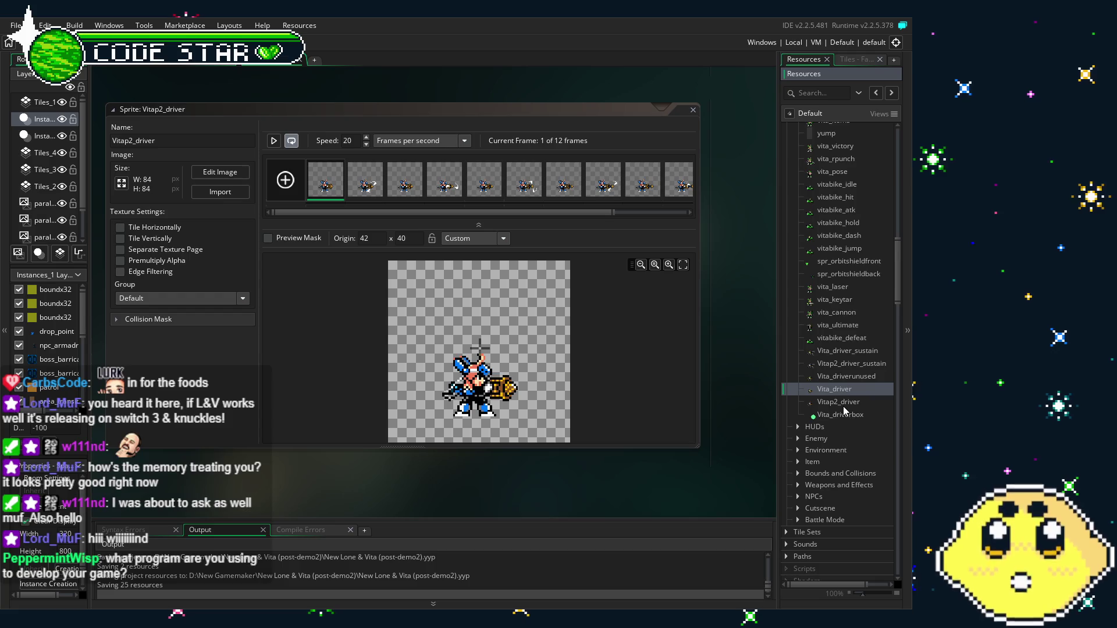
{"action": "scroll", "coordinate": [861, 393], "scroll_direction": "up", "scroll_amount": 2}
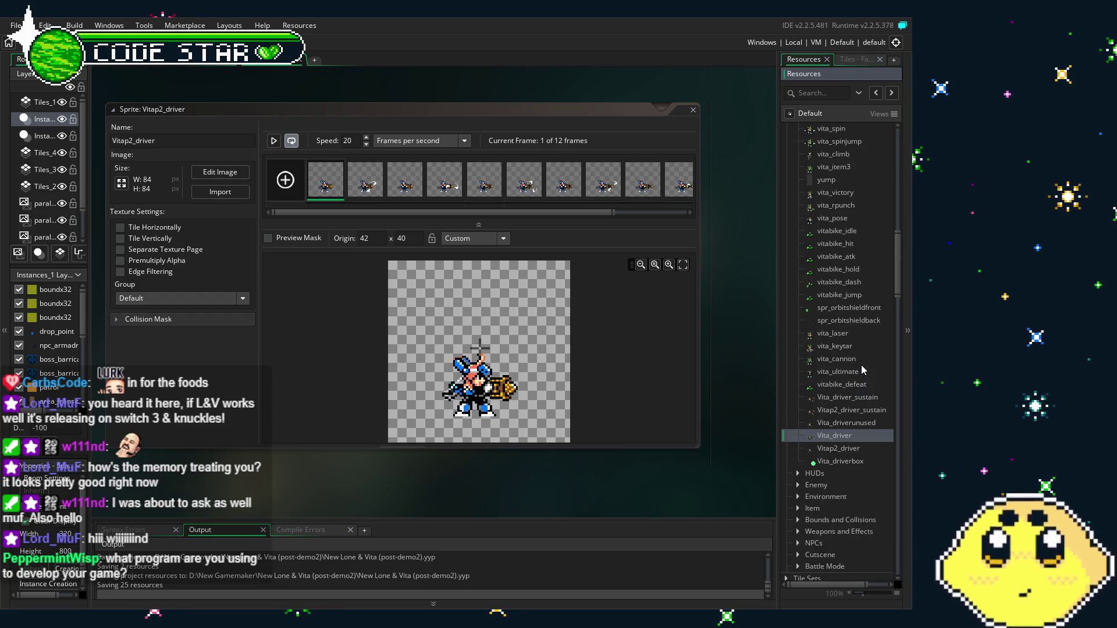
{"action": "left_click_drag", "start_coordinate": [898, 271], "coordinate": [898, 297]}
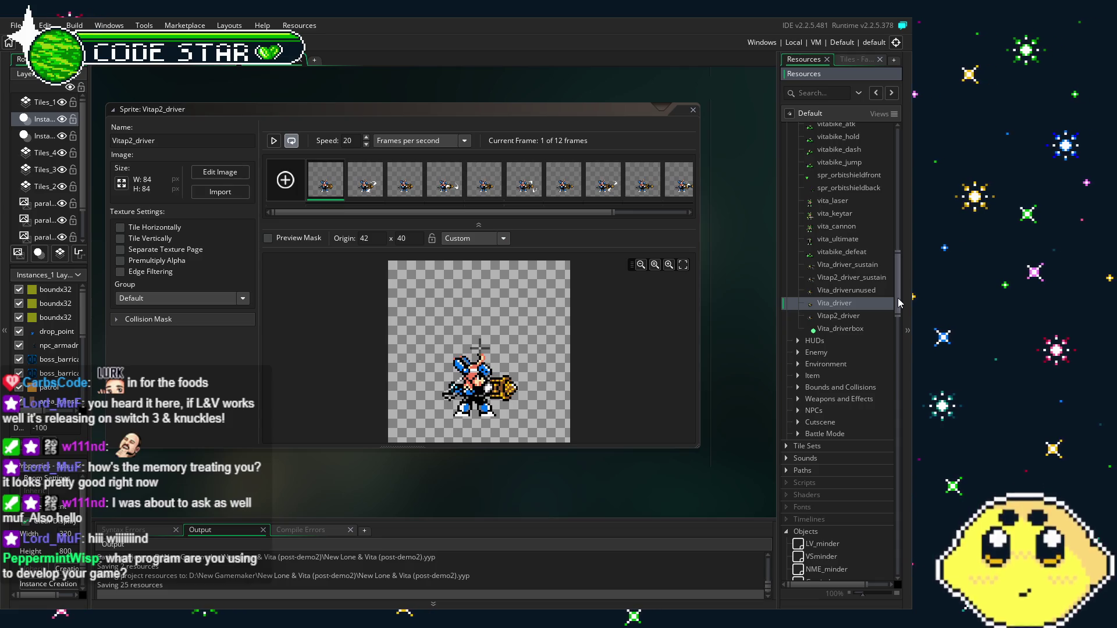
{"action": "scroll", "coordinate": [686, 469], "scroll_direction": "up", "scroll_amount": 2}
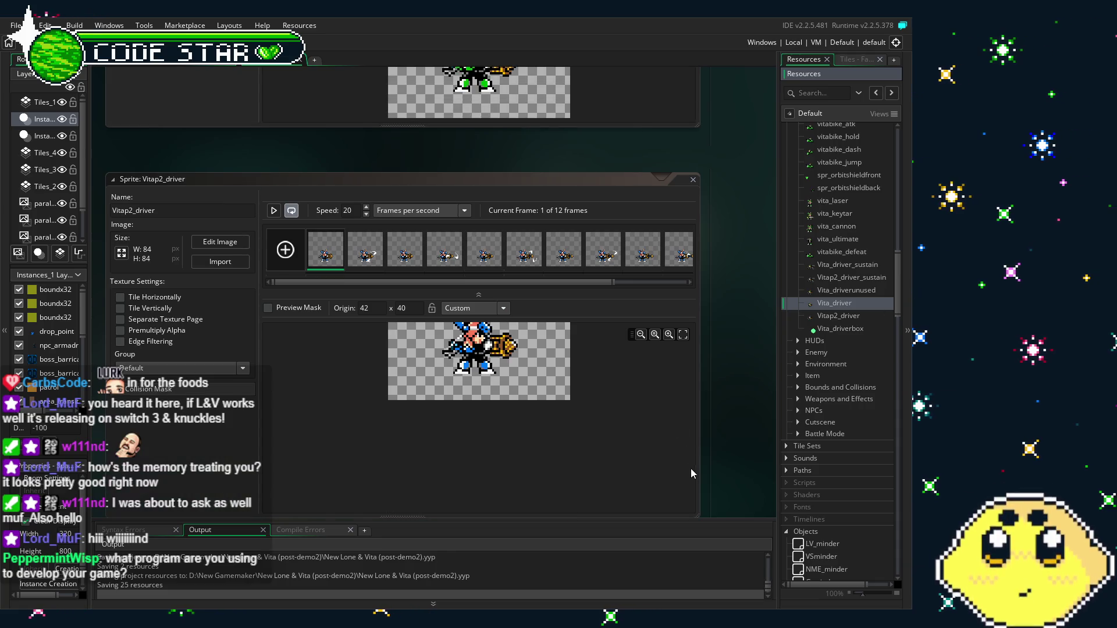
{"action": "scroll", "coordinate": [745, 359], "scroll_direction": "down", "scroll_amount": 2}
{"action": "scroll", "coordinate": [719, 431], "scroll_direction": "up", "scroll_amount": 5}
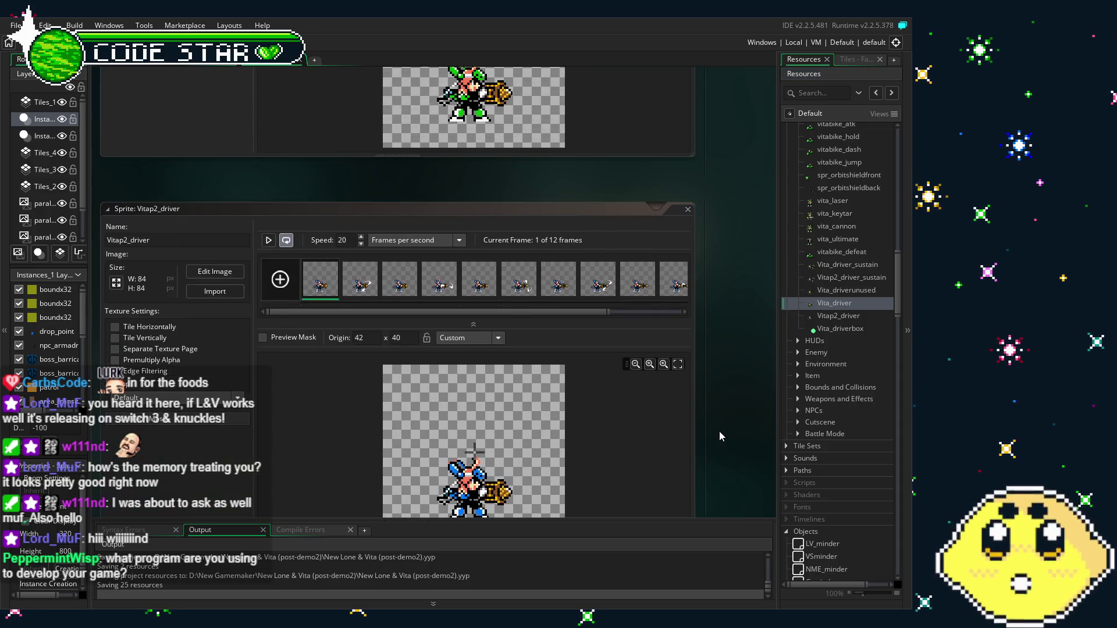
{"action": "scroll", "coordinate": [719, 431], "scroll_direction": "down", "scroll_amount": 4}
{"action": "scroll", "coordinate": [719, 431], "scroll_direction": "up", "scroll_amount": 2}
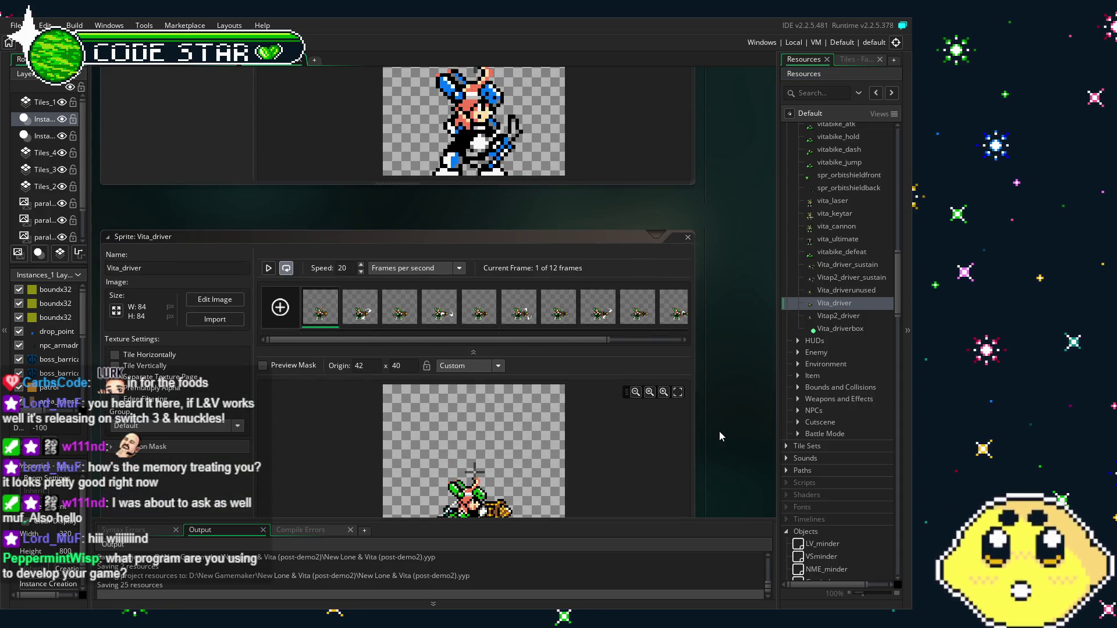
{"action": "scroll", "coordinate": [719, 431], "scroll_direction": "up", "scroll_amount": 7}
{"action": "scroll", "coordinate": [719, 431], "scroll_direction": "down", "scroll_amount": 8}
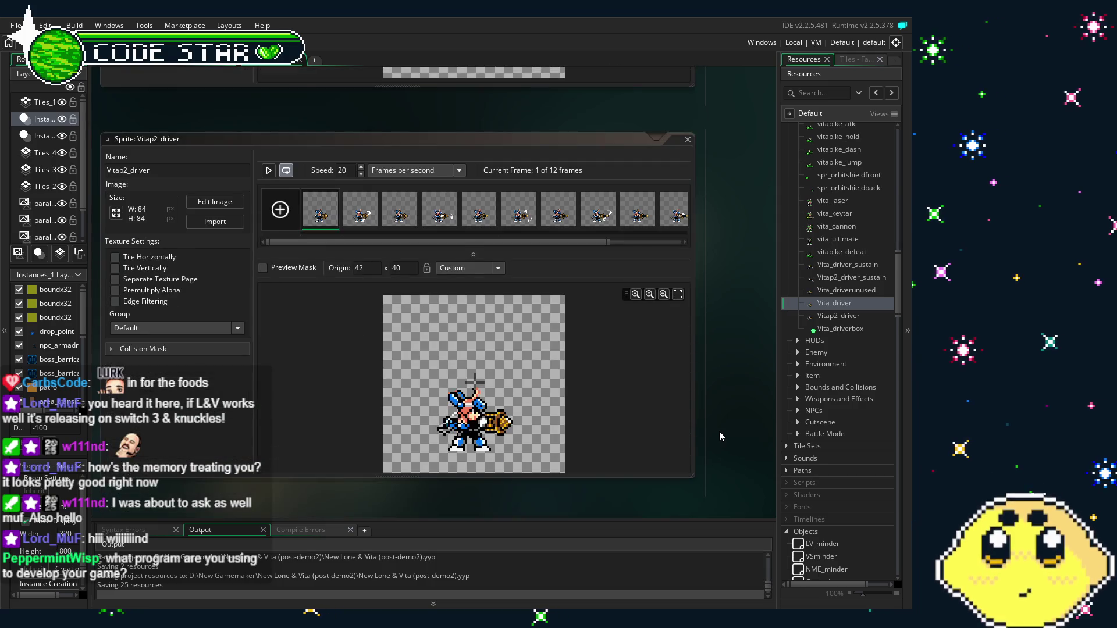
{"action": "scroll", "coordinate": [719, 431], "scroll_direction": "down", "scroll_amount": 1}
{"action": "scroll", "coordinate": [719, 431], "scroll_direction": "up", "scroll_amount": 3}
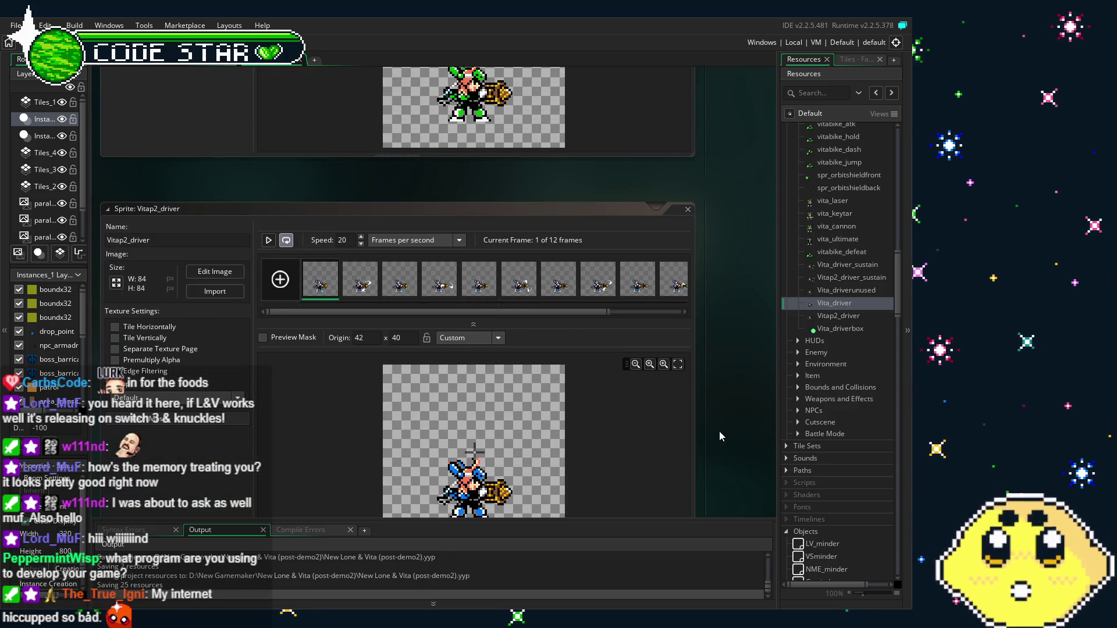
{"action": "scroll", "coordinate": [719, 431], "scroll_direction": "down", "scroll_amount": 2}
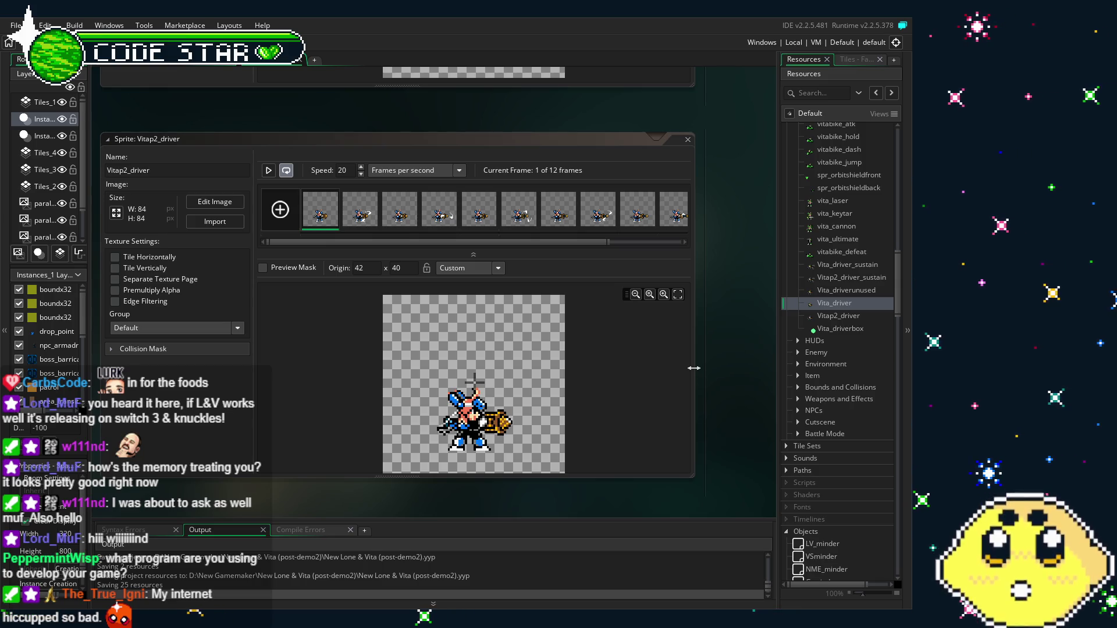
{"action": "scroll", "coordinate": [823, 279], "scroll_direction": "down", "scroll_amount": 5}
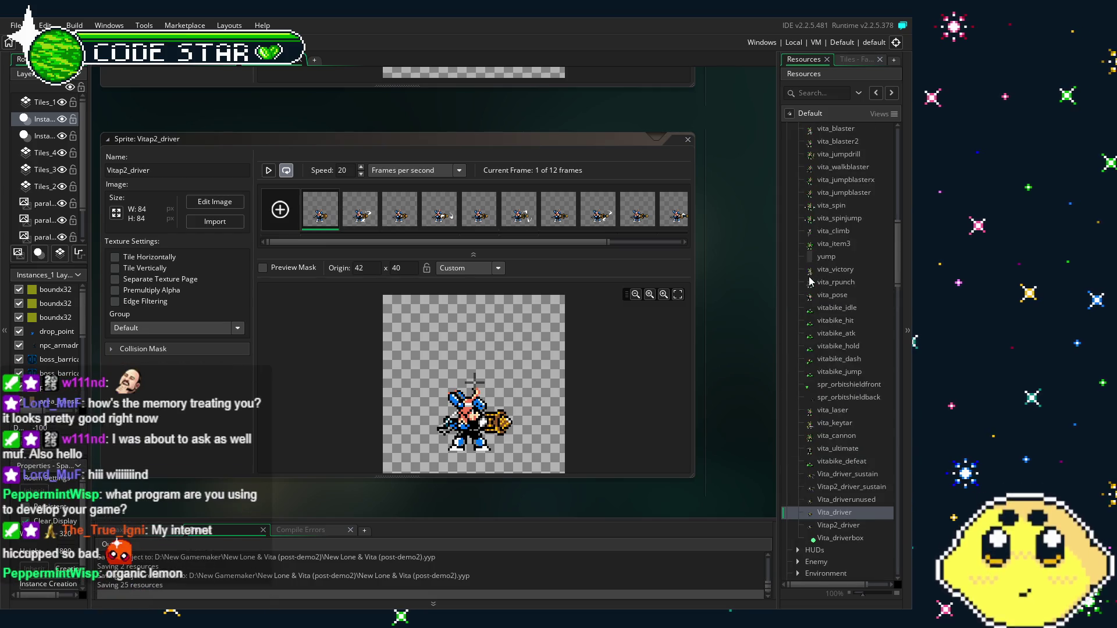
{"action": "scroll", "coordinate": [812, 281], "scroll_direction": "down", "scroll_amount": 10}
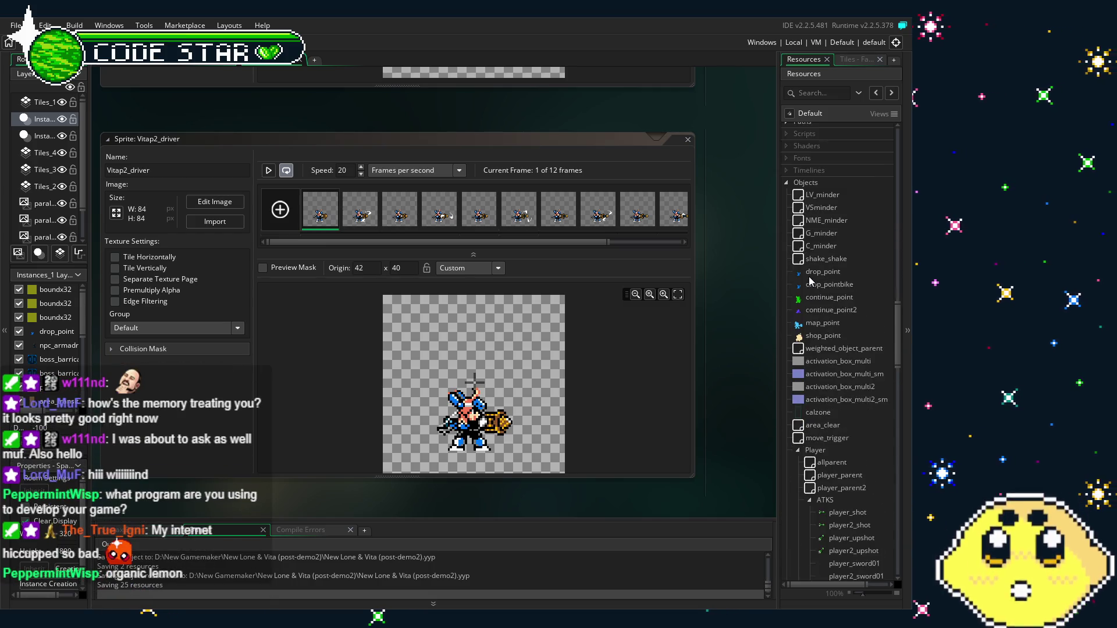
{"action": "scroll", "coordinate": [810, 281], "scroll_direction": "down", "scroll_amount": 15}
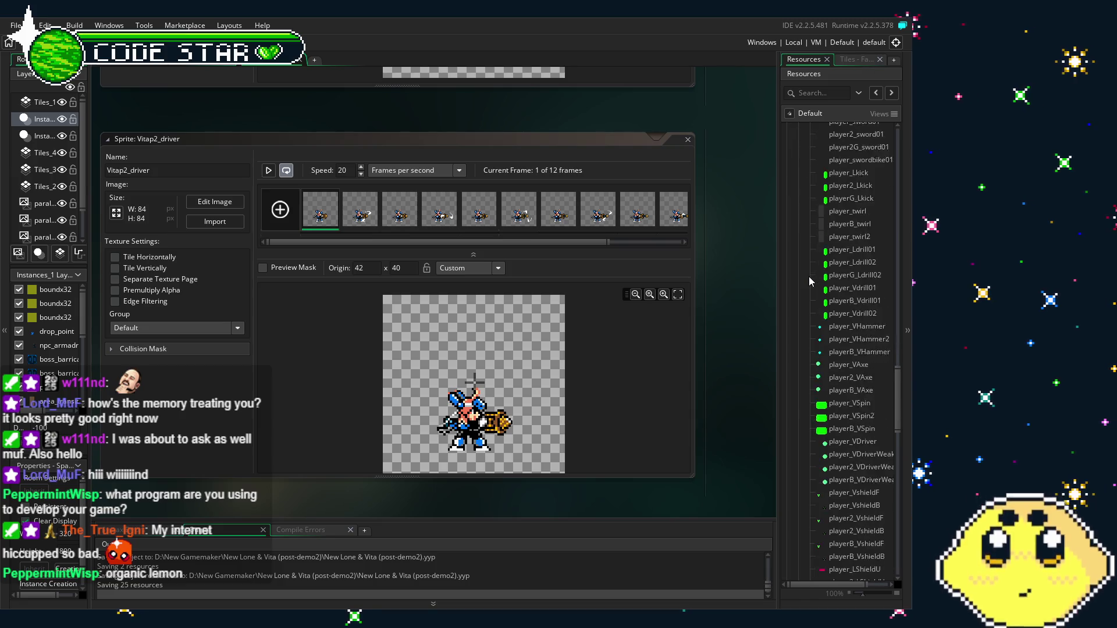
{"action": "scroll", "coordinate": [811, 282], "scroll_direction": "down", "scroll_amount": 3}
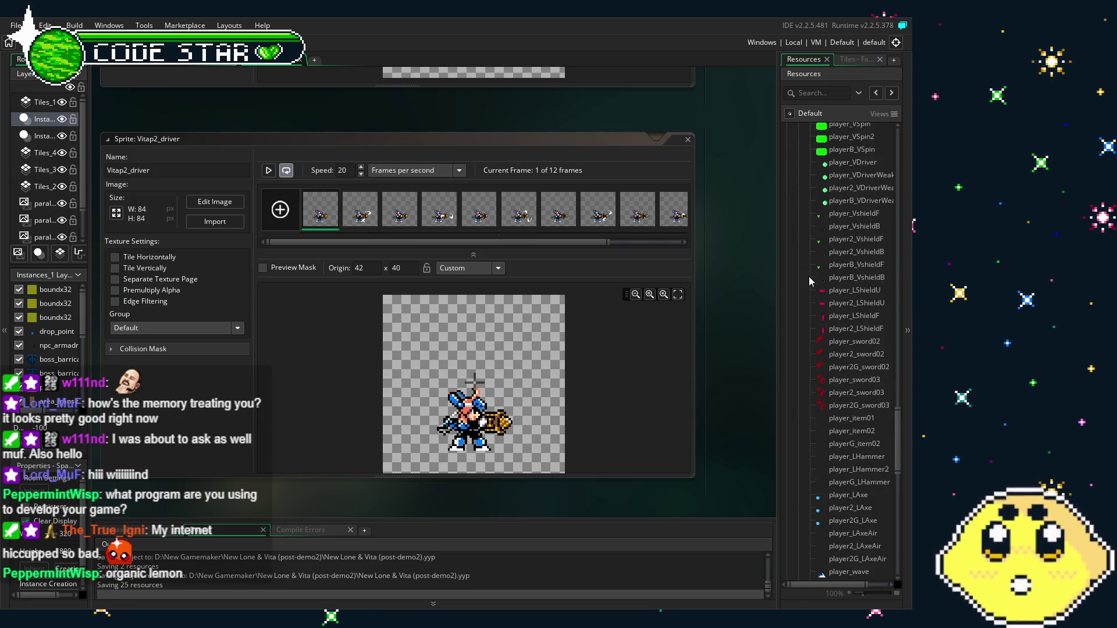
{"action": "scroll", "coordinate": [810, 281], "scroll_direction": "down", "scroll_amount": 15}
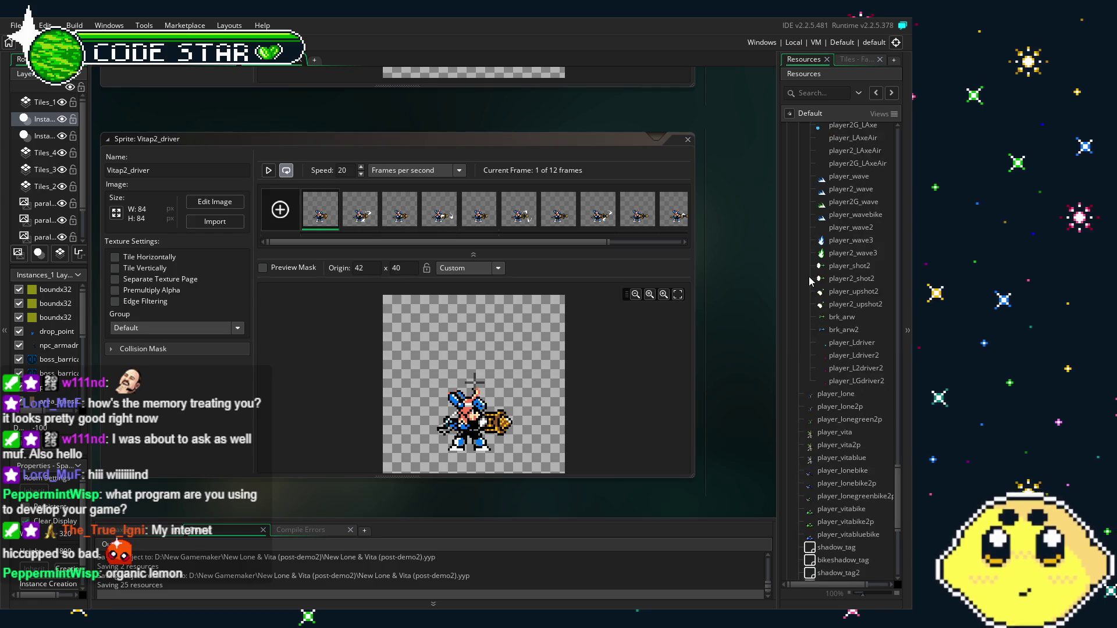
{"action": "scroll", "coordinate": [853, 385], "scroll_direction": "down", "scroll_amount": 3}
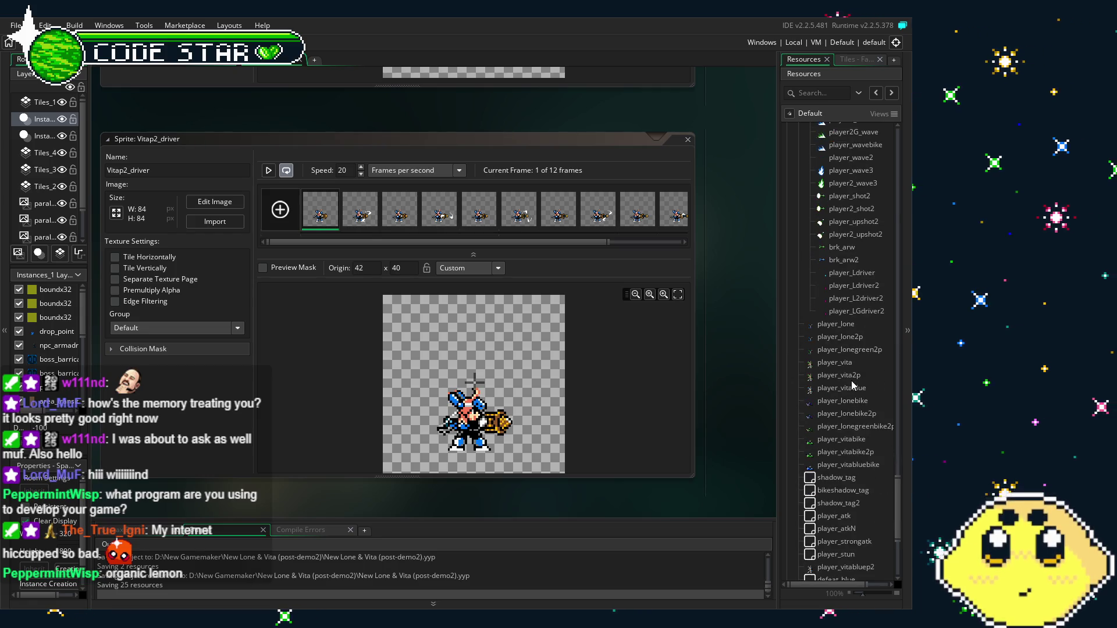
{"action": "scroll", "coordinate": [853, 385], "scroll_direction": "up", "scroll_amount": 2}
{"action": "scroll", "coordinate": [851, 382], "scroll_direction": "up", "scroll_amount": 2}
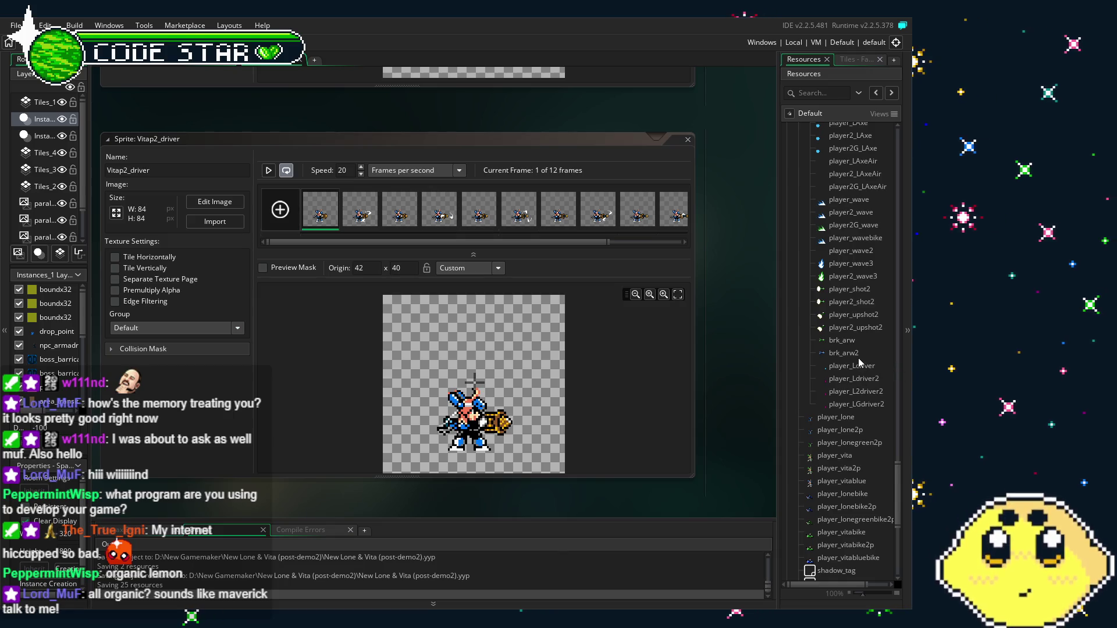
{"action": "scroll", "coordinate": [859, 362], "scroll_direction": "down", "scroll_amount": 2}
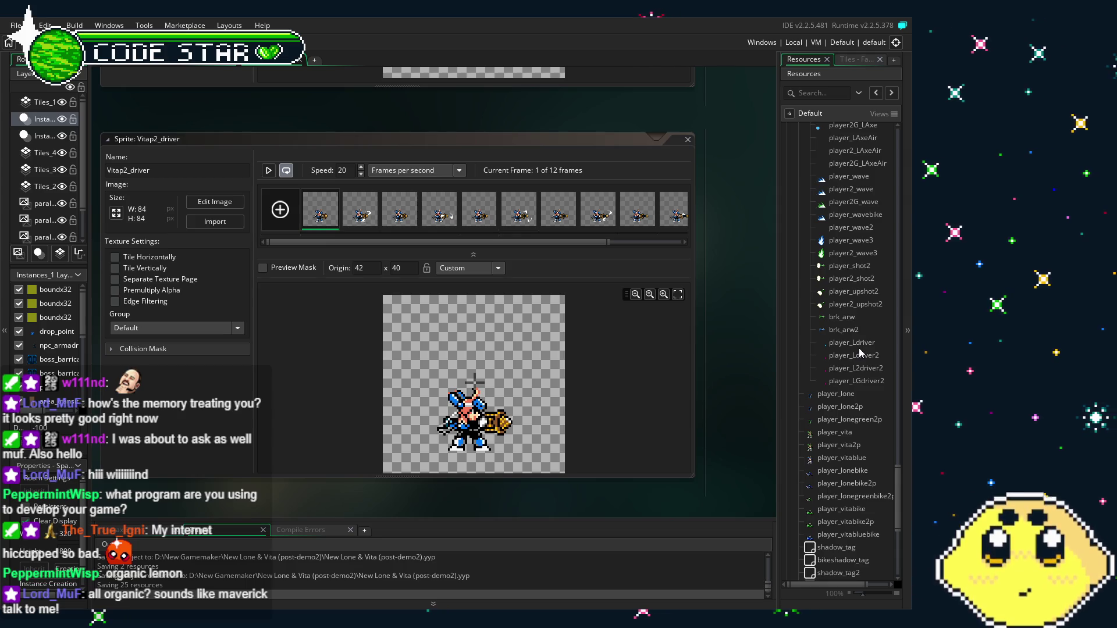
{"action": "left_click", "coordinate": [859, 347]}
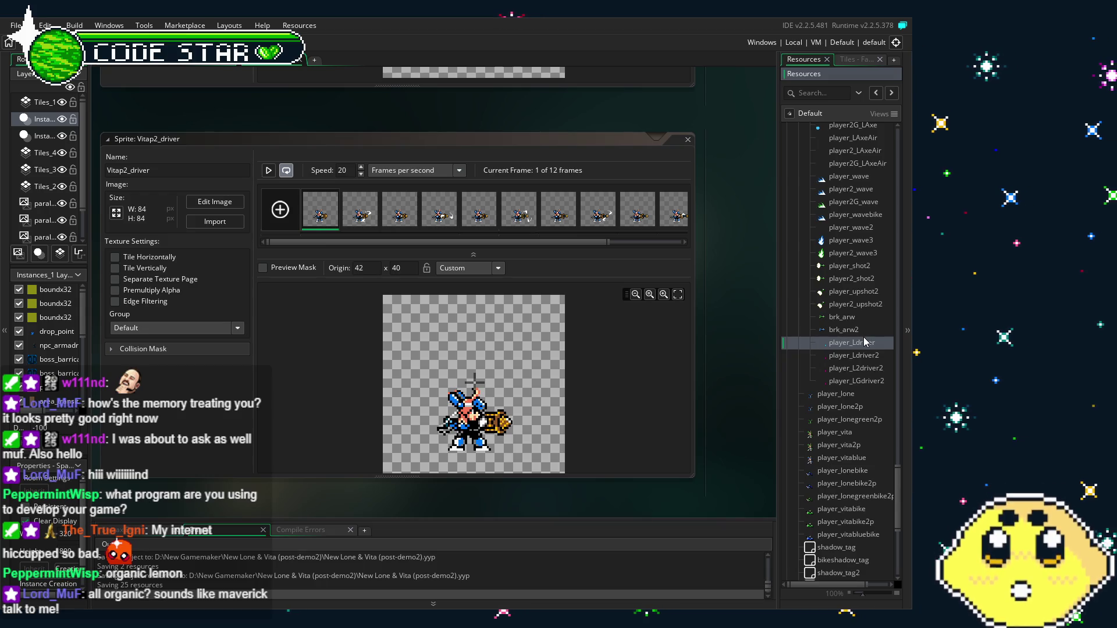
{"action": "scroll", "coordinate": [865, 349], "scroll_direction": "down", "scroll_amount": 1}
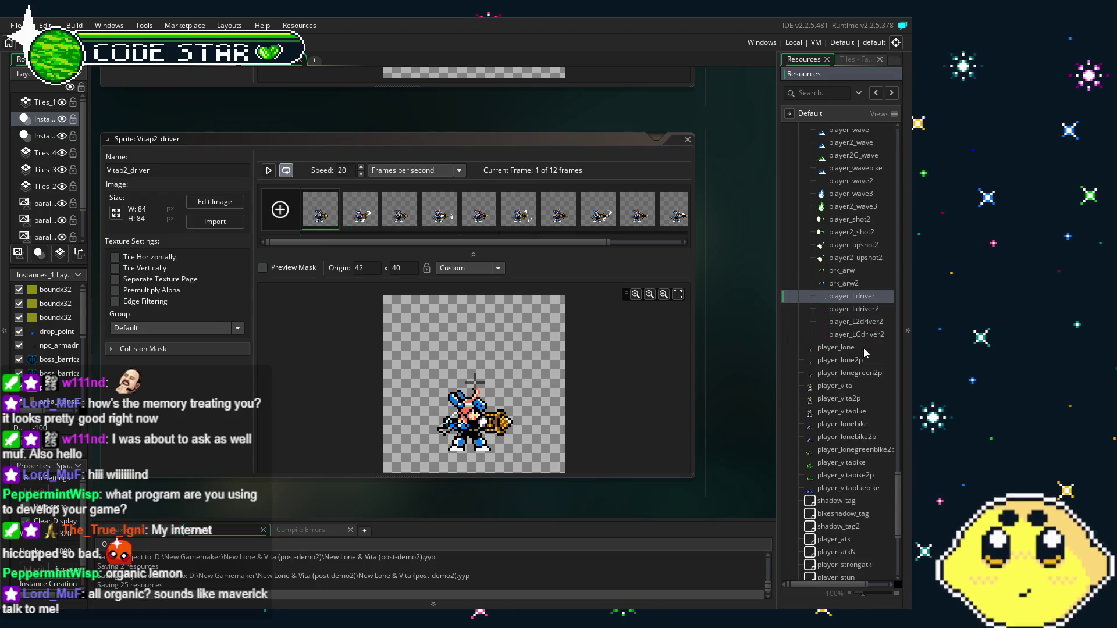
{"action": "left_click", "coordinate": [865, 335]}
{"action": "scroll", "coordinate": [864, 339], "scroll_direction": "up", "scroll_amount": 1}
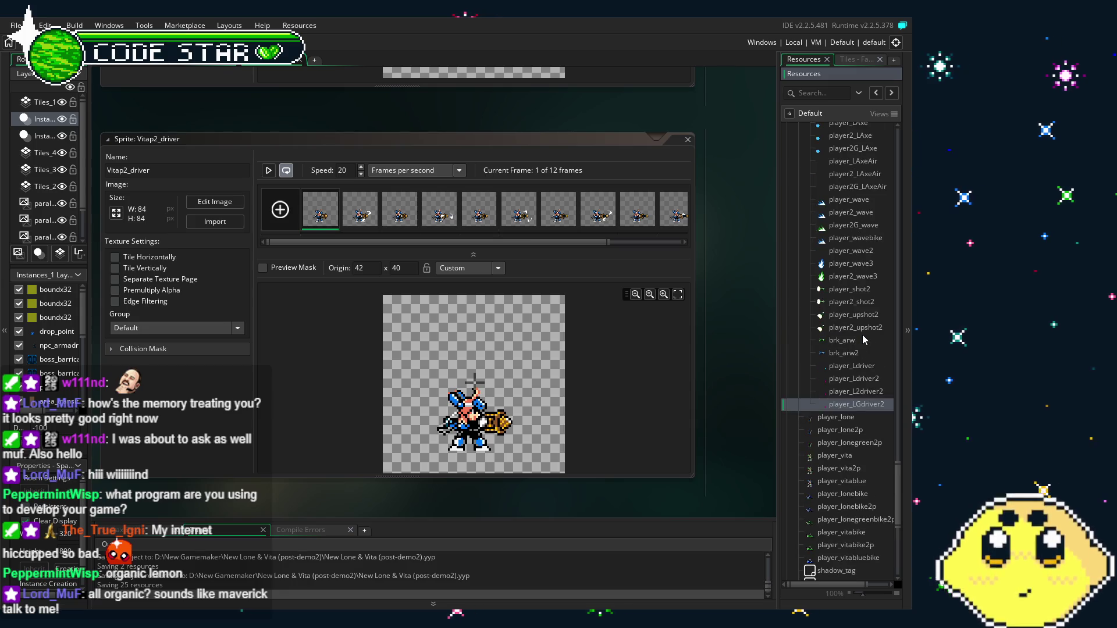
{"action": "scroll", "coordinate": [864, 360], "scroll_direction": "up", "scroll_amount": 1}
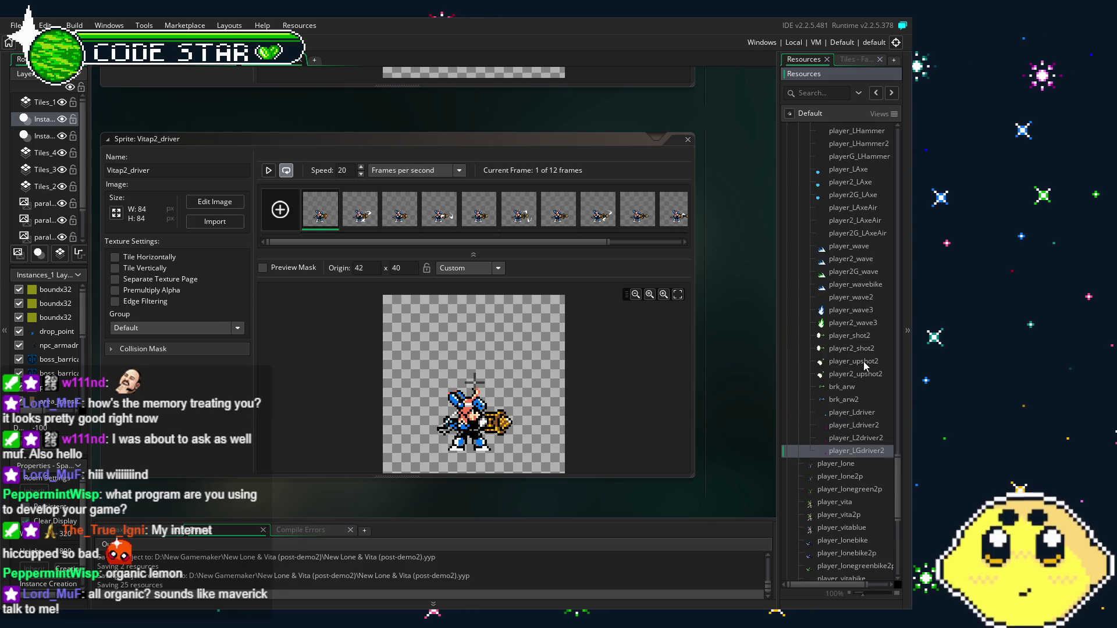
{"action": "scroll", "coordinate": [895, 465], "scroll_direction": "down", "scroll_amount": 1}
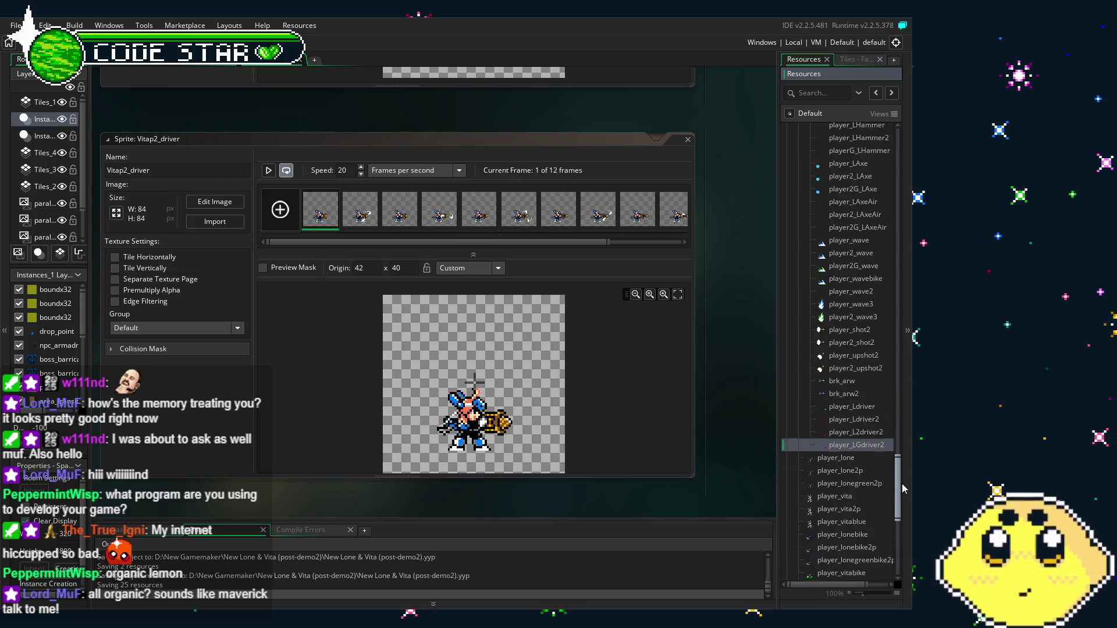
{"action": "scroll", "coordinate": [901, 484], "scroll_direction": "down", "scroll_amount": 1}
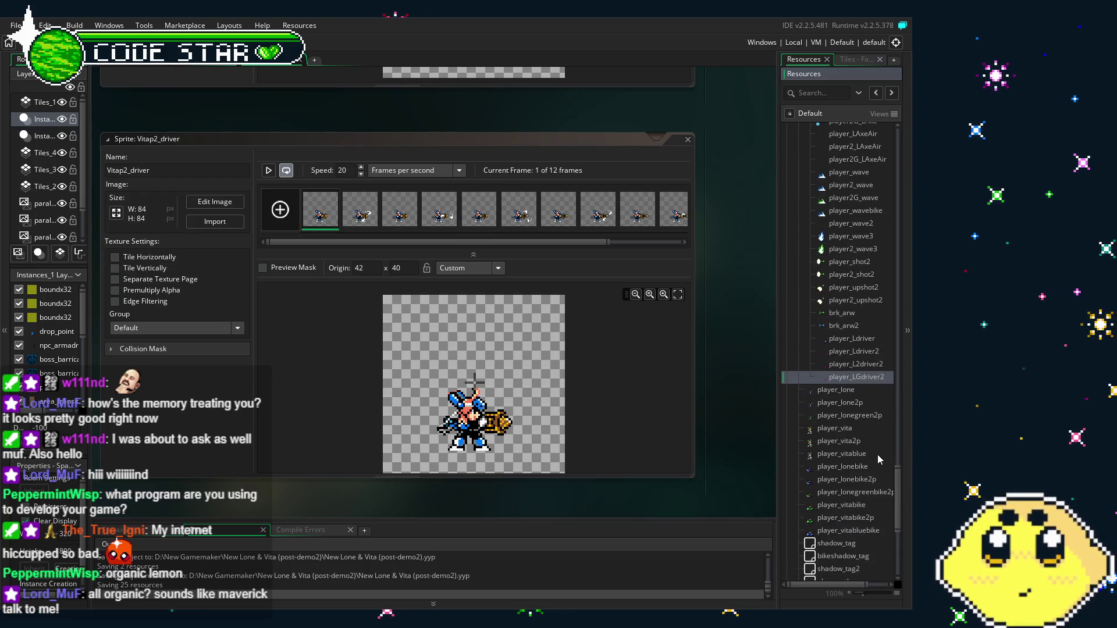
{"action": "scroll", "coordinate": [877, 455], "scroll_direction": "down", "scroll_amount": 2}
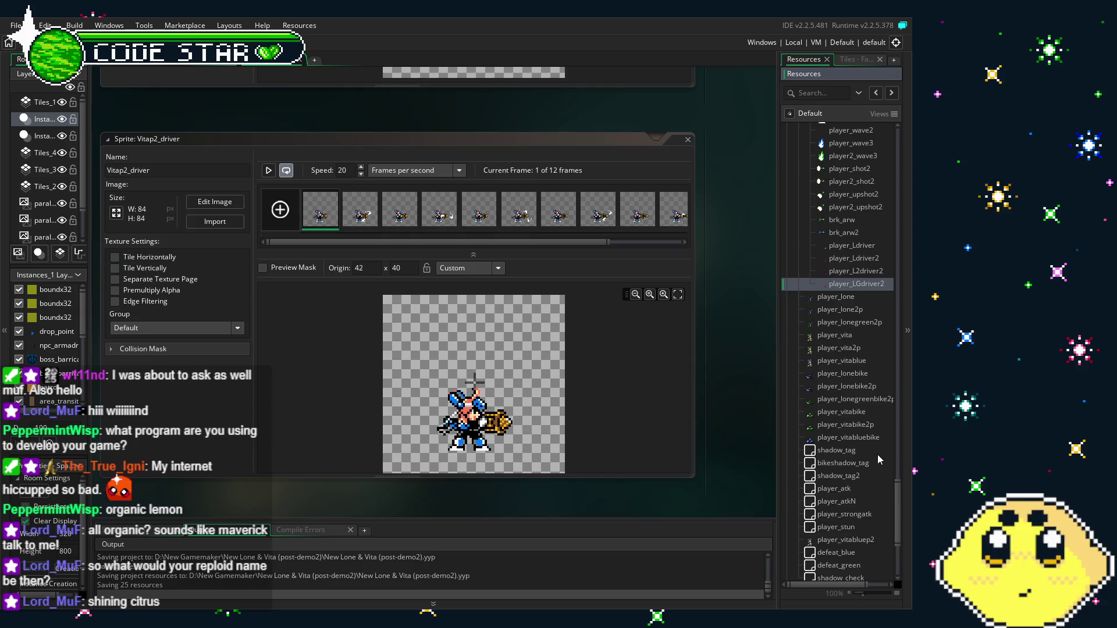
{"action": "scroll", "coordinate": [733, 385], "scroll_direction": "down", "scroll_amount": 1}
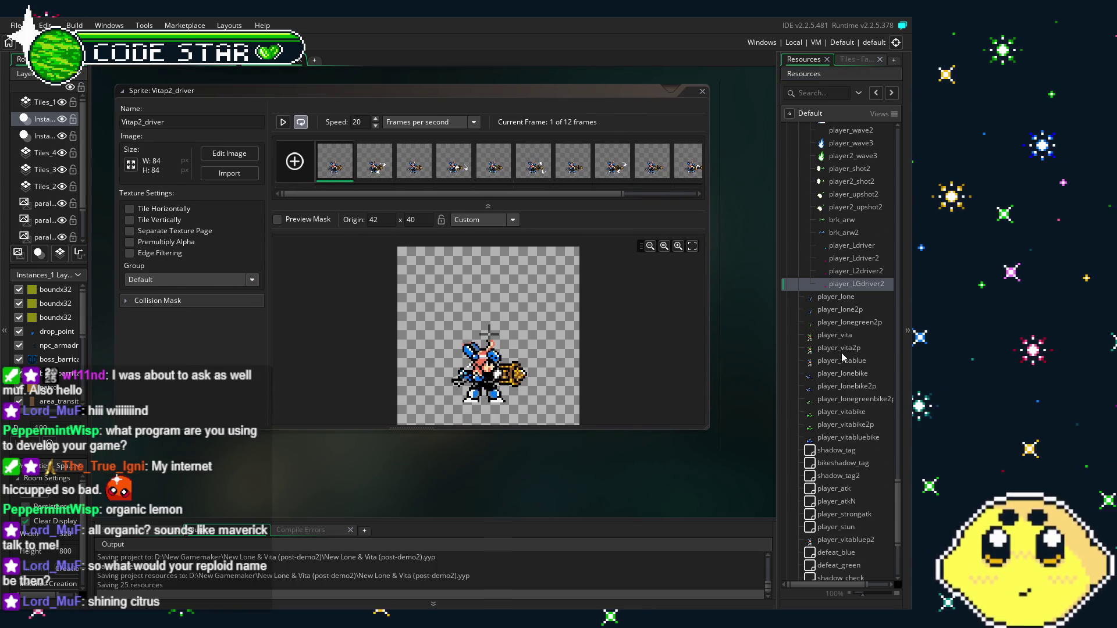
{"action": "scroll", "coordinate": [842, 353], "scroll_direction": "up", "scroll_amount": 1}
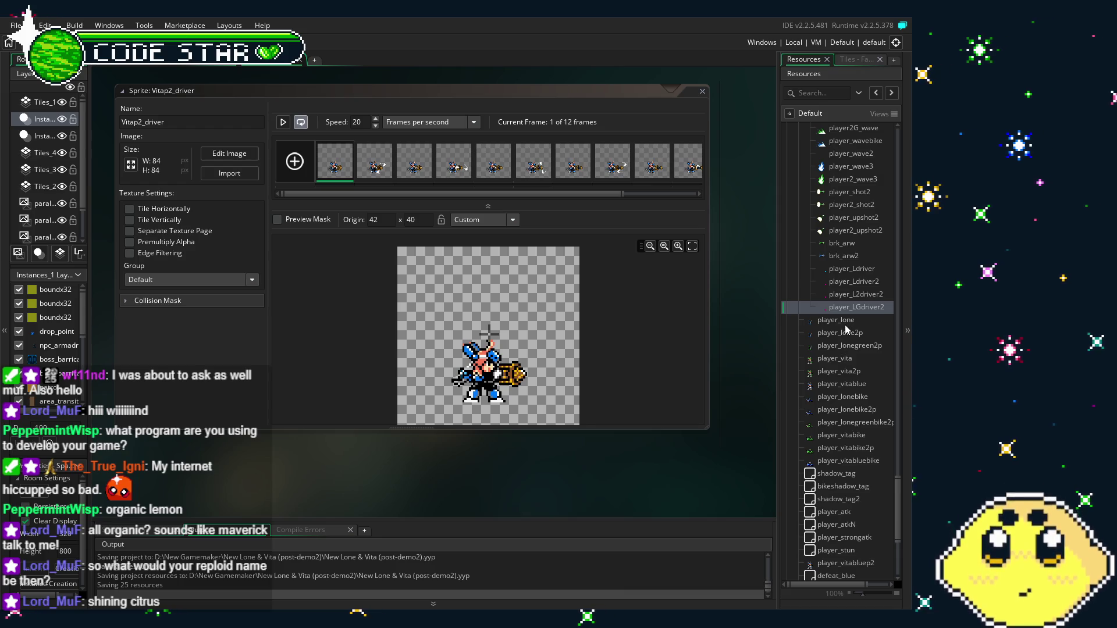
{"action": "left_click", "coordinate": [845, 324]}
{"action": "scroll", "coordinate": [843, 385], "scroll_direction": "down", "scroll_amount": 5}
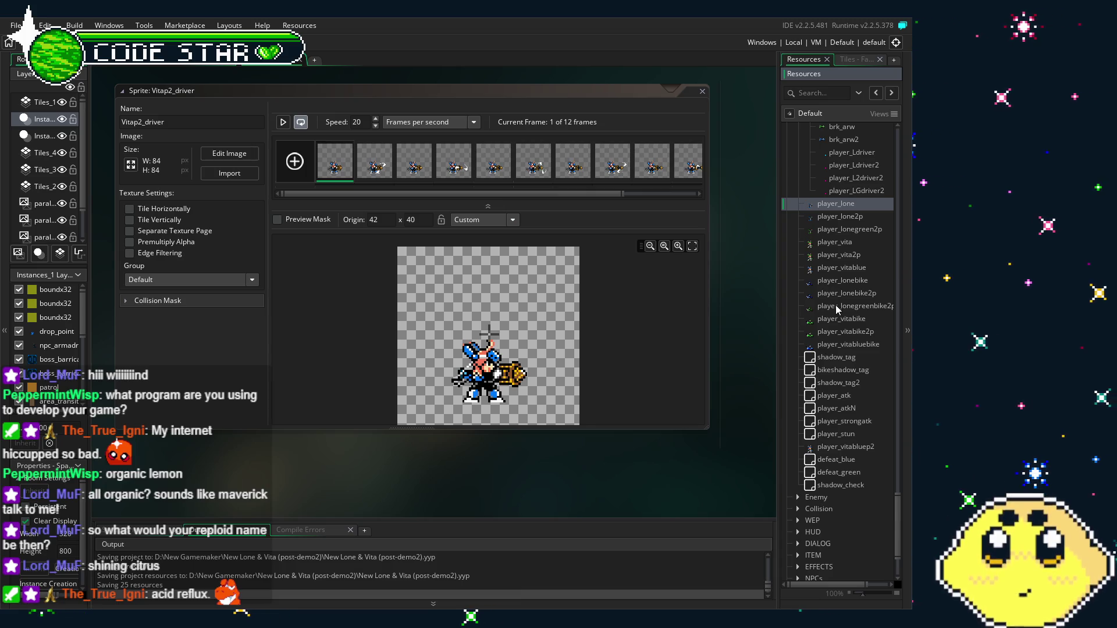
{"action": "scroll", "coordinate": [826, 332], "scroll_direction": "up", "scroll_amount": 4}
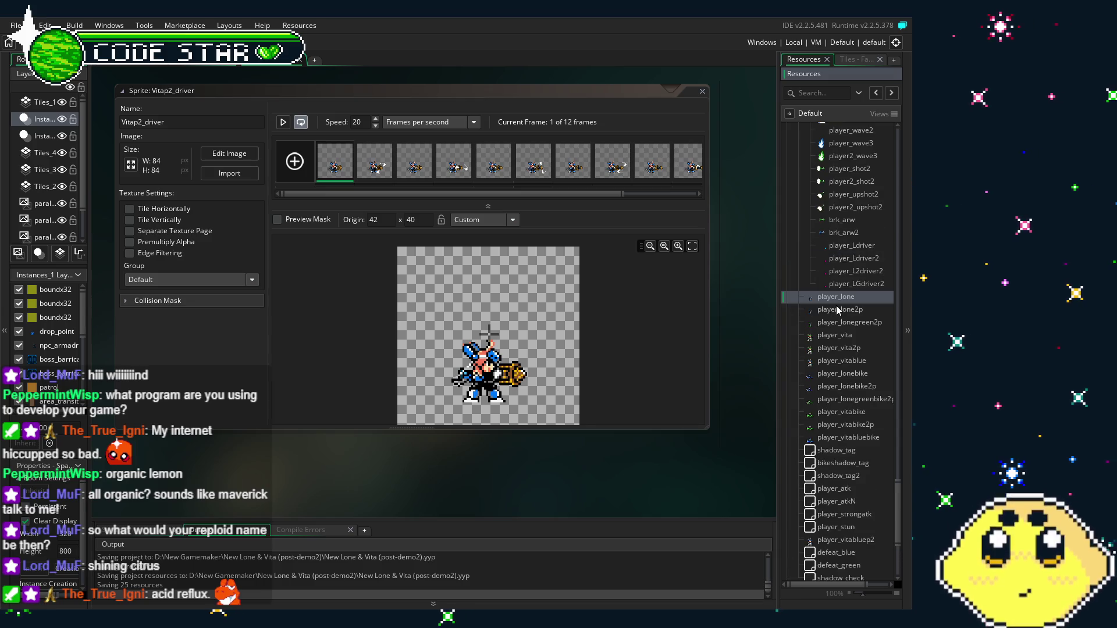
{"action": "scroll", "coordinate": [836, 313], "scroll_direction": "up", "scroll_amount": 3}
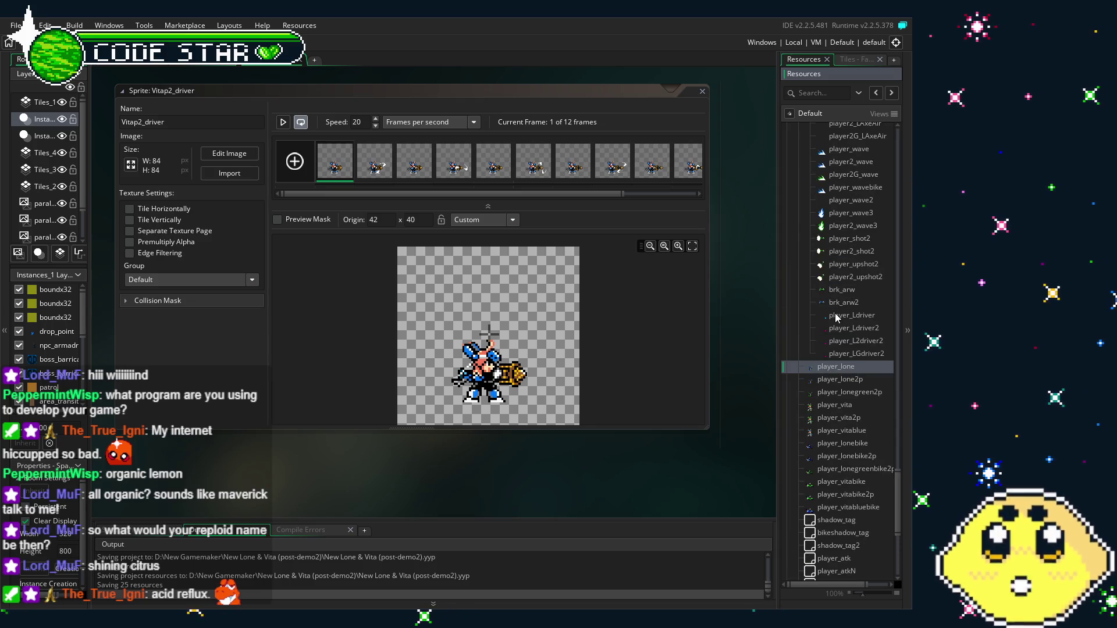
{"action": "scroll", "coordinate": [855, 349], "scroll_direction": "down", "scroll_amount": 4}
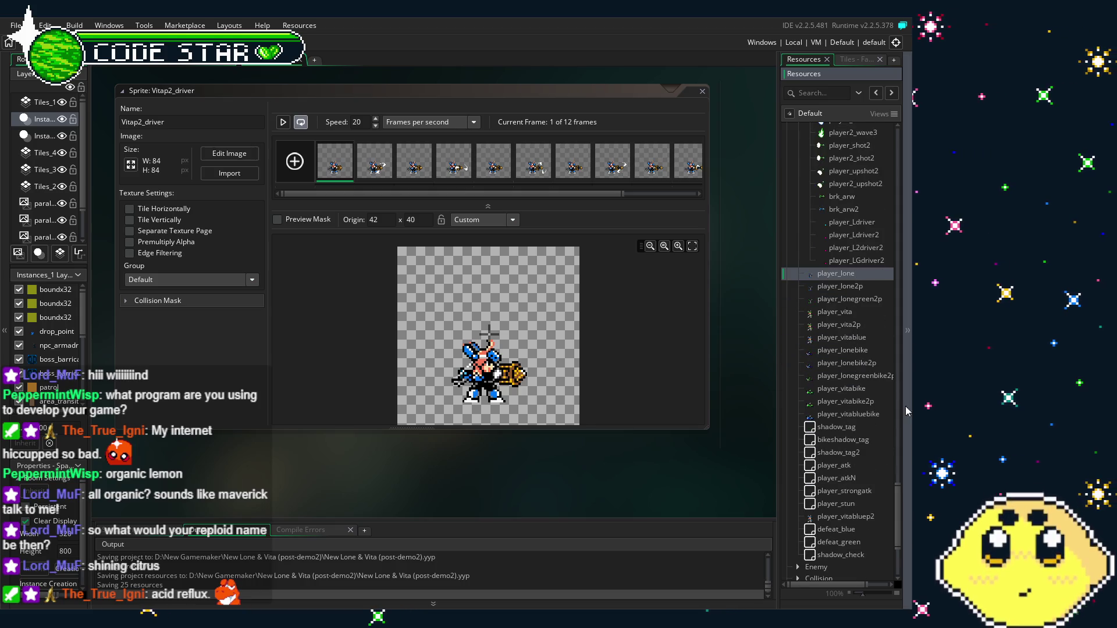
{"action": "scroll", "coordinate": [886, 467], "scroll_direction": "down", "scroll_amount": 4}
{"action": "scroll", "coordinate": [899, 511], "scroll_direction": "down", "scroll_amount": 3}
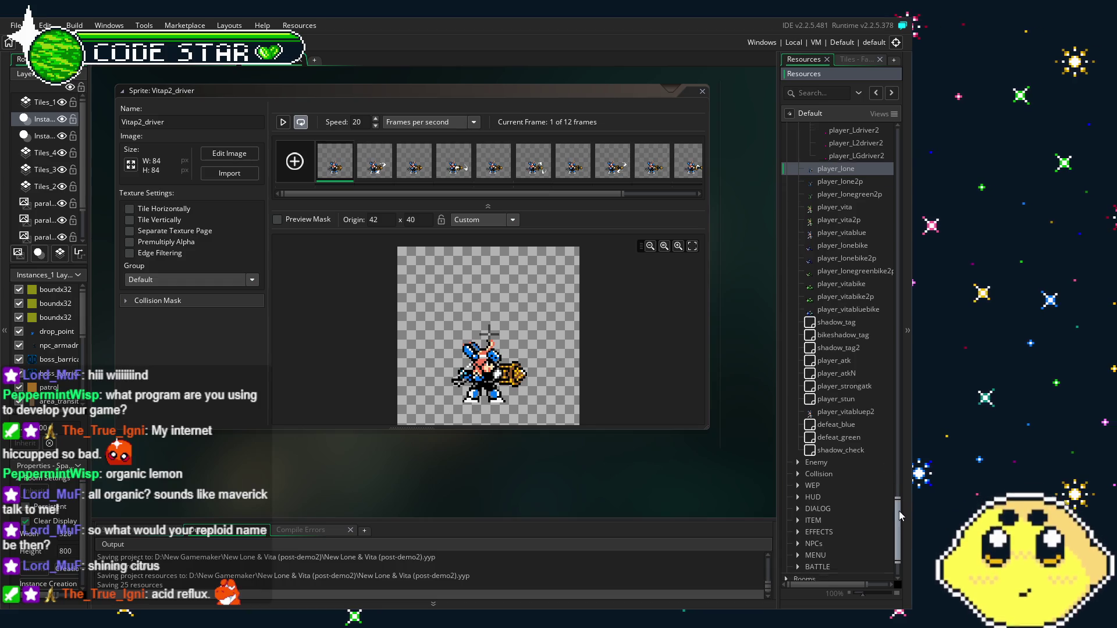
{"action": "scroll", "coordinate": [902, 514], "scroll_direction": "up", "scroll_amount": 3}
{"action": "left_click_drag", "start_coordinate": [903, 505], "coordinate": [903, 497]}
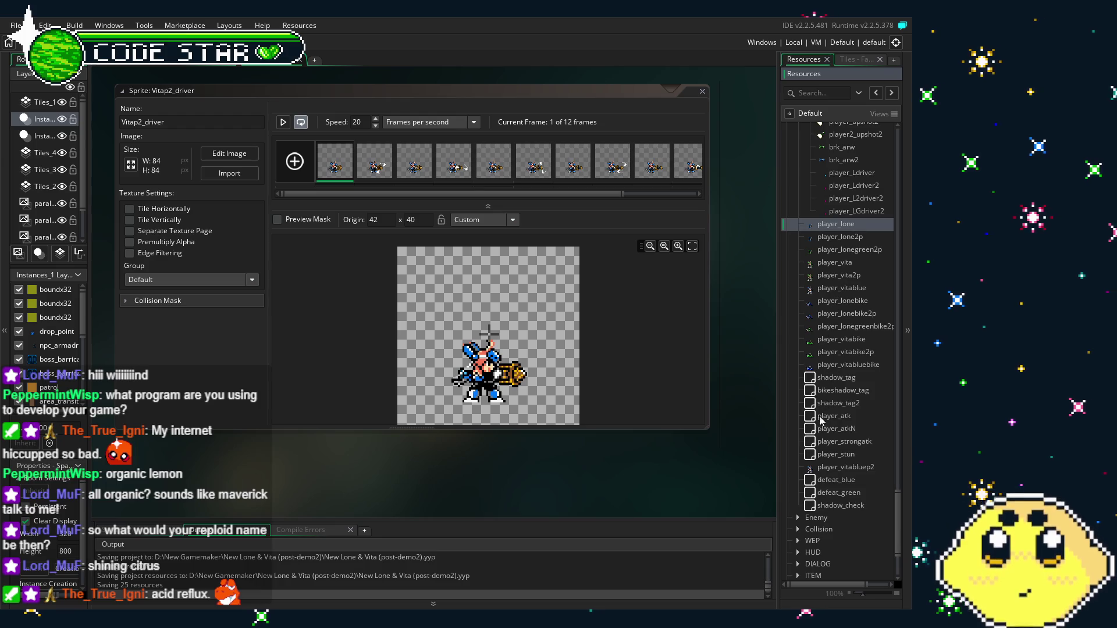
{"action": "scroll", "coordinate": [830, 247], "scroll_direction": "up", "scroll_amount": 3}
{"action": "scroll", "coordinate": [830, 247], "scroll_direction": "up", "scroll_amount": 12}
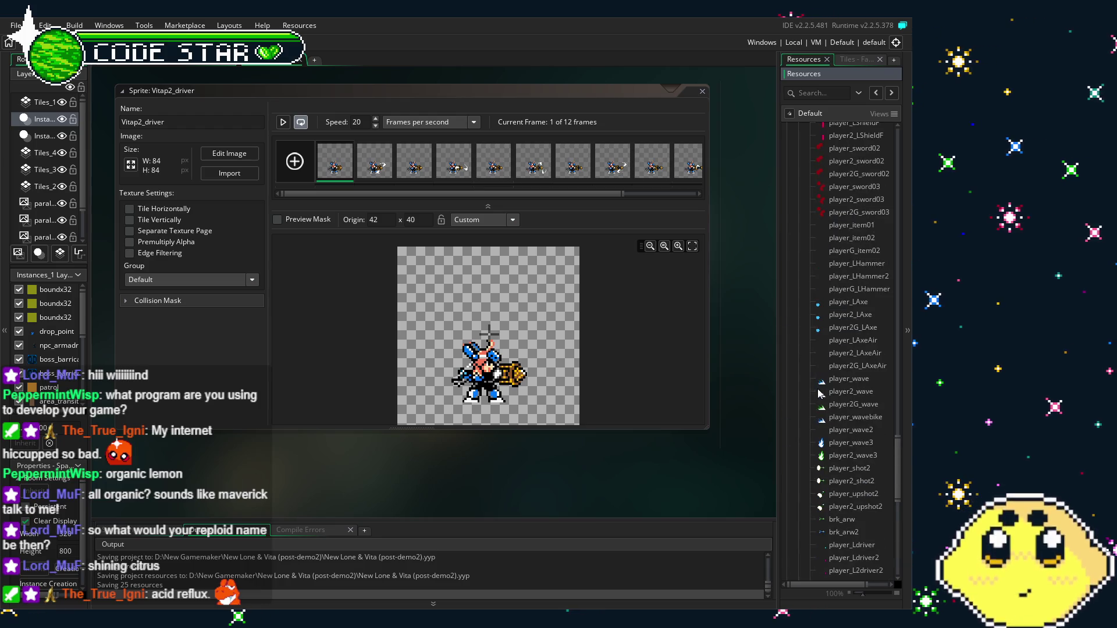
{"action": "scroll", "coordinate": [820, 393], "scroll_direction": "up", "scroll_amount": 6}
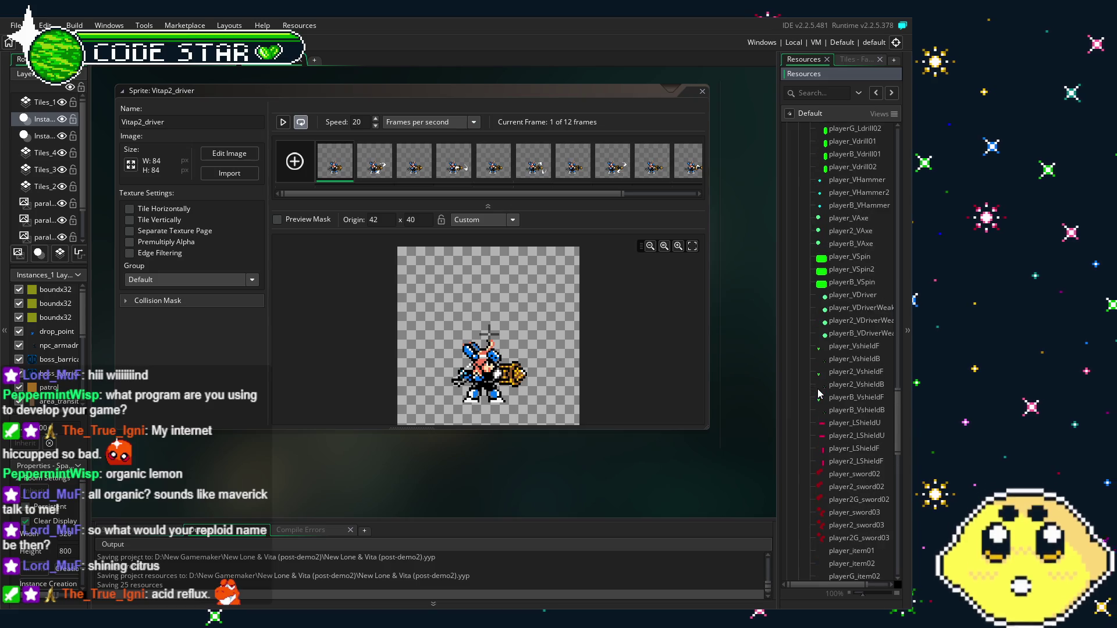
Duplicate the player_VDriver object and name the copy player2_VDriver.
{"action": "left_click", "coordinate": [848, 320]}
{"action": "right_click", "coordinate": [851, 297]}
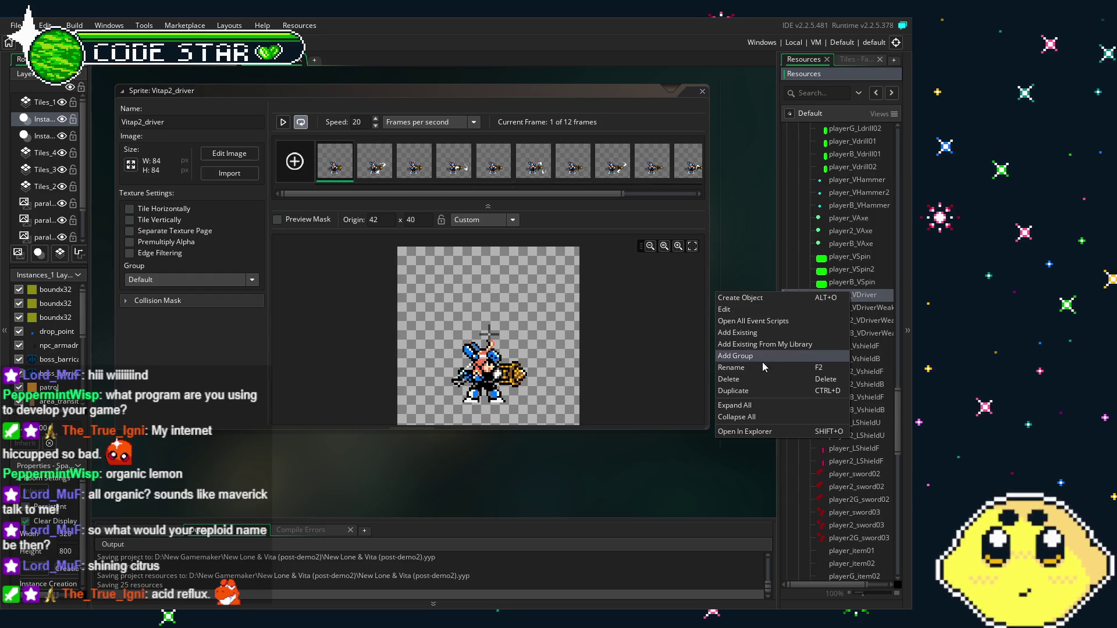
{"action": "left_click", "coordinate": [779, 388]}
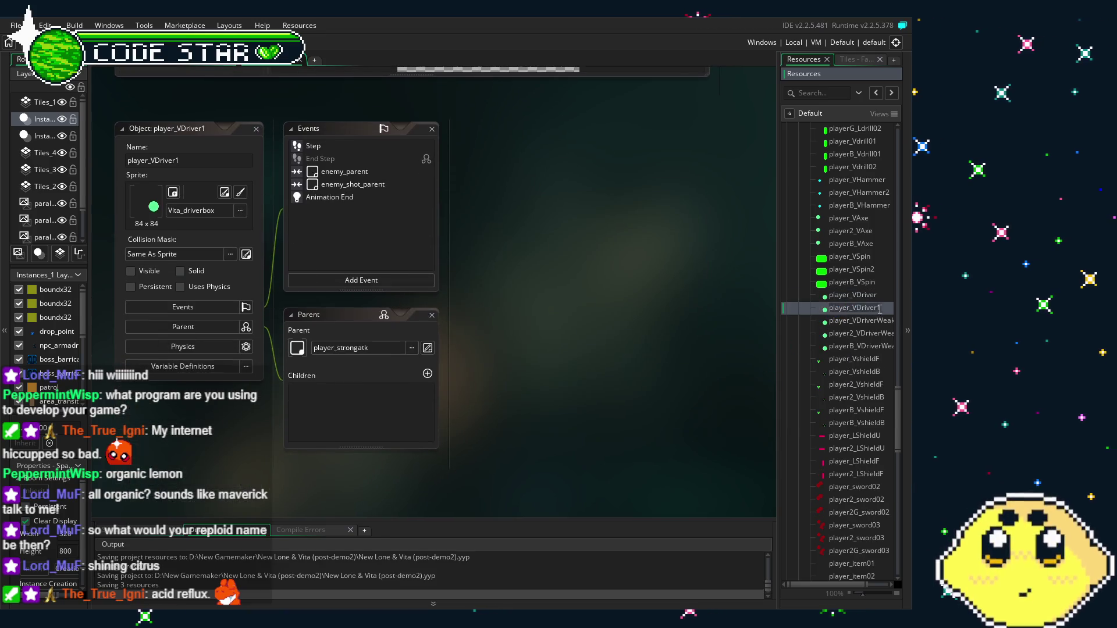
{"action": "key", "text": "BackSpace"}
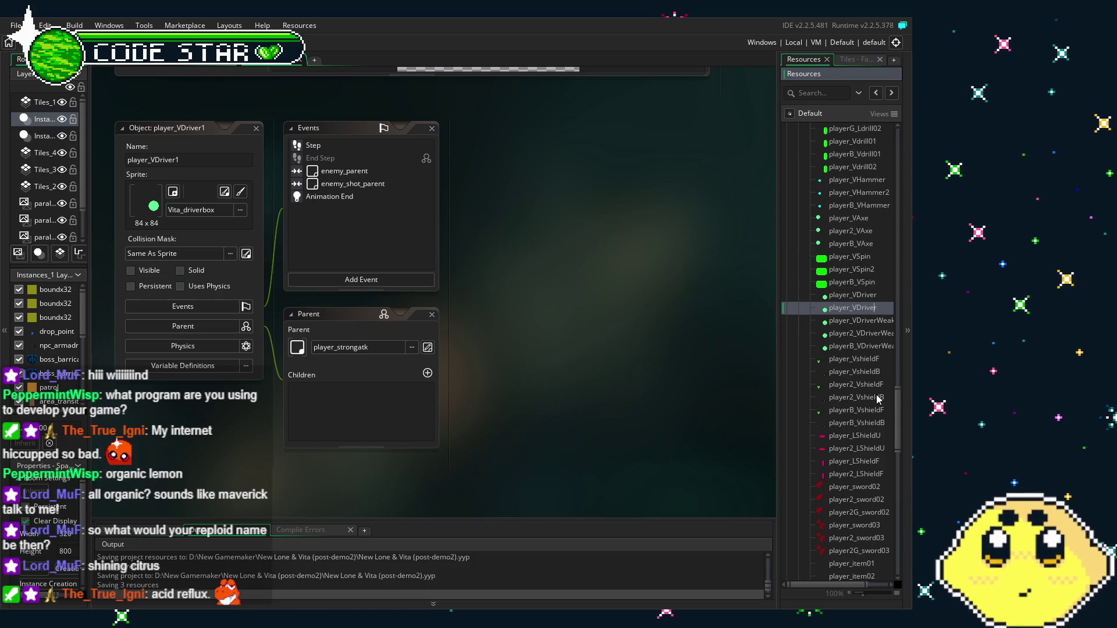
{"action": "type", "text": "2"}
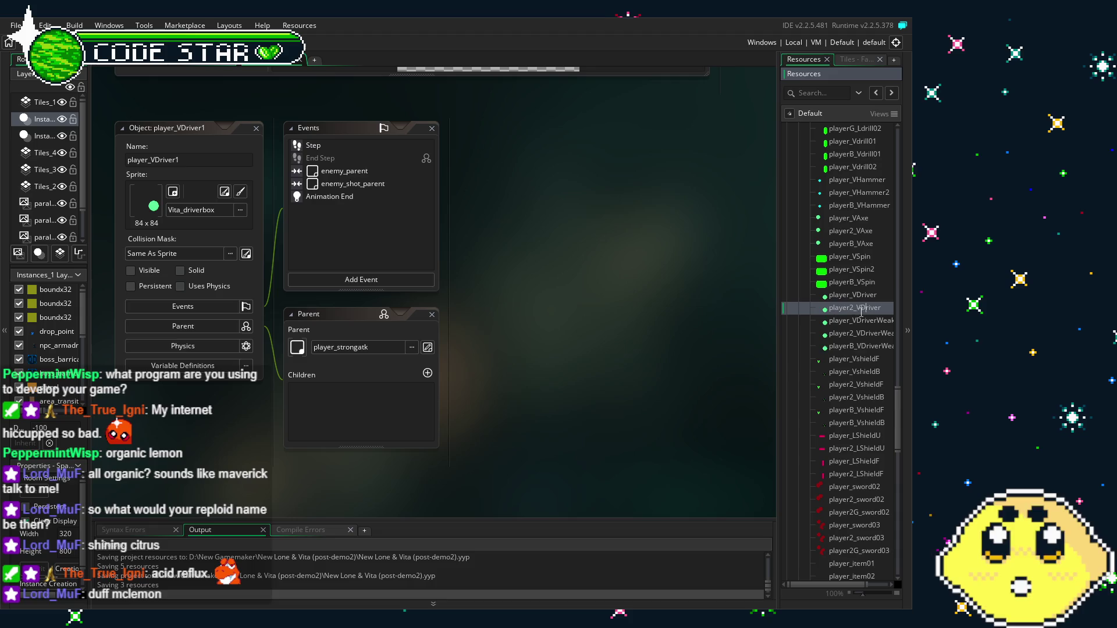
{"action": "key", "text": "Return"}
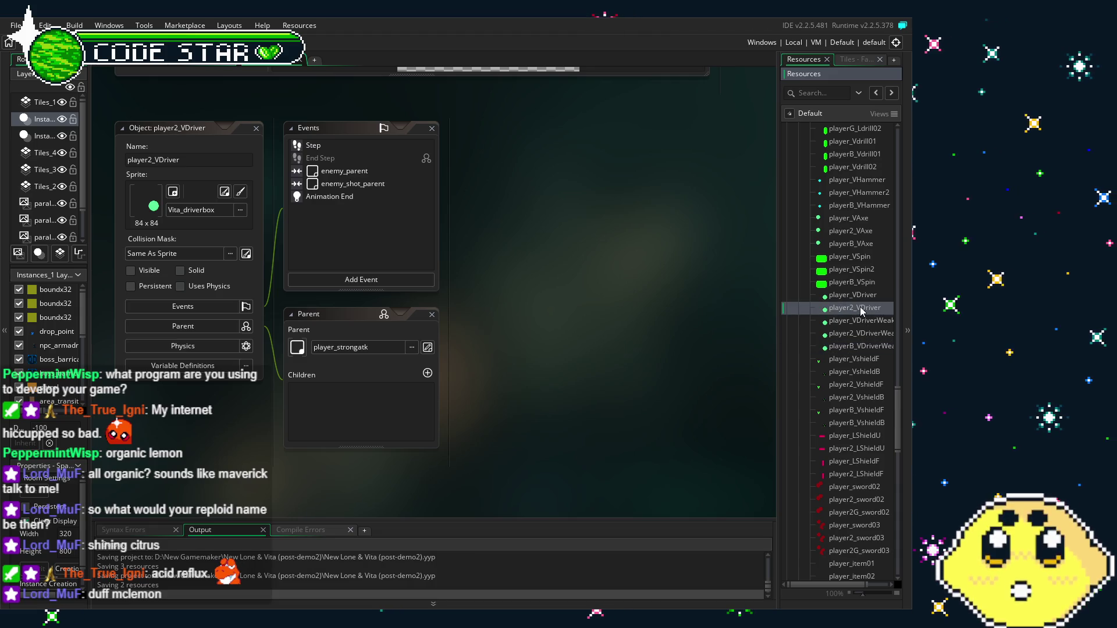
In player2_VDriver's Step code, change the player_vita references on lines 4–7 to player_vita2p.
{"action": "double_click", "coordinate": [326, 144]}
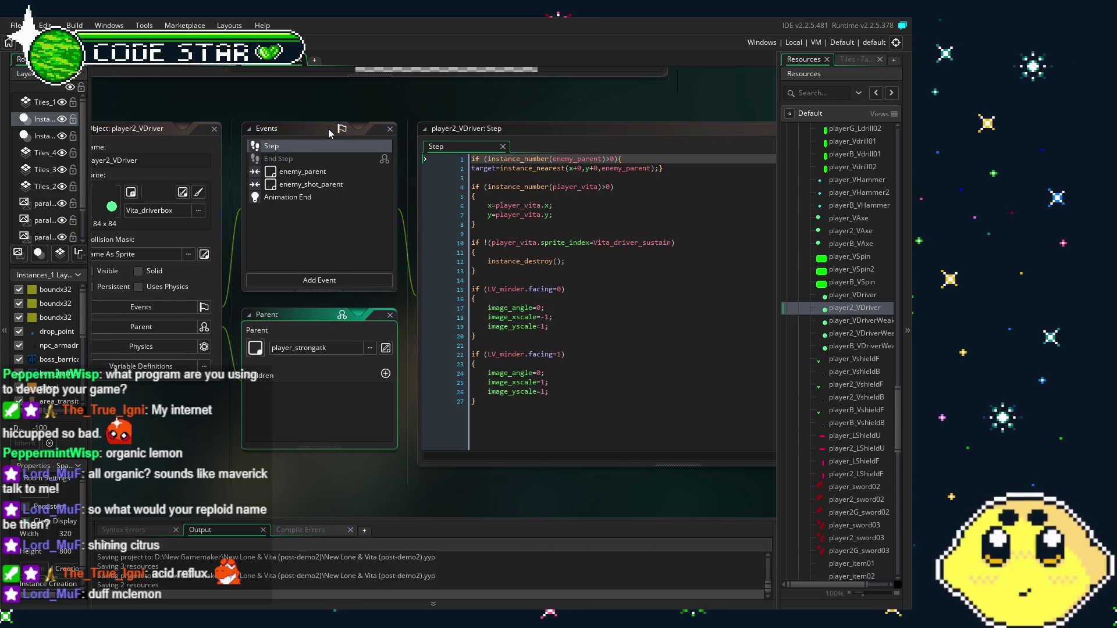
{"action": "left_click", "coordinate": [512, 322]}
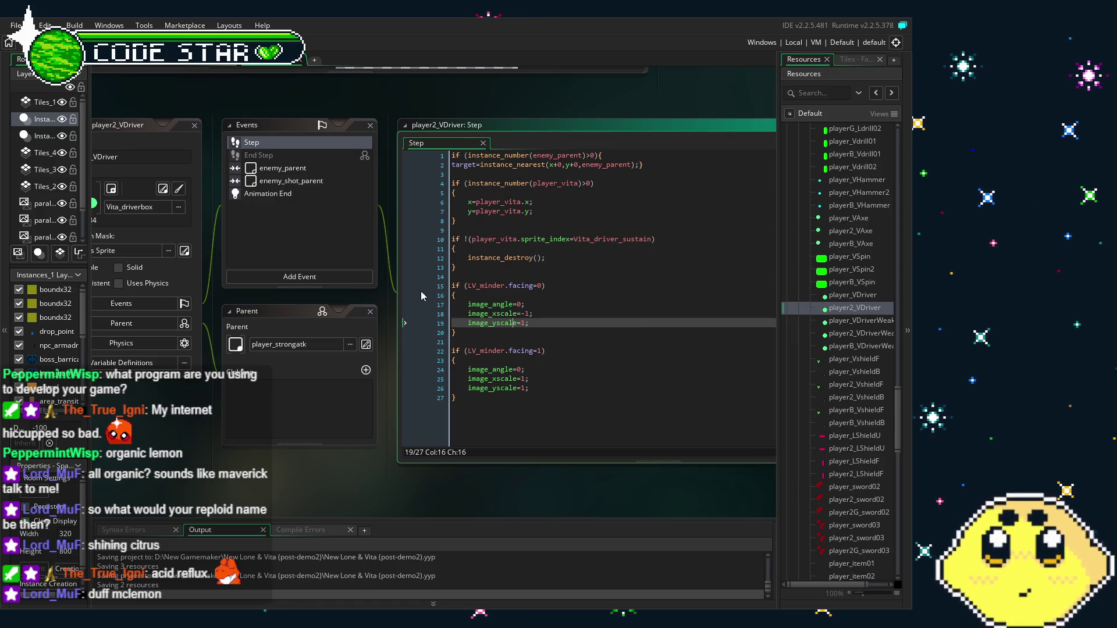
{"action": "left_click", "coordinate": [504, 202]}
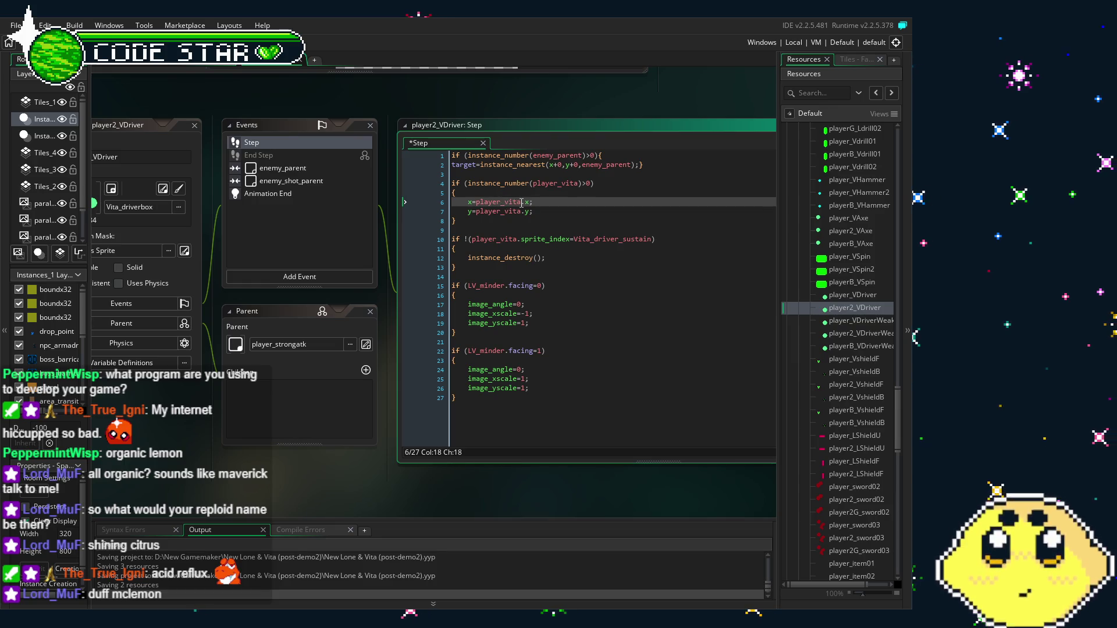
{"action": "key", "text": "Down"}
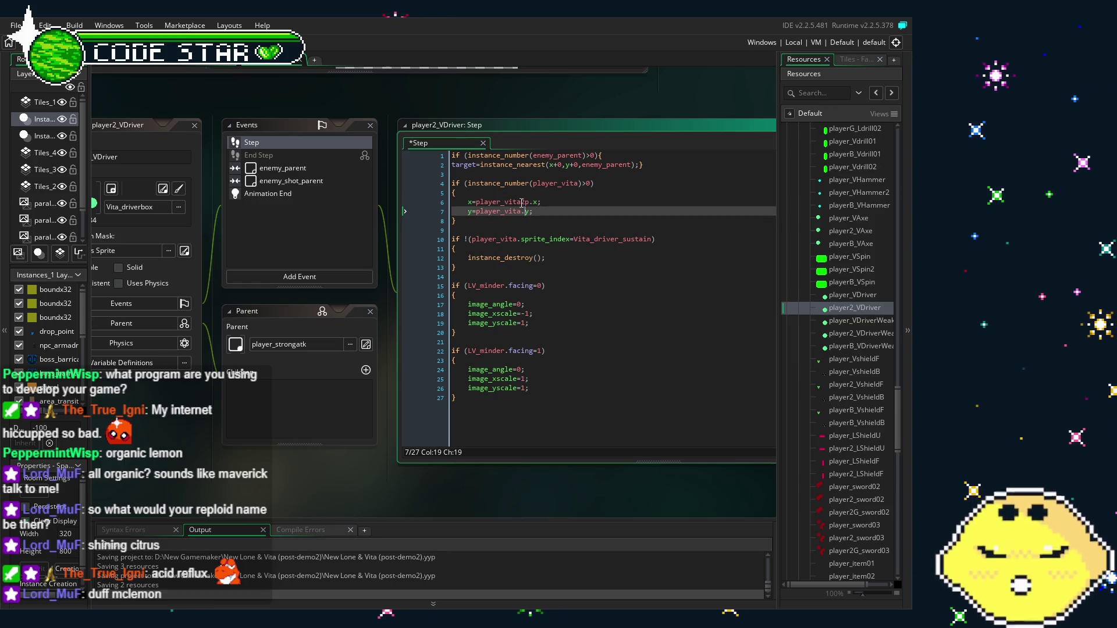
{"action": "type", "text": "2p"}
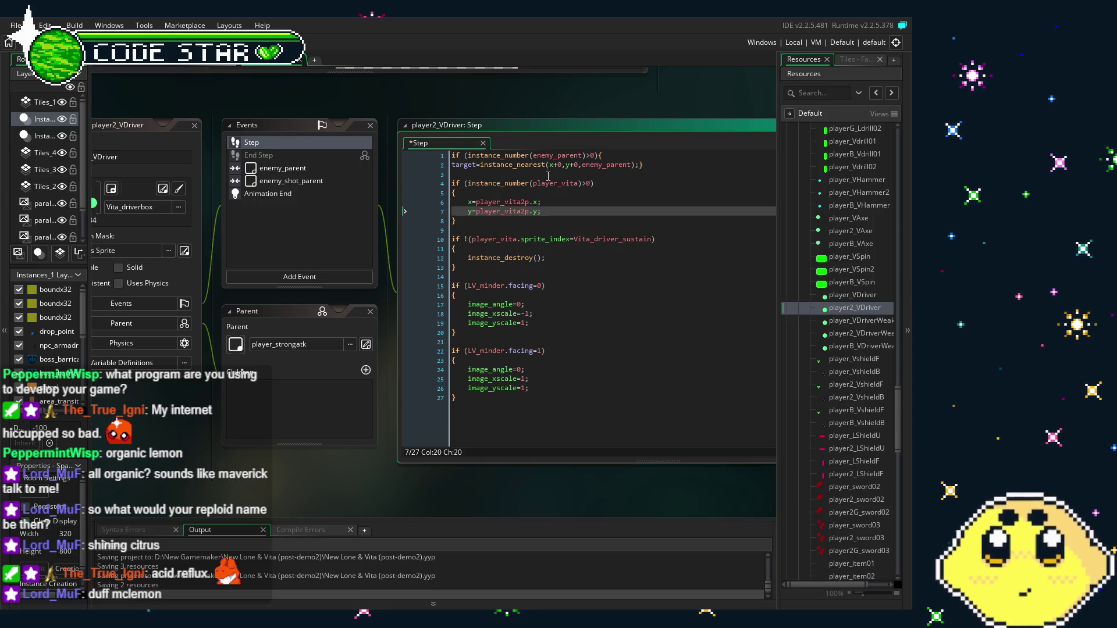
{"action": "left_click", "coordinate": [576, 184]}
{"action": "type", "text": "2p"}
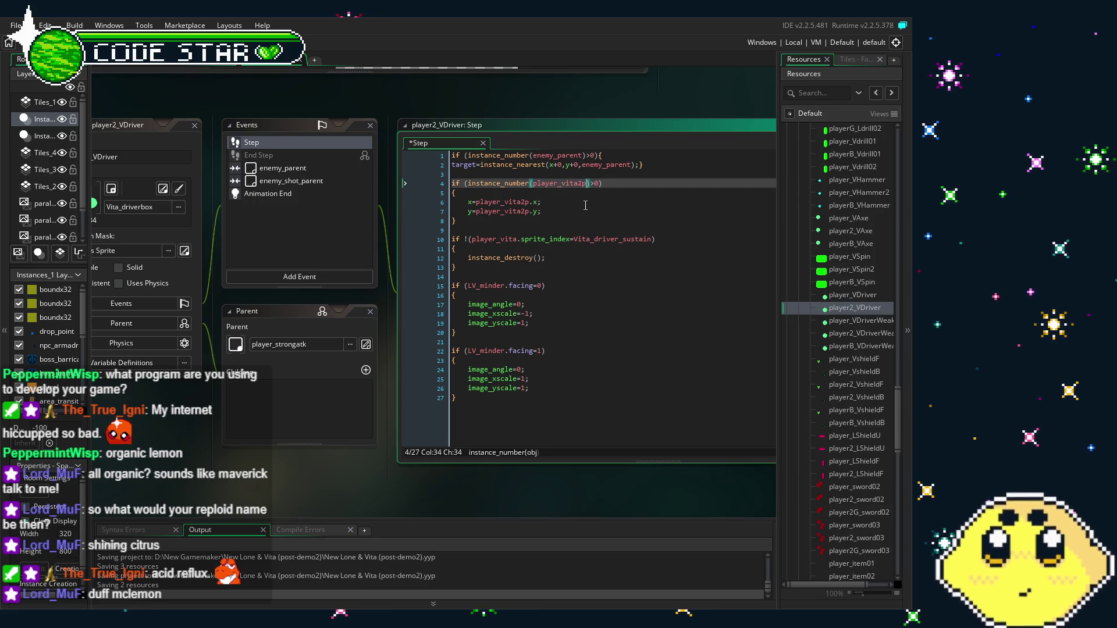
Change line 10 to player_vita2p and the LV_minder.facing check to LV_minder.p2facing.
{"action": "key", "text": "Down"}
{"action": "key", "text": "Down"}
{"action": "key", "text": "Down"}
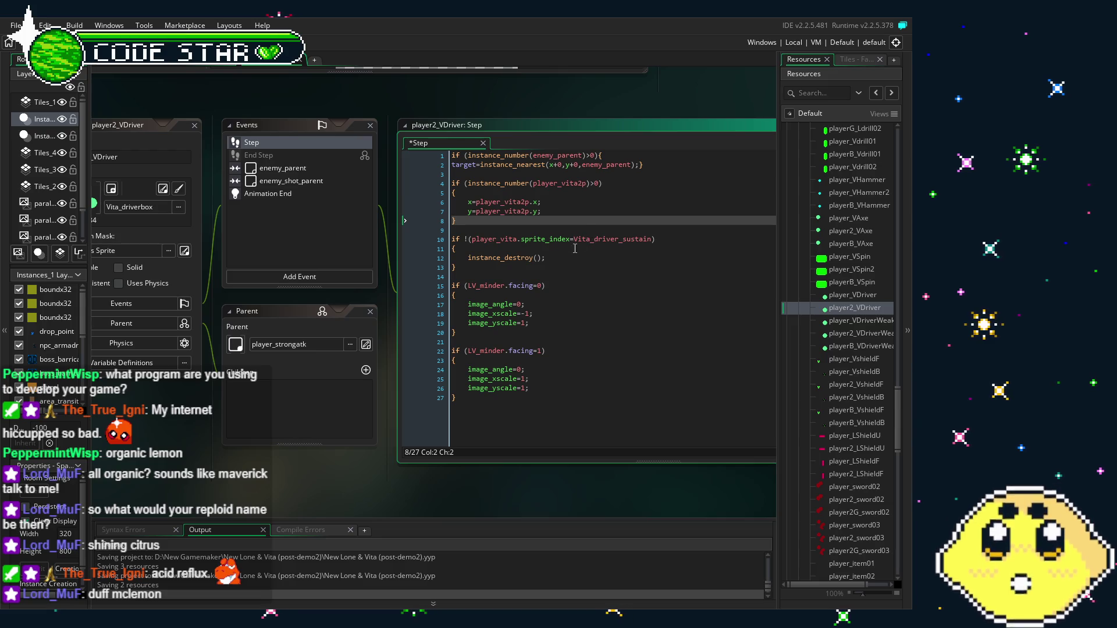
{"action": "left_click", "coordinate": [518, 240]}
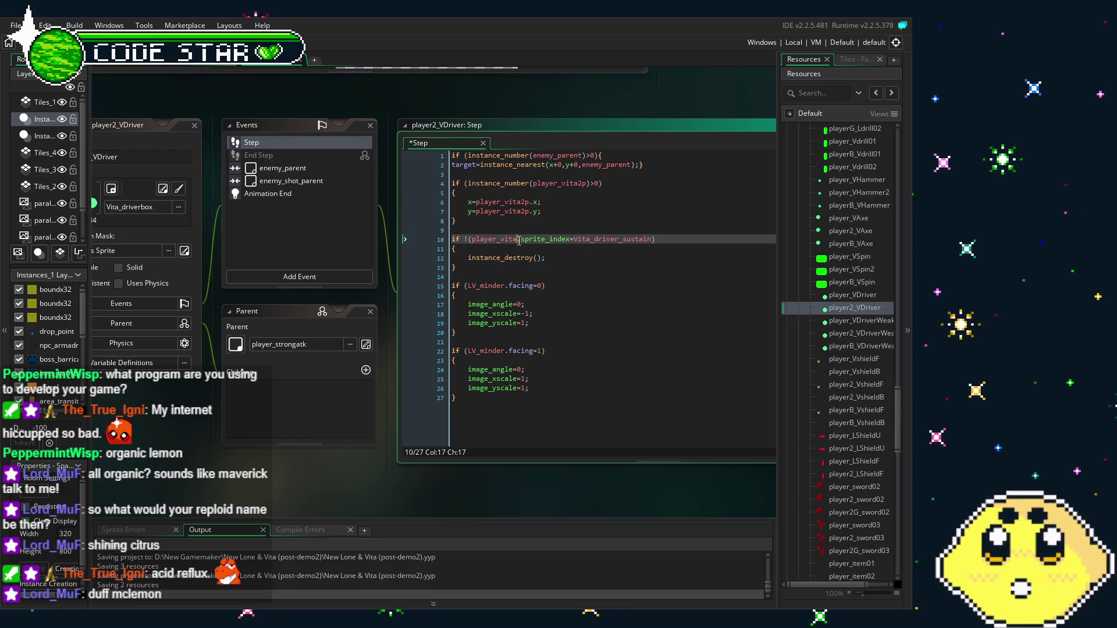
{"action": "type", "text": "2p"}
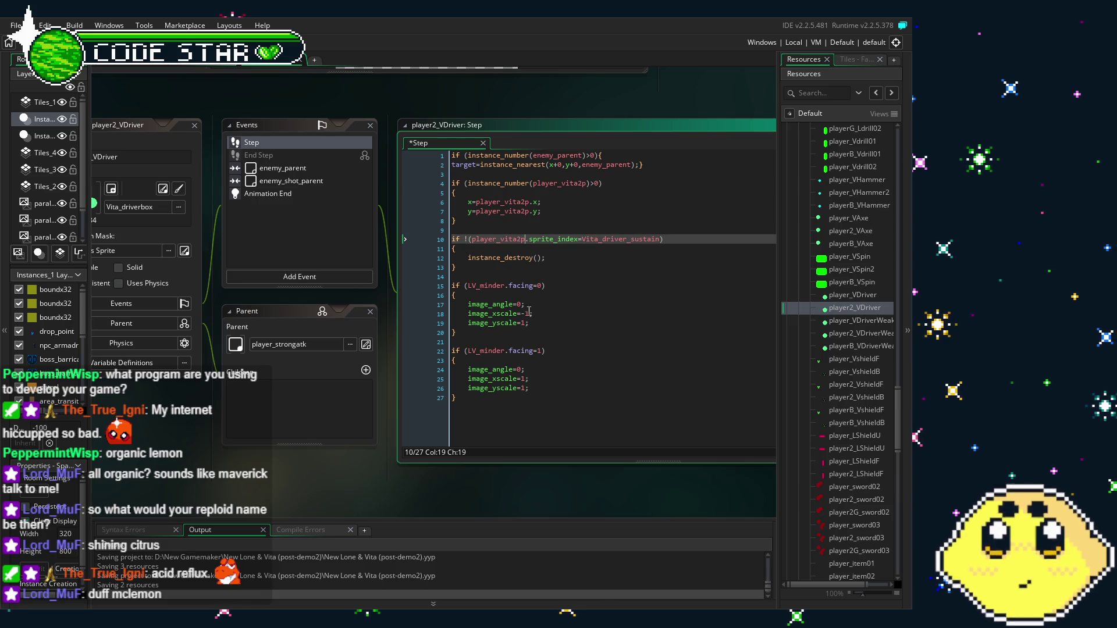
{"action": "left_click", "coordinate": [509, 287]}
{"action": "type", "text": "p2"}
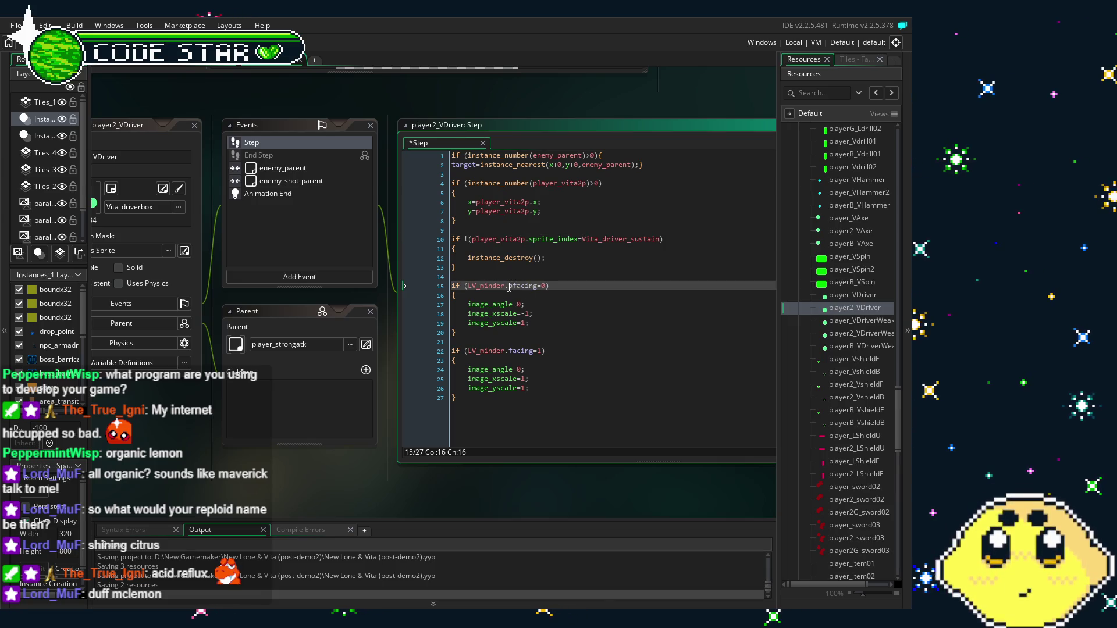
{"action": "left_click", "coordinate": [509, 351]}
{"action": "type", "text": "p2"}
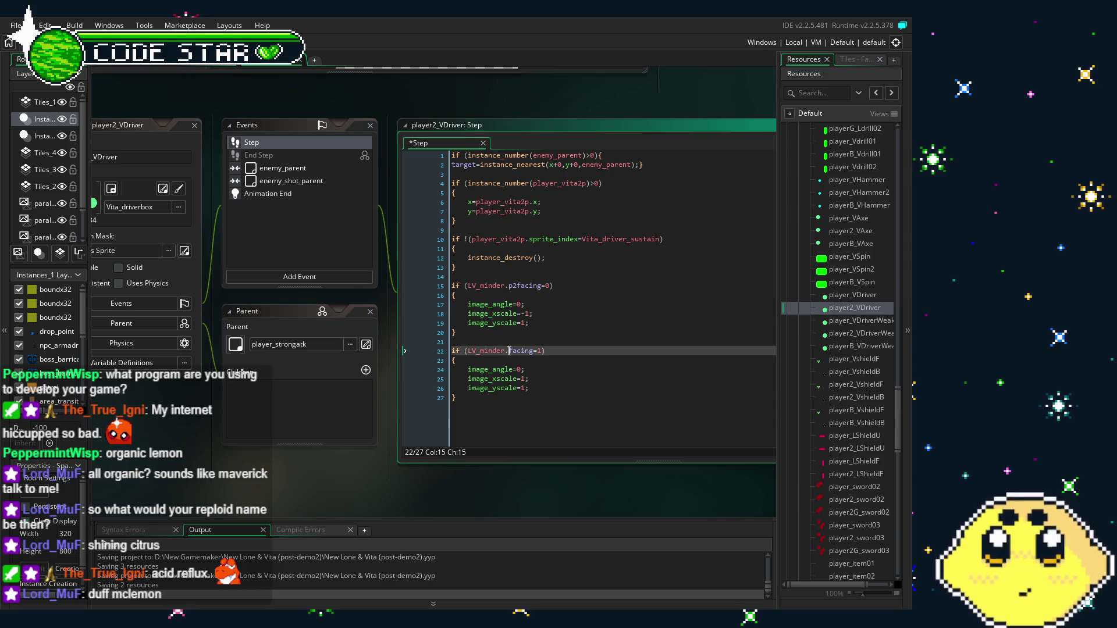
{"action": "left_click", "coordinate": [260, 170]}
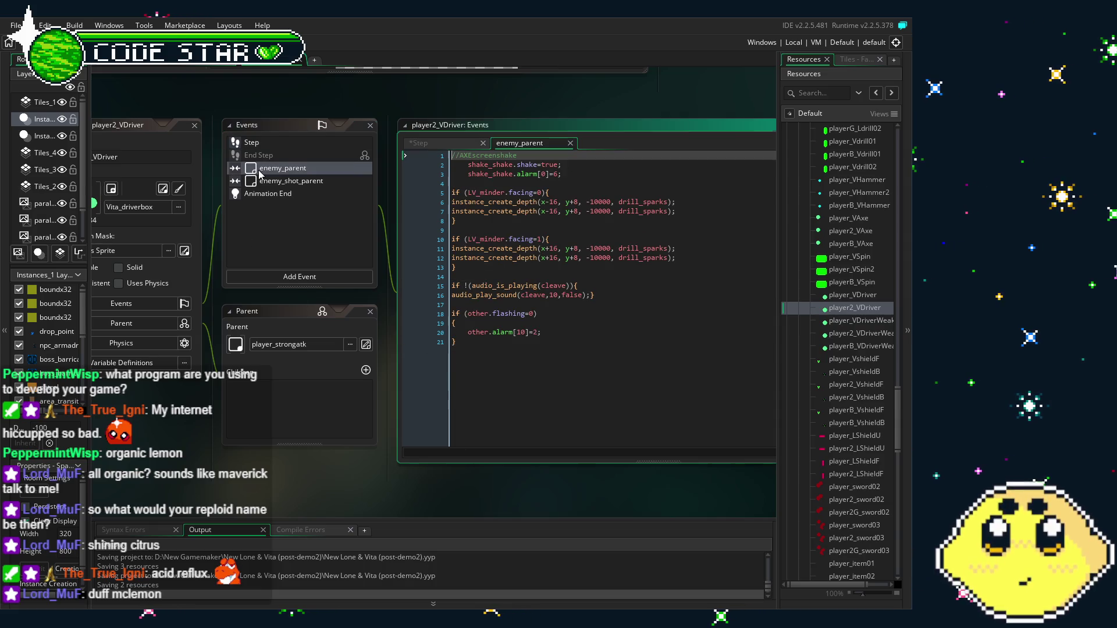
Change the spark-direction checks on lines 5 and 10 to LV_minder.p2facing.
{"action": "left_click", "coordinate": [508, 192]}
{"action": "type", "text": "p2"}
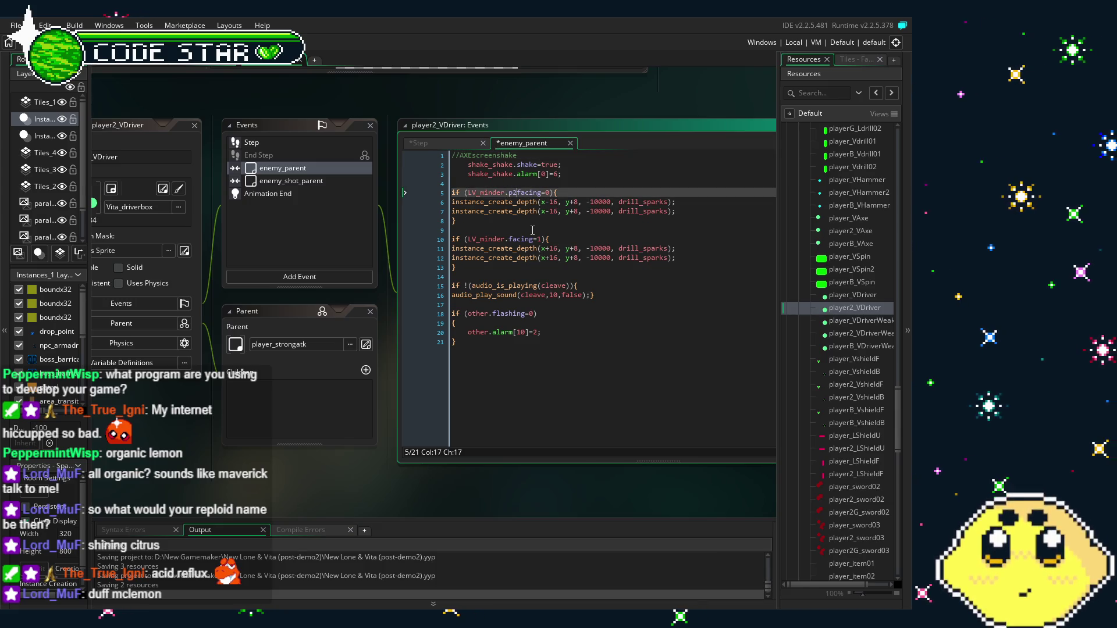
{"action": "left_click", "coordinate": [510, 240]}
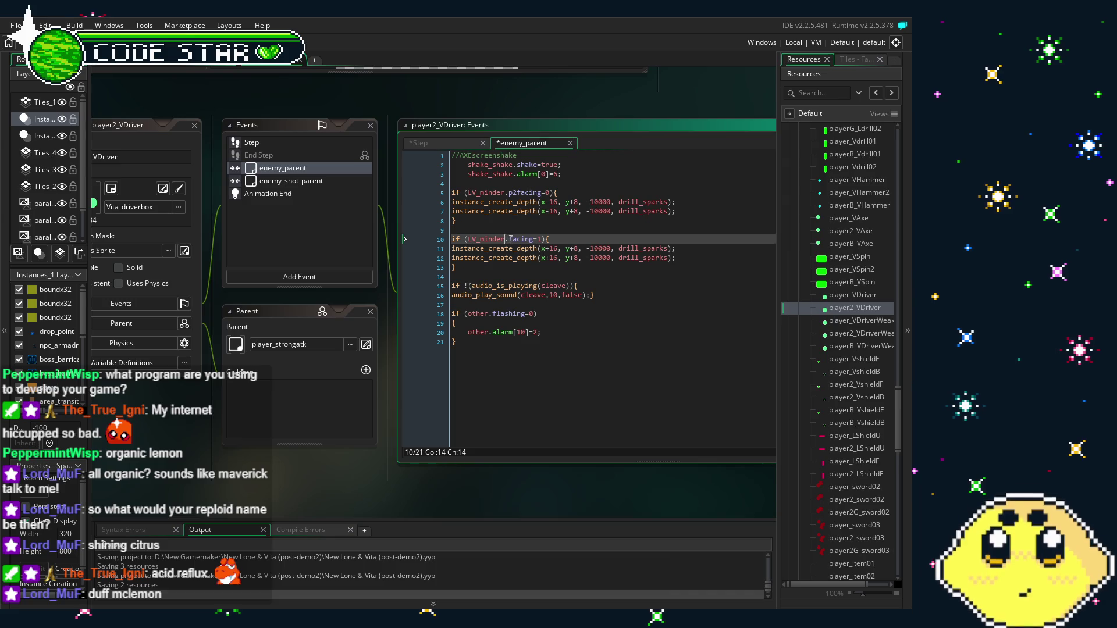
{"action": "type", "text": "p2"}
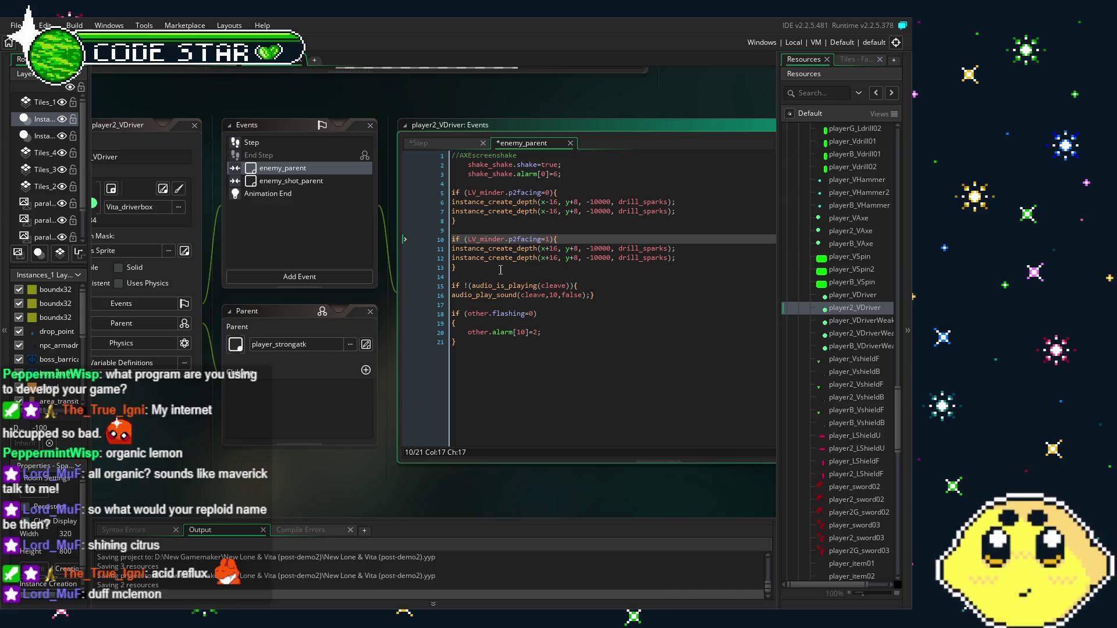
Review the enemy_shot_parent and Animation End events, keeping other.flashing on line 18 unchanged.
{"action": "left_click", "coordinate": [492, 314]}
{"action": "type", "text": "p2"}
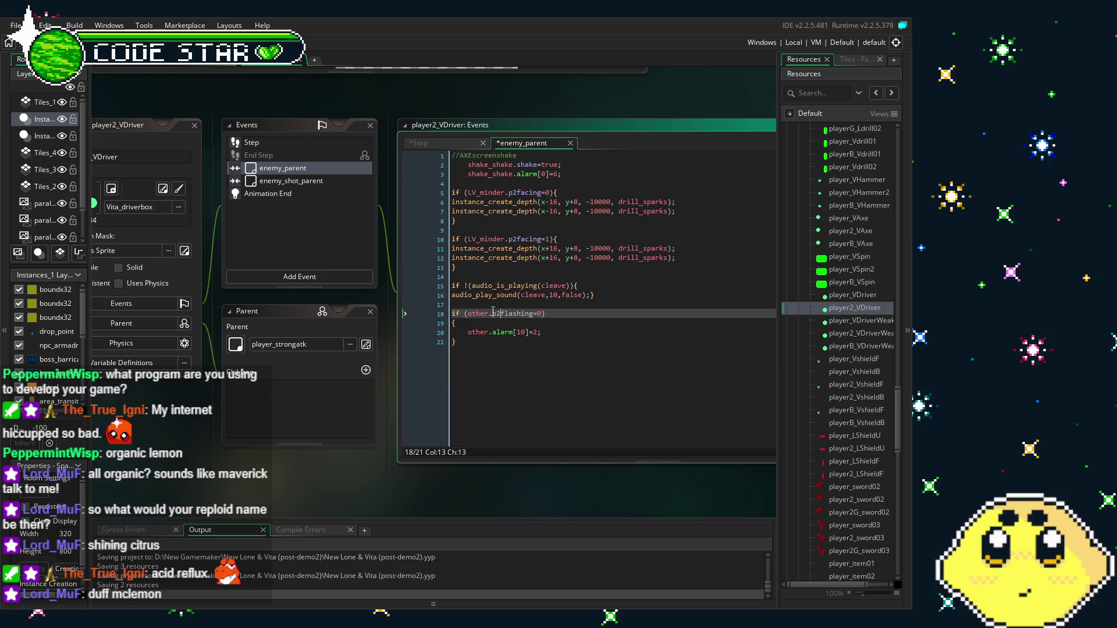
{"action": "left_click", "coordinate": [298, 184]}
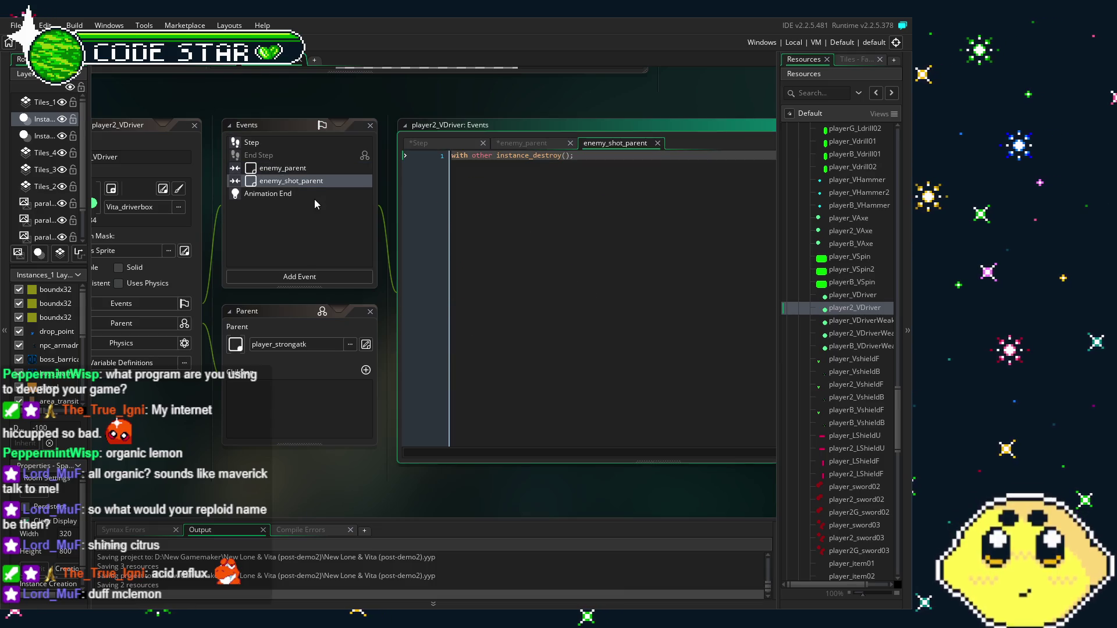
{"action": "left_click", "coordinate": [314, 194]}
{"action": "left_click", "coordinate": [302, 181]}
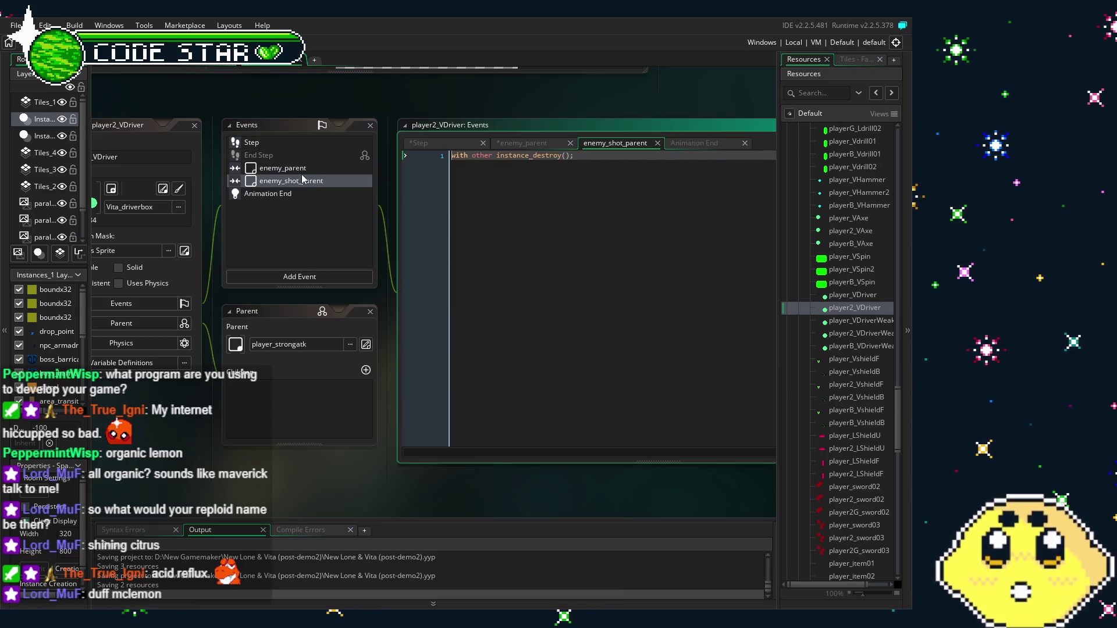
{"action": "left_click", "coordinate": [285, 168]}
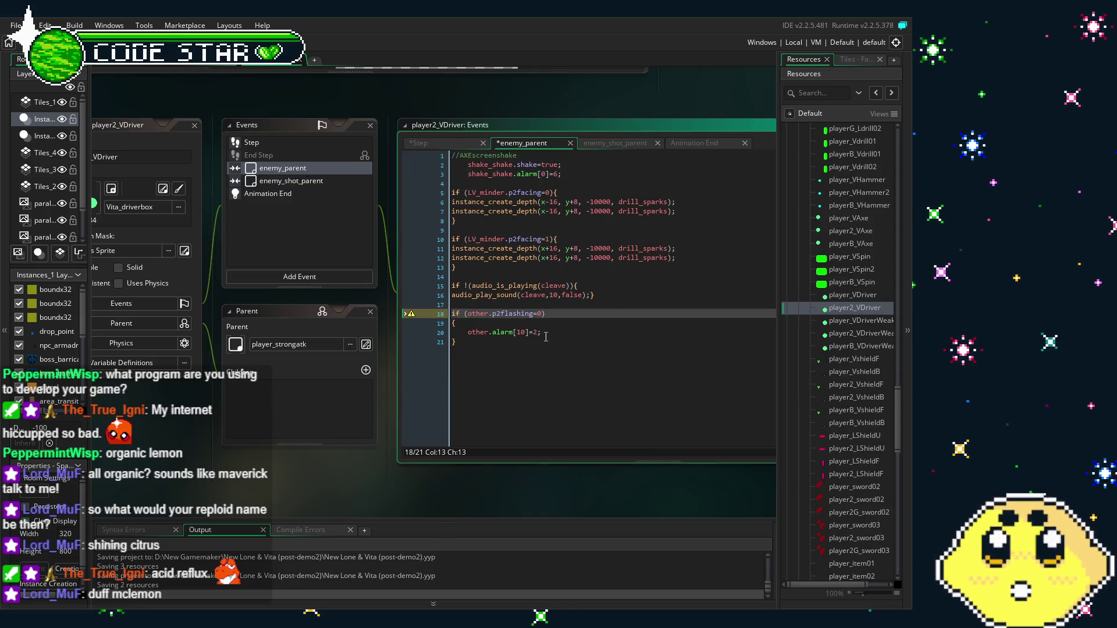
{"action": "left_click", "coordinate": [545, 339]}
{"action": "left_click", "coordinate": [502, 313]}
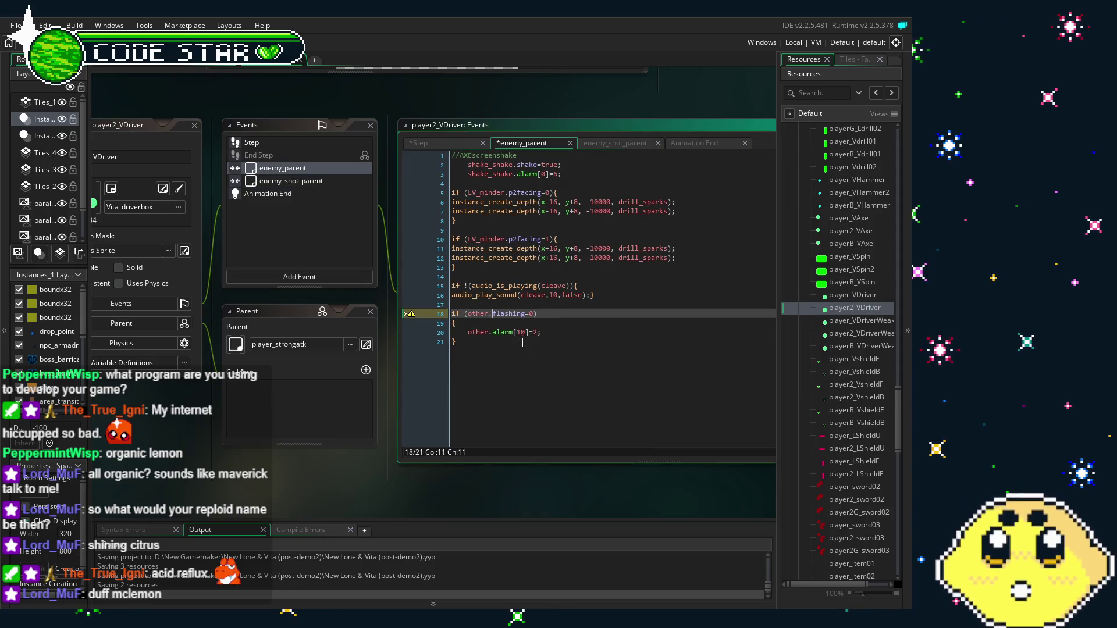
{"action": "left_click", "coordinate": [523, 343]}
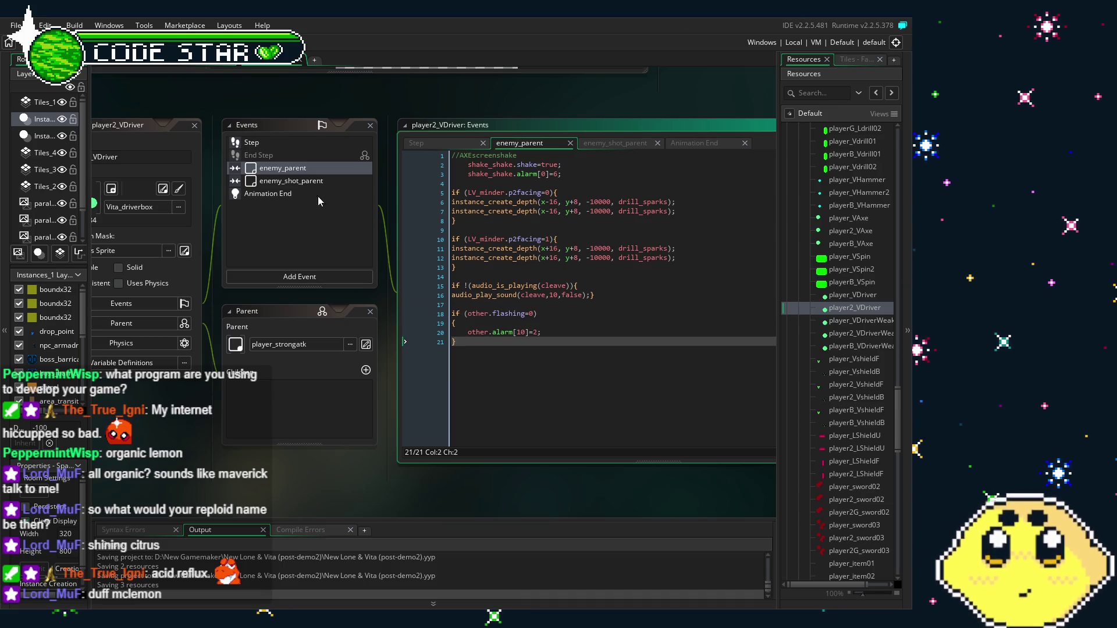
Return to the Step code and select player2_VDriver in the Resources list.
{"action": "left_click", "coordinate": [263, 143]}
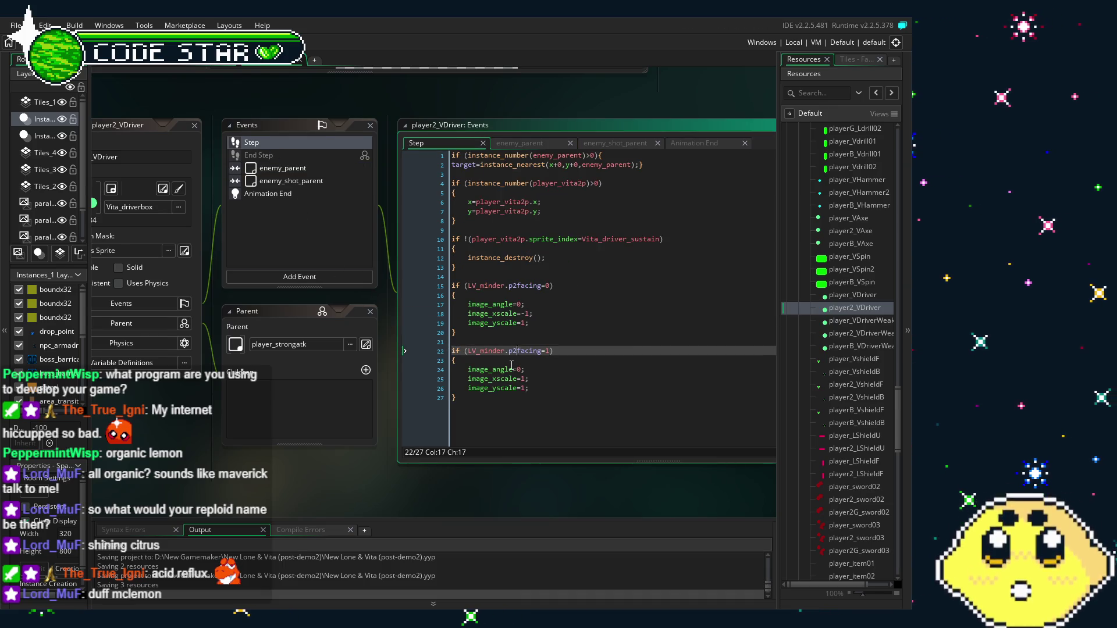
{"action": "left_click_drag", "start_coordinate": [511, 364], "coordinate": [470, 358]}
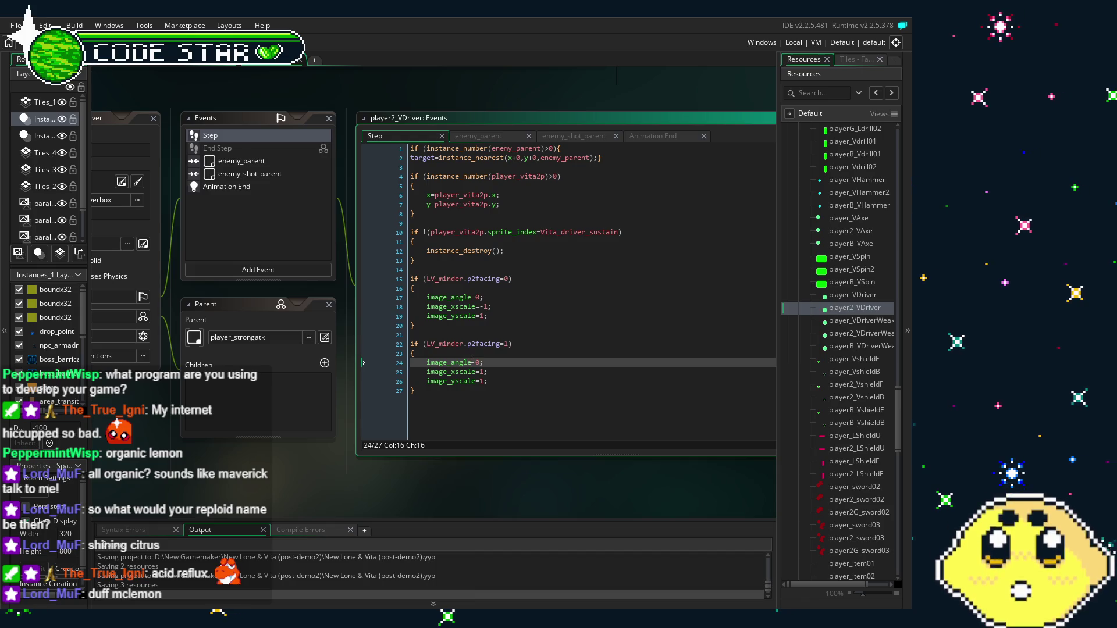
{"action": "left_click_drag", "start_coordinate": [267, 450], "coordinate": [306, 434]}
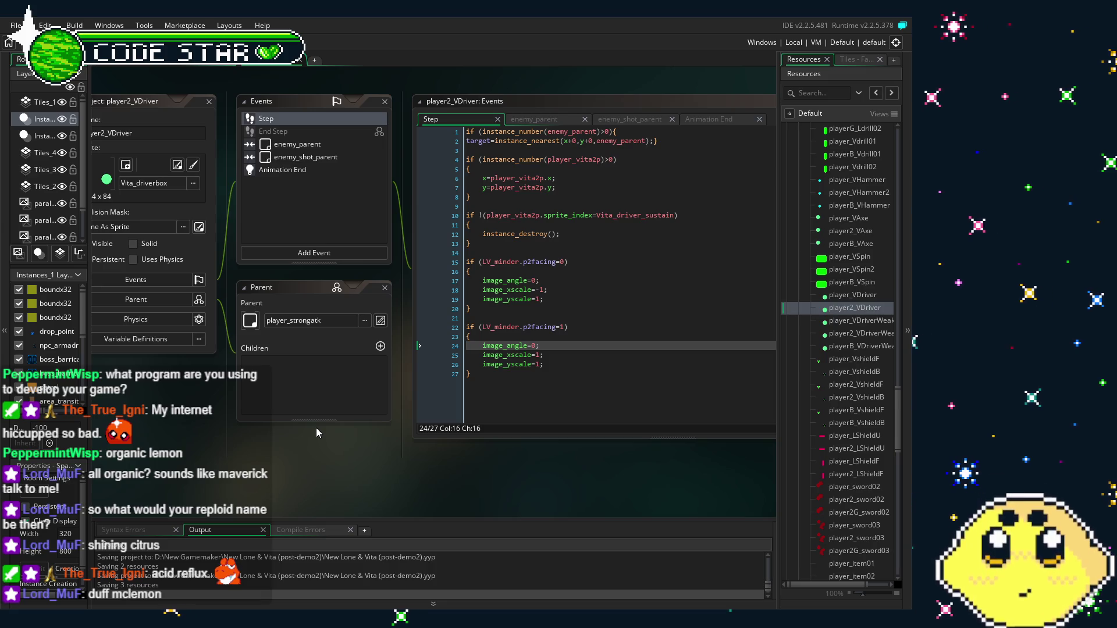
{"action": "left_click", "coordinate": [838, 323]}
{"action": "key", "text": "Up"}
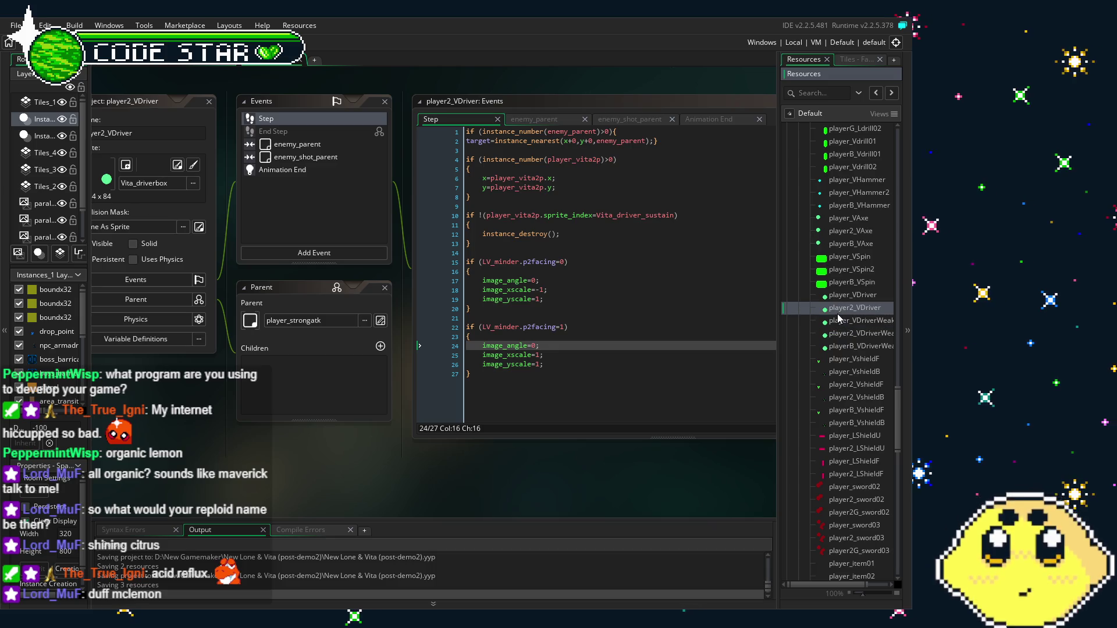
Open all of playerB_VDriver's event scripts and scroll Resources down to the player objects.
{"action": "right_click", "coordinate": [837, 315]}
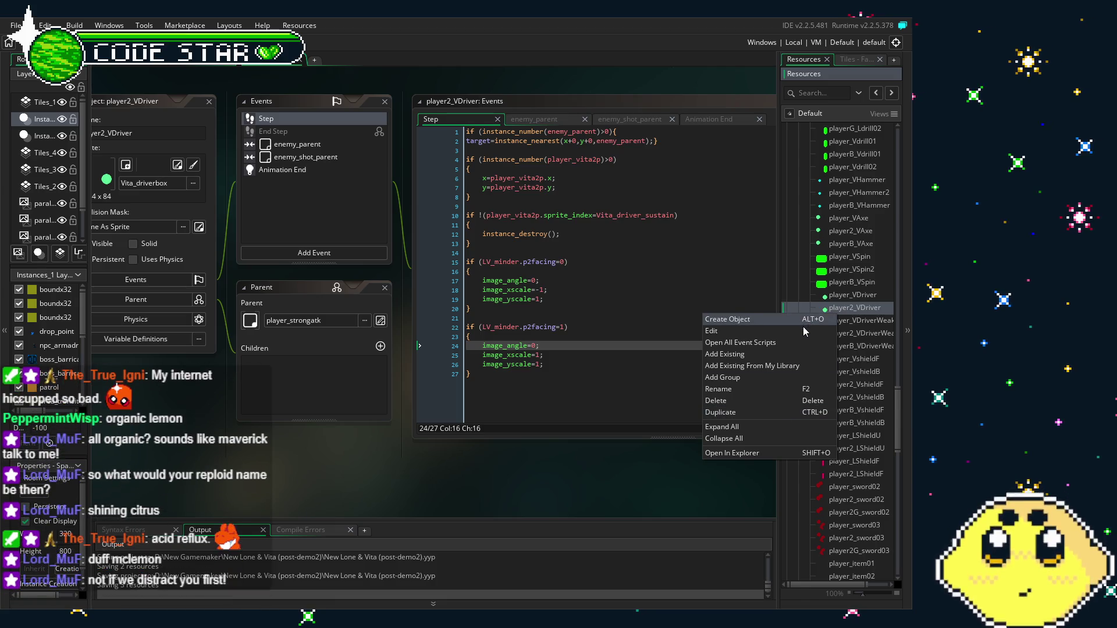
{"action": "left_click", "coordinate": [801, 342]}
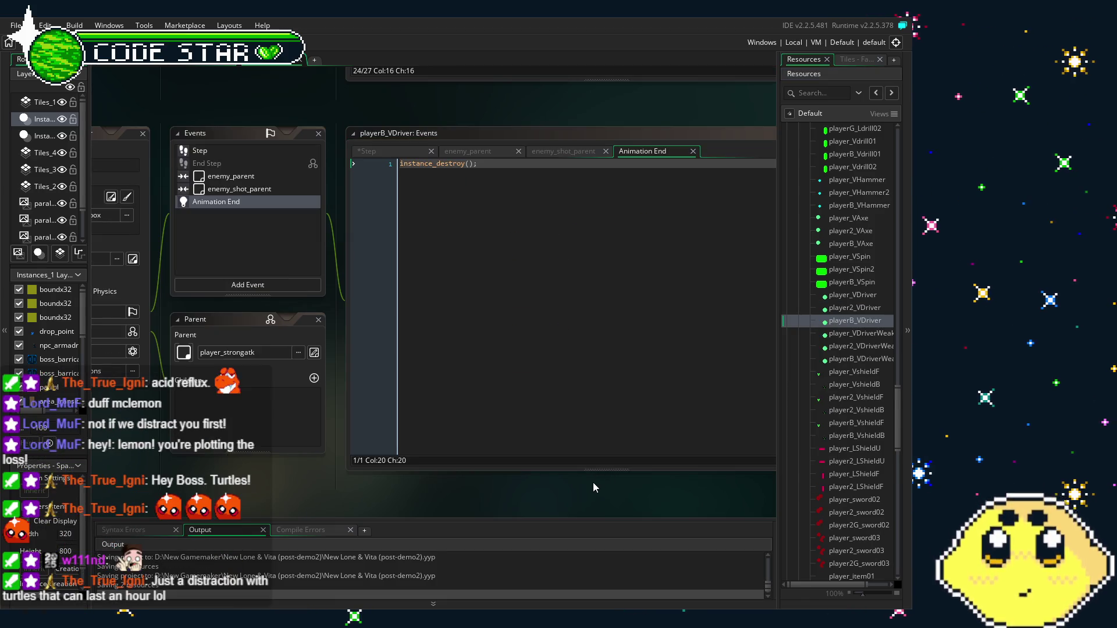
{"action": "left_click_drag", "start_coordinate": [592, 483], "coordinate": [556, 479]}
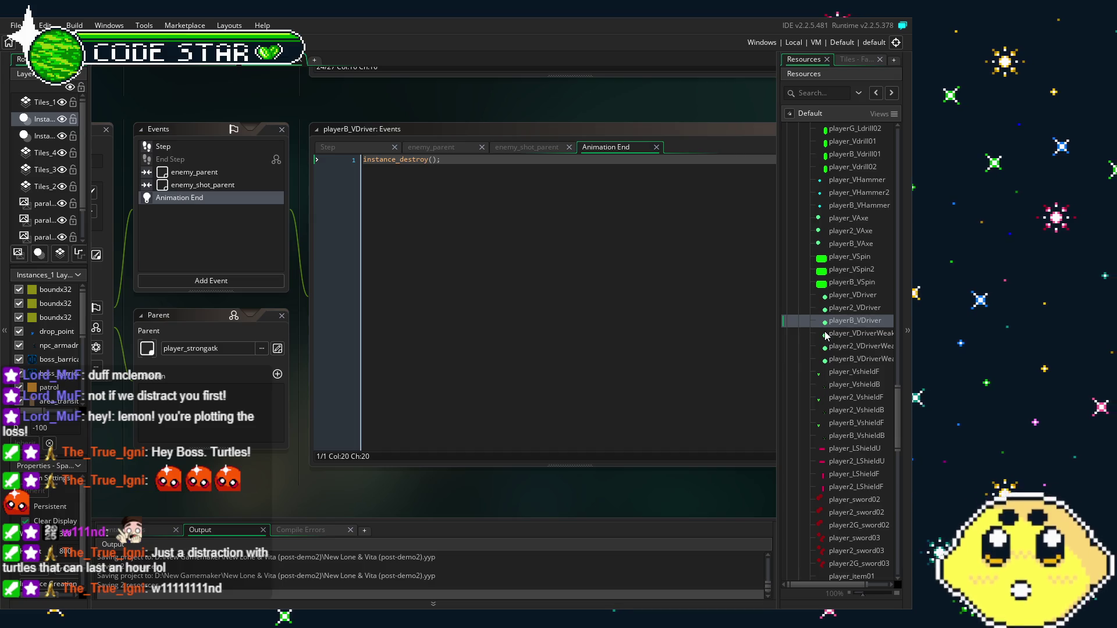
{"action": "scroll", "coordinate": [812, 362], "scroll_direction": "down", "scroll_amount": 4}
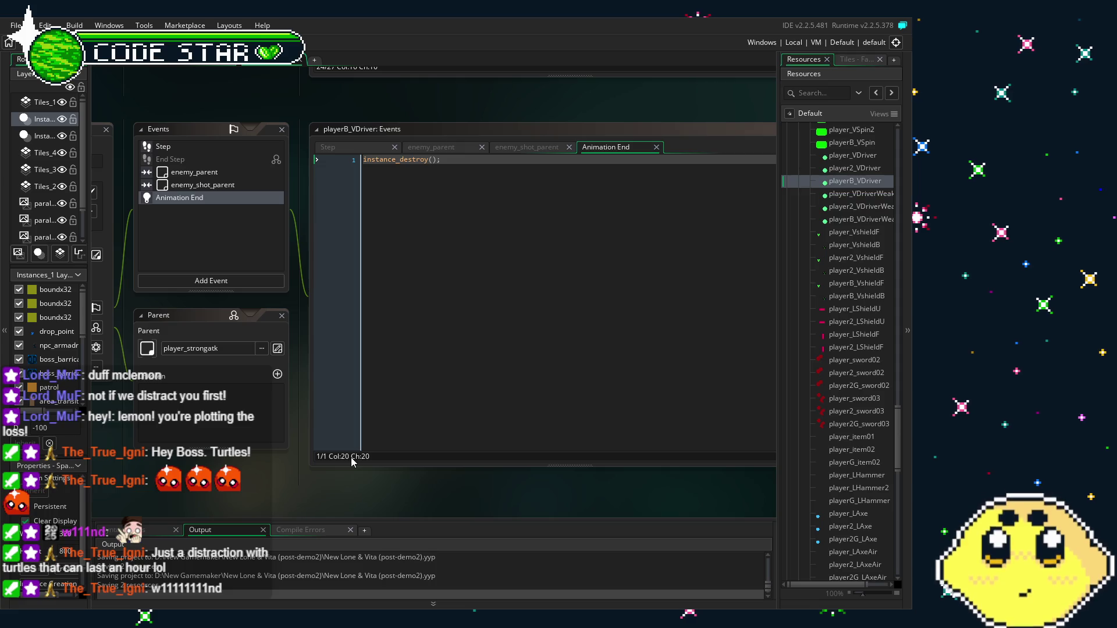
{"action": "scroll", "coordinate": [427, 498], "scroll_direction": "down", "scroll_amount": 1}
{"action": "scroll", "coordinate": [413, 491], "scroll_direction": "left", "scroll_amount": 2}
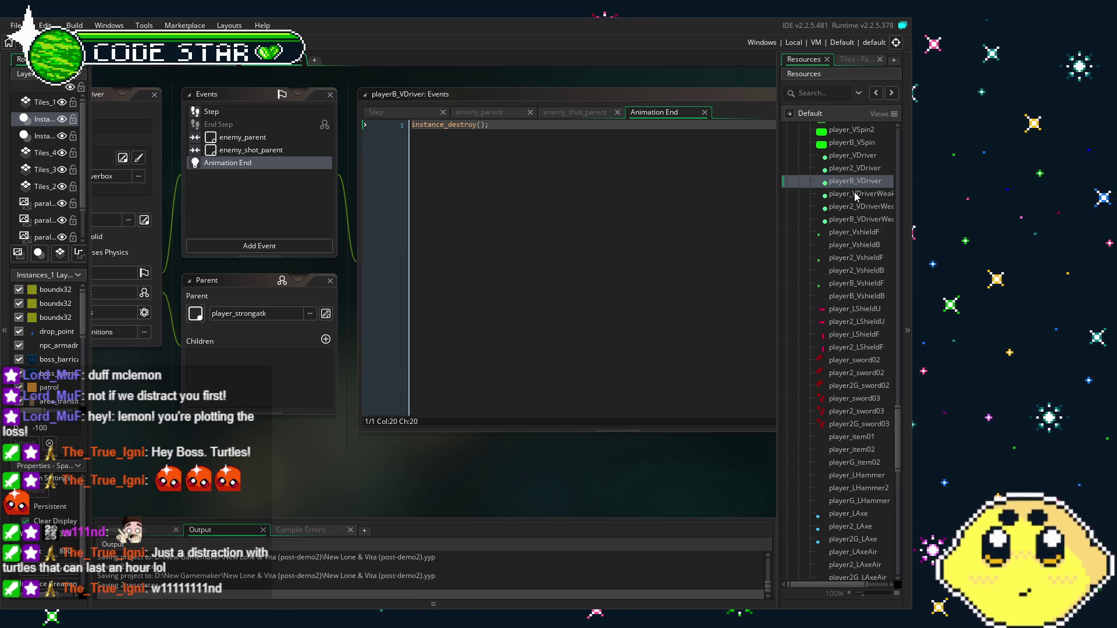
{"action": "scroll", "coordinate": [851, 269], "scroll_direction": "down", "scroll_amount": 3}
{"action": "scroll", "coordinate": [850, 268], "scroll_direction": "down", "scroll_amount": 10}
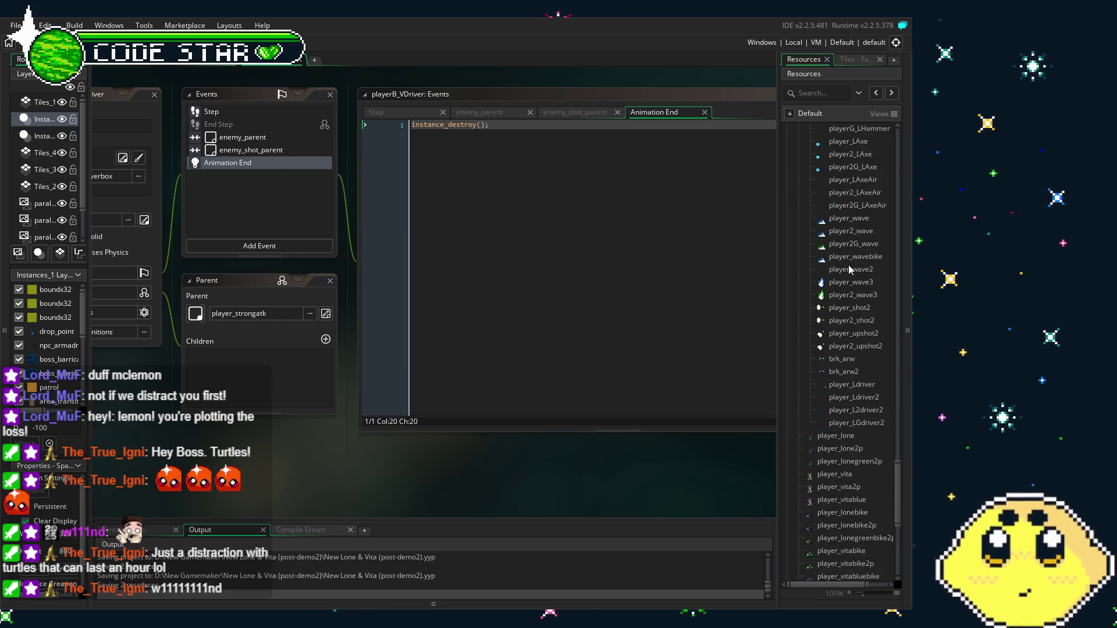
{"action": "left_click_drag", "start_coordinate": [903, 505], "coordinate": [900, 509]}
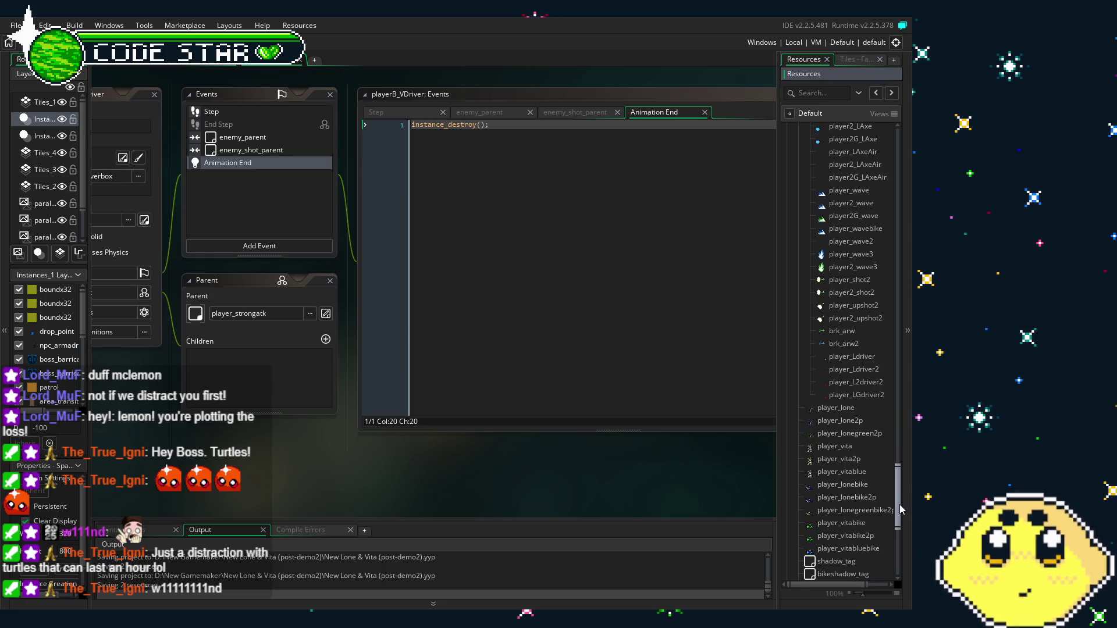
{"action": "left_click_drag", "start_coordinate": [616, 477], "coordinate": [705, 486]}
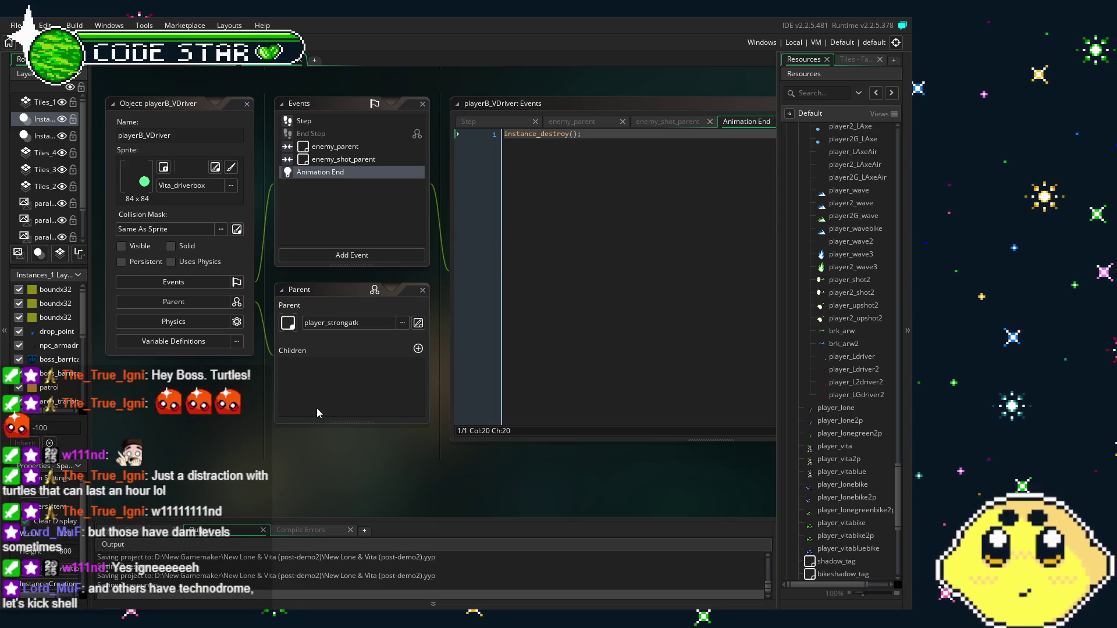
{"action": "left_click", "coordinate": [327, 147]}
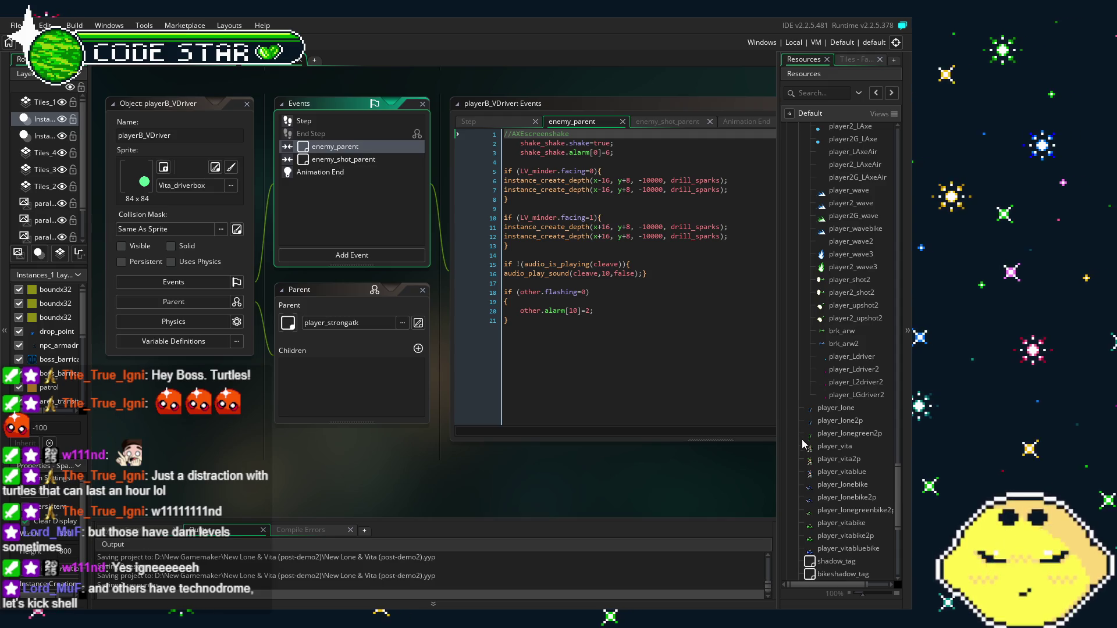
{"action": "scroll", "coordinate": [848, 484], "scroll_direction": "down", "scroll_amount": 3}
{"action": "scroll", "coordinate": [848, 483], "scroll_direction": "down", "scroll_amount": 7}
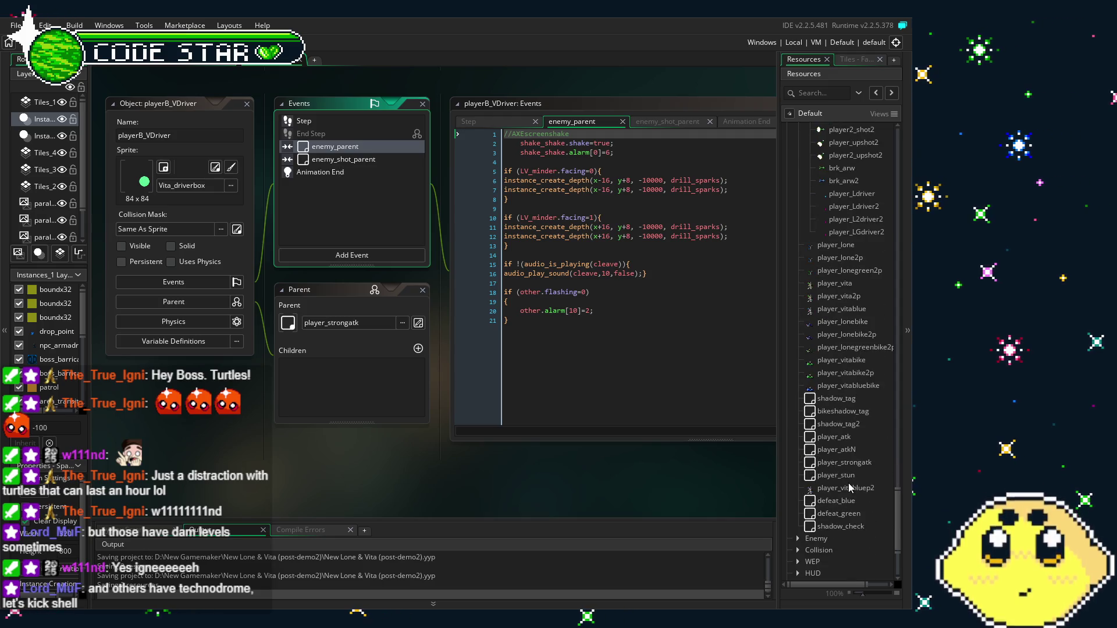
{"action": "left_click", "coordinate": [331, 177]}
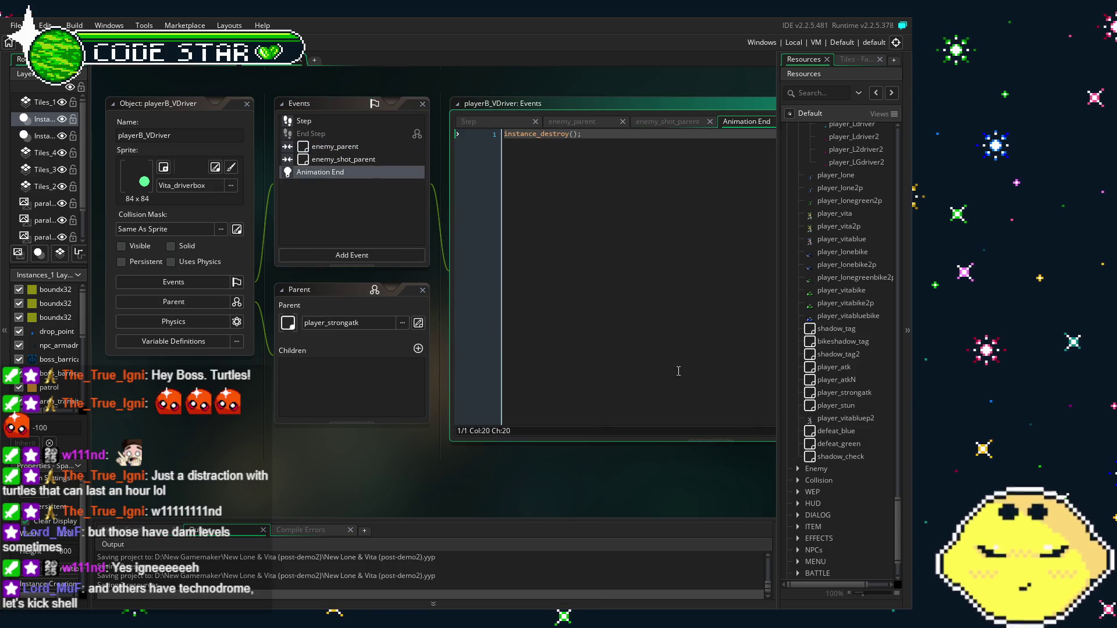
{"action": "scroll", "coordinate": [855, 335], "scroll_direction": "up", "scroll_amount": 3}
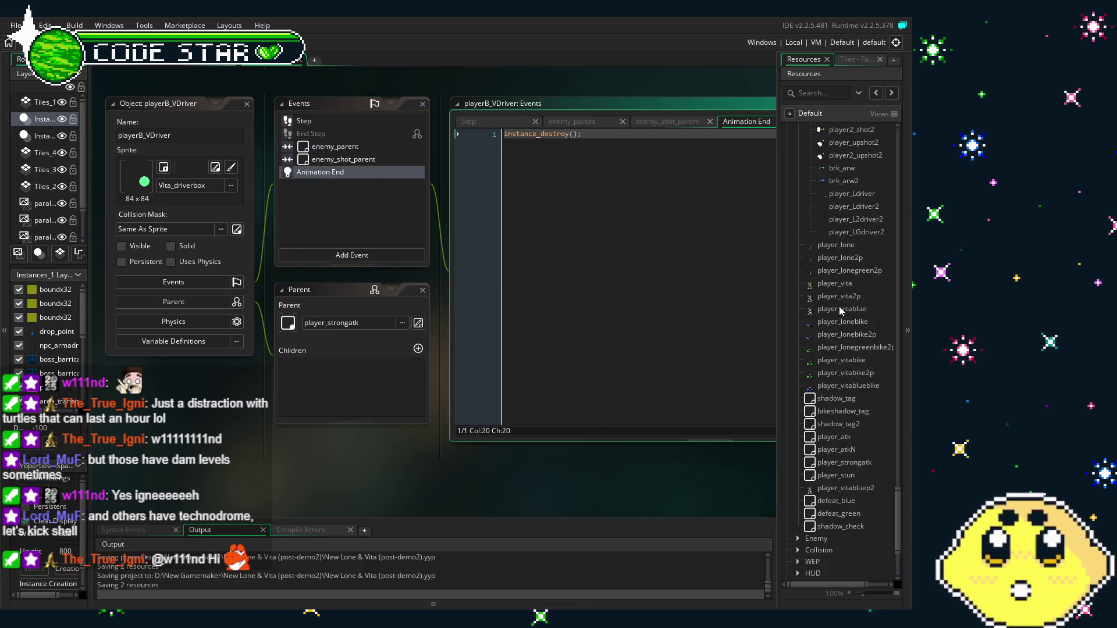
{"action": "scroll", "coordinate": [839, 326], "scroll_direction": "up", "scroll_amount": 3}
Review player_vita's driver checks on lines 79–96, then open player_vita2p's Begin Step code.
{"action": "double_click", "coordinate": [835, 353]}
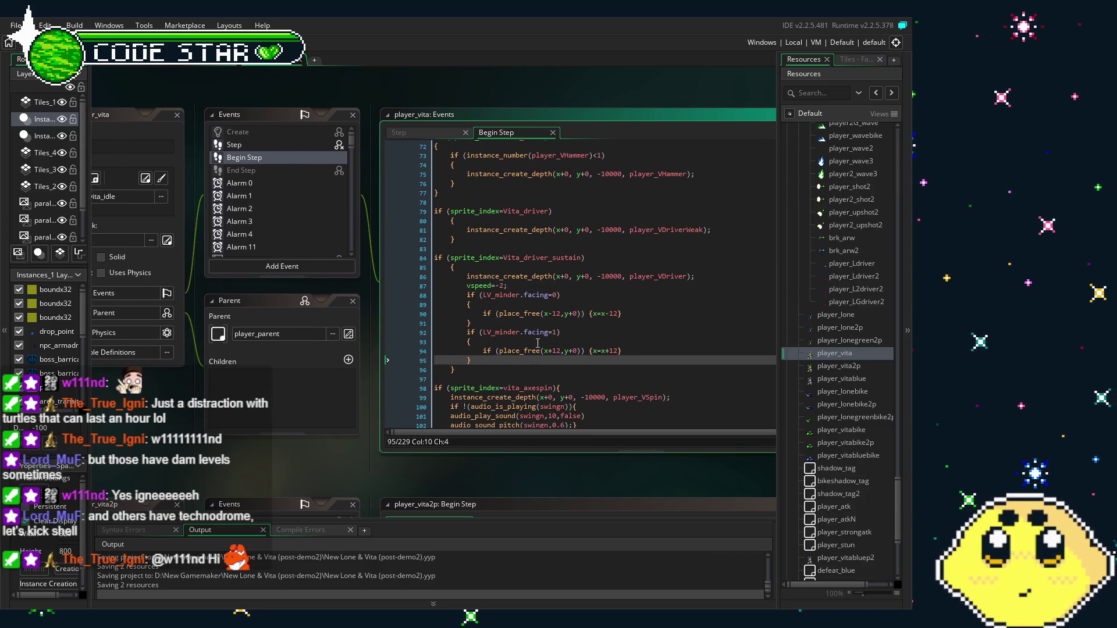
{"action": "key", "text": "Down"}
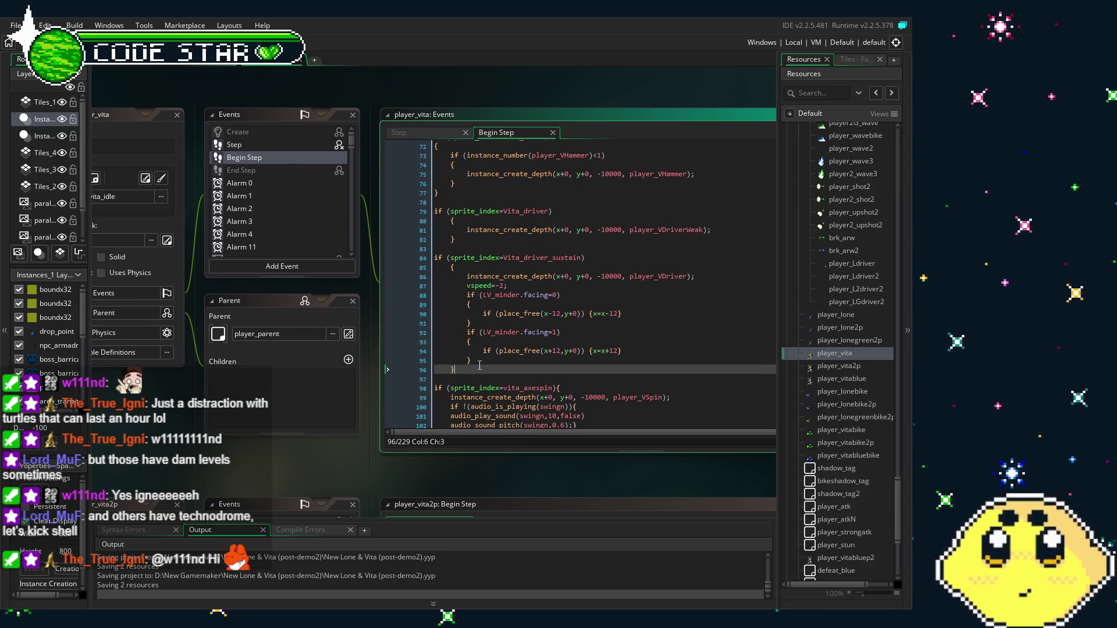
{"action": "mouse_move", "coordinate": [475, 366]}
{"action": "left_mouse_down"}
{"action": "mouse_move", "coordinate": [425, 205]}
{"action": "mouse_move", "coordinate": [421, 214]}
{"action": "left_mouse_up"}
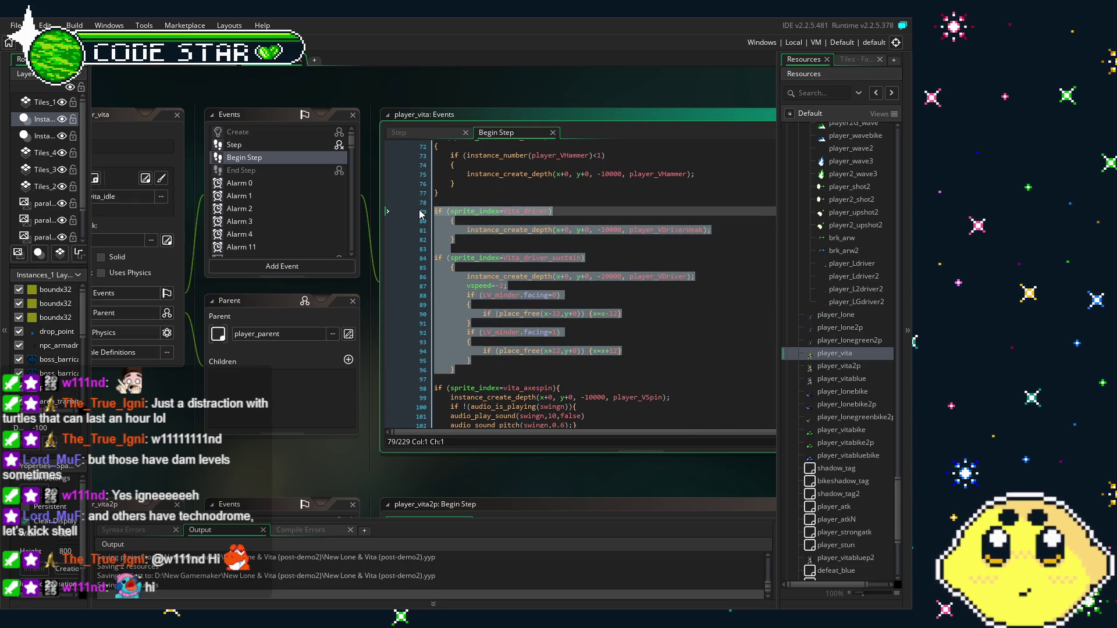
{"action": "left_click", "coordinate": [622, 315]}
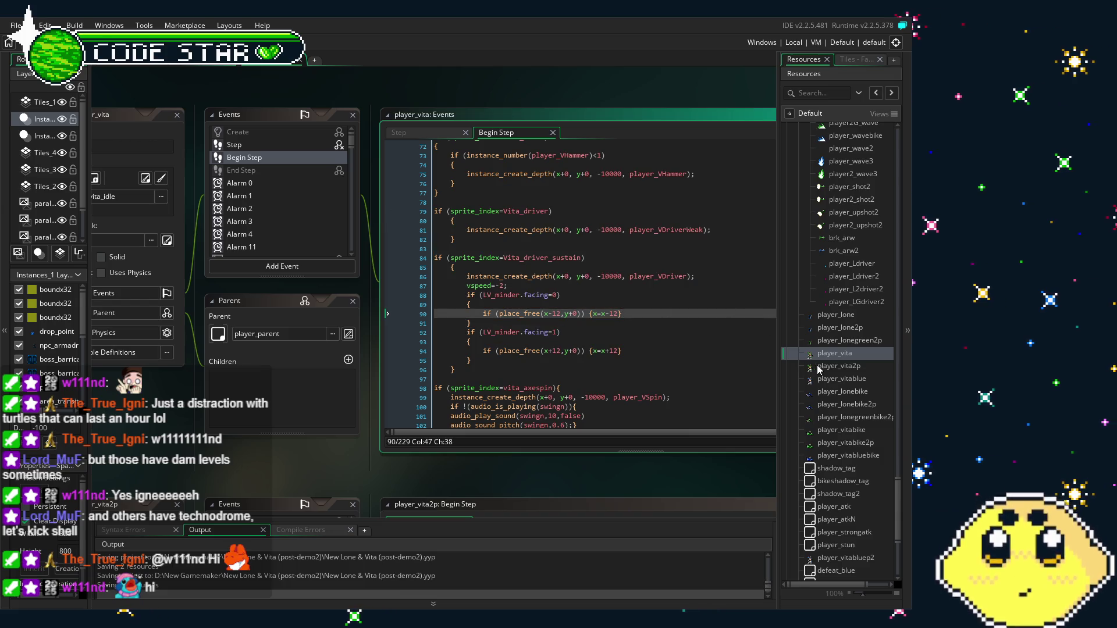
{"action": "double_click", "coordinate": [837, 366]}
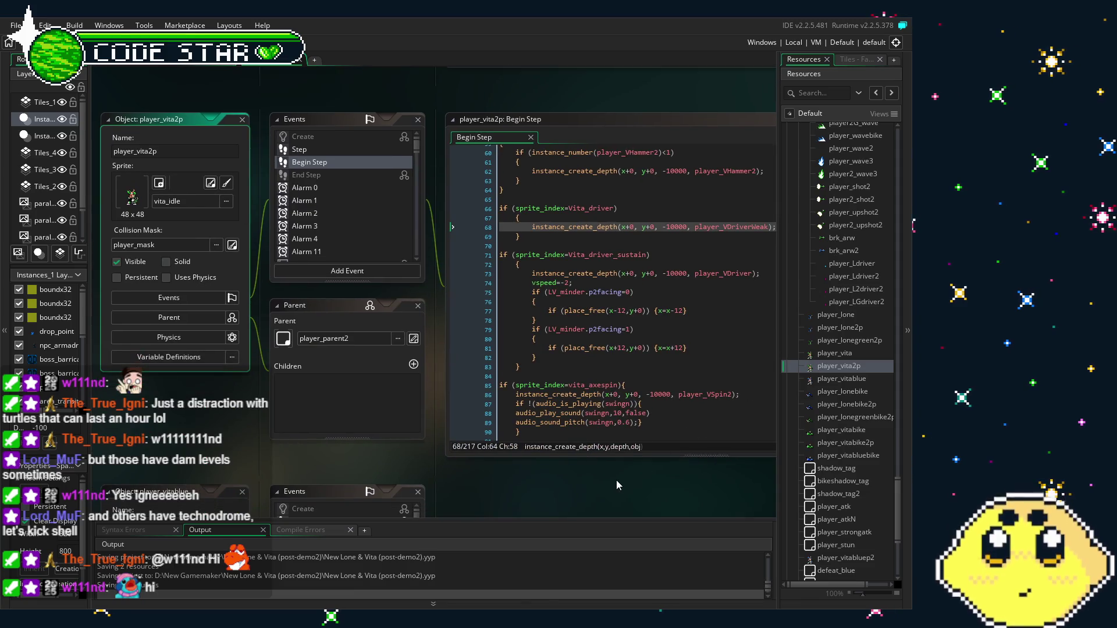
Start renaming the weak driver spawn on line 68 of player_vita2p's Begin Step.
{"action": "left_click_drag", "start_coordinate": [616, 480], "coordinate": [528, 476]}
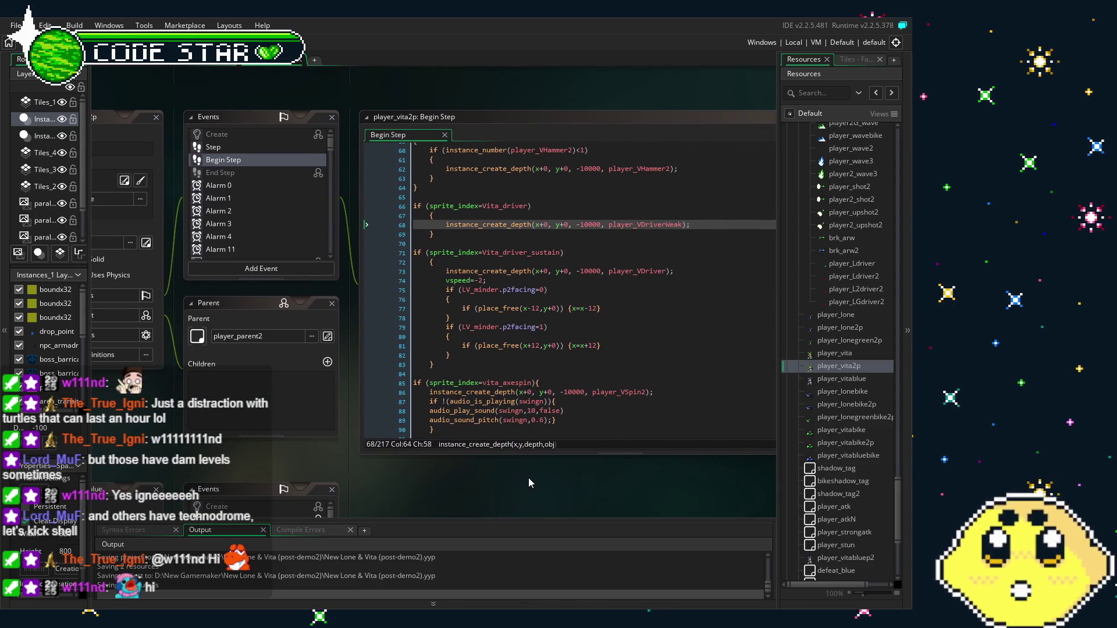
{"action": "left_click", "coordinate": [637, 225]}
{"action": "key", "text": "BackSpace"}
{"action": "type", "text": "2"}
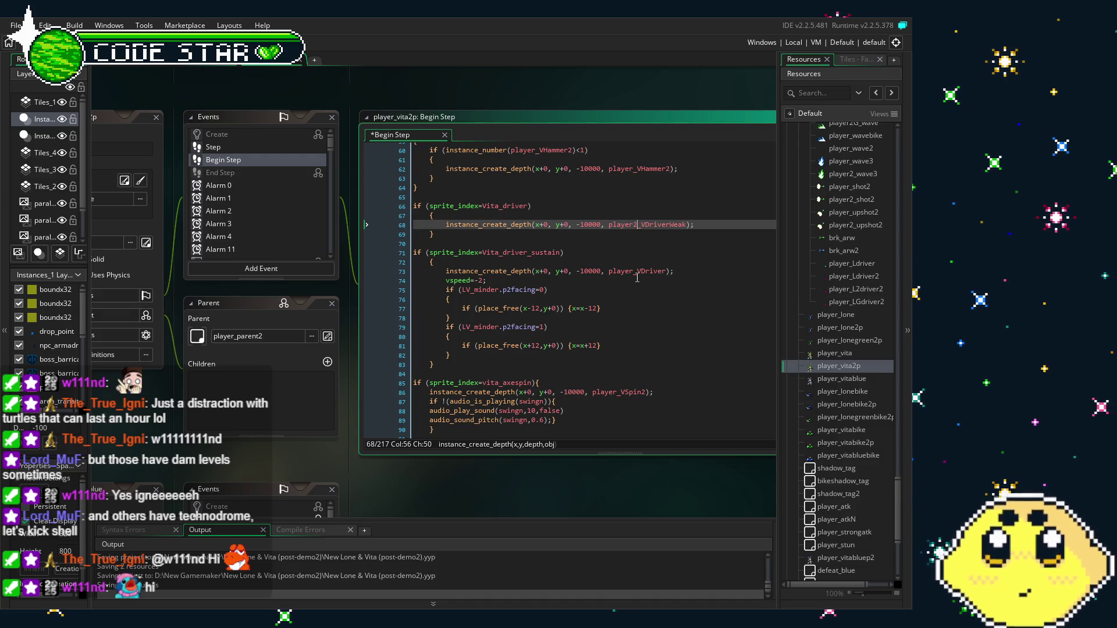
{"action": "left_click", "coordinate": [635, 272]}
{"action": "type", "text": "2"}
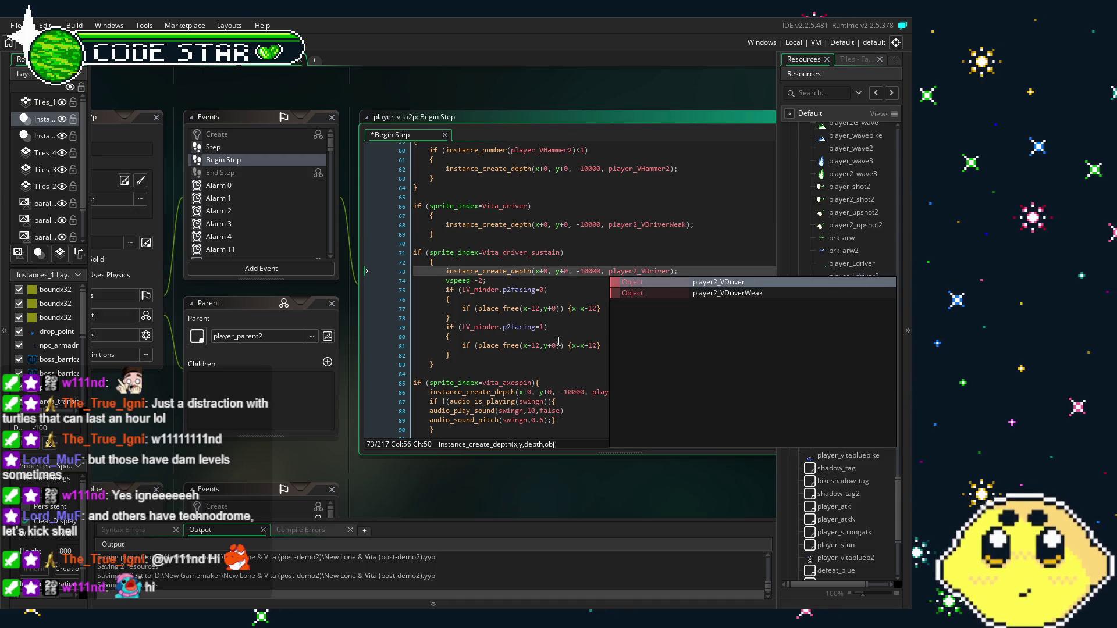
{"action": "left_click", "coordinate": [557, 346]}
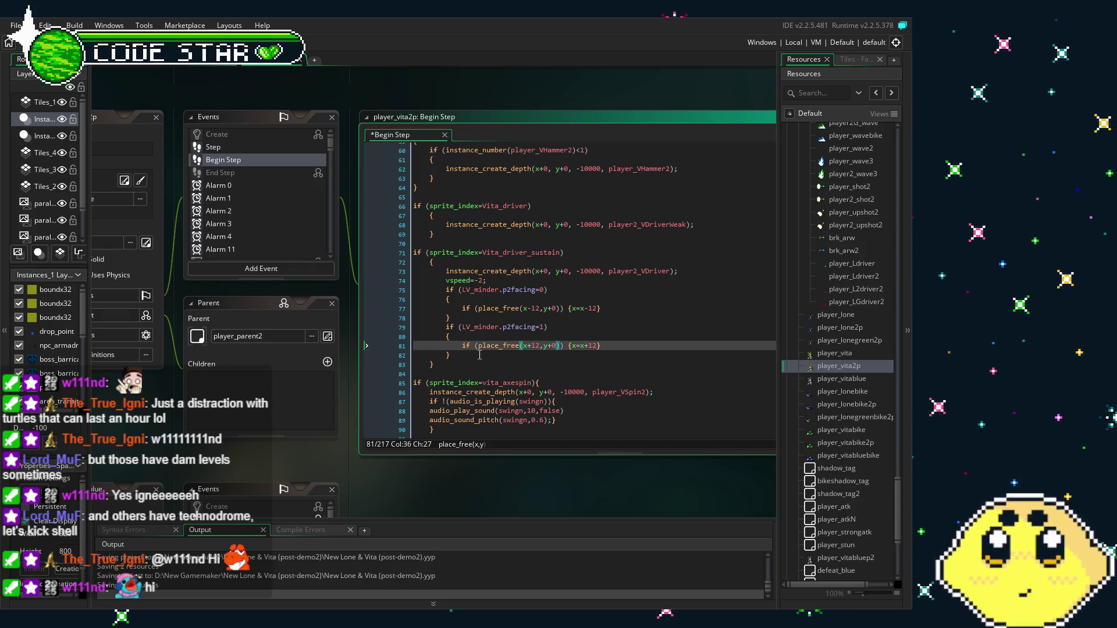
Compare with player_vita's driver code on lines 79–96, then return to player_vita2p.
{"action": "double_click", "coordinate": [836, 354]}
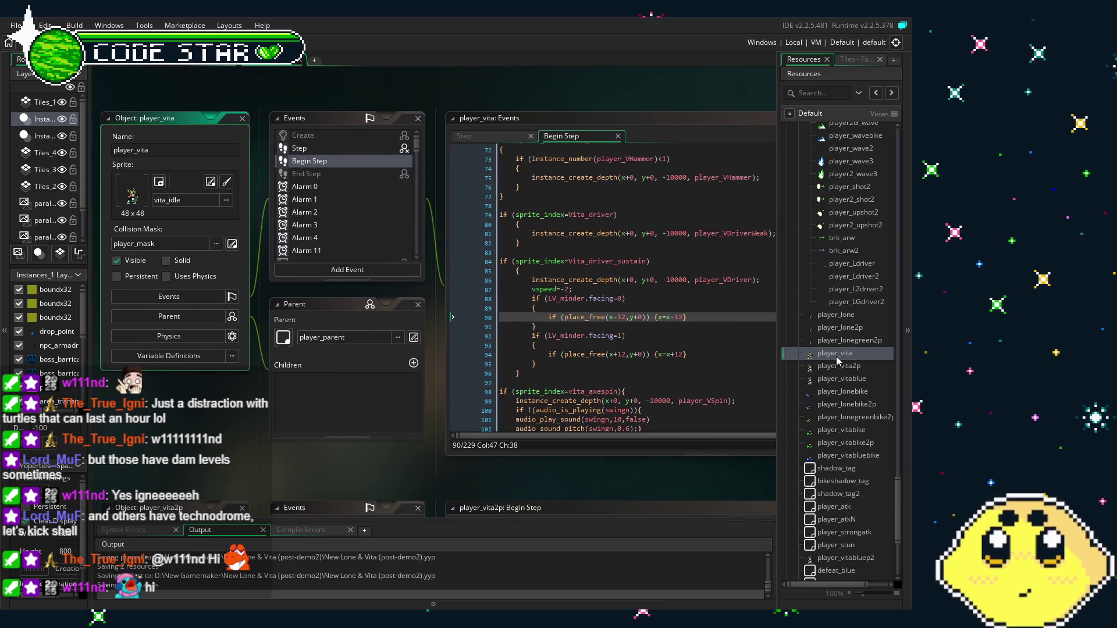
{"action": "left_click_drag", "start_coordinate": [519, 374], "coordinate": [478, 217]}
{"action": "left_click", "coordinate": [538, 328]}
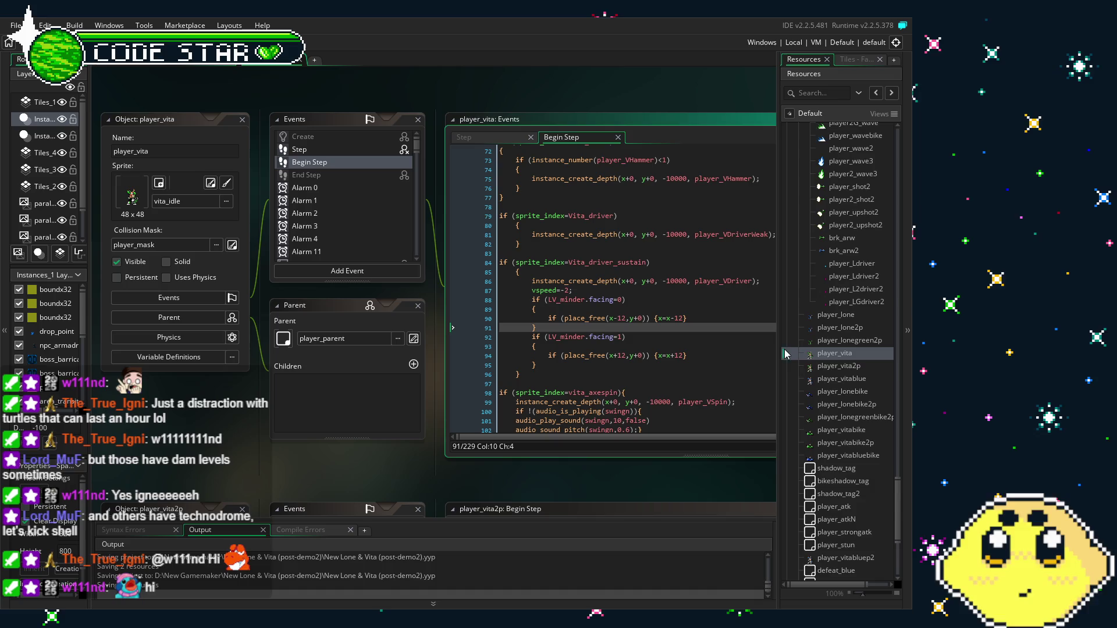
{"action": "double_click", "coordinate": [842, 366]}
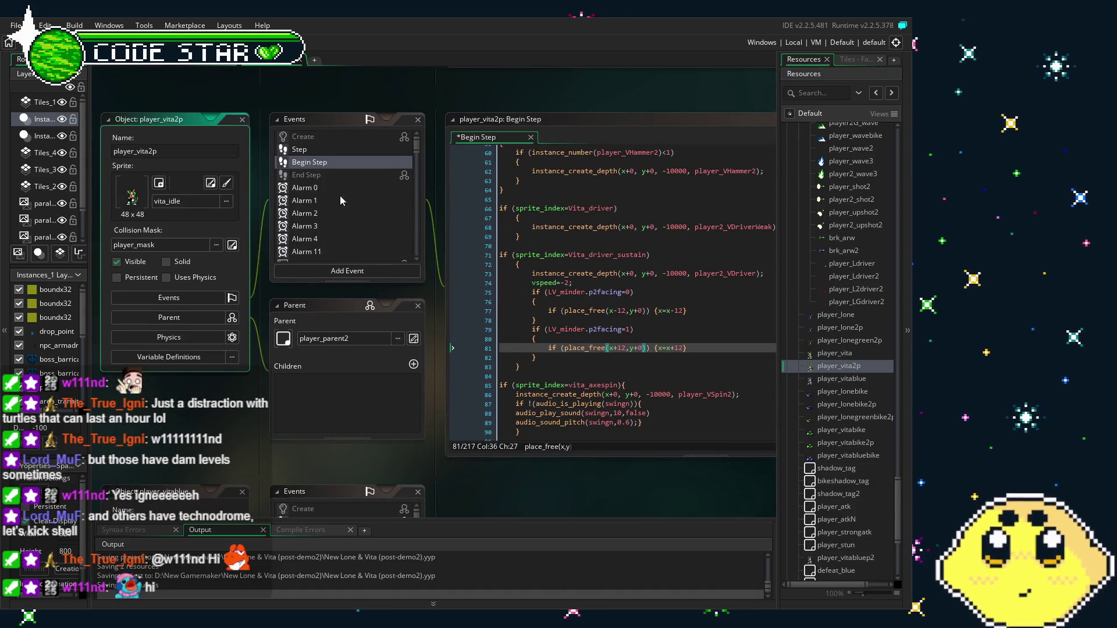
Switch the facing check to LV_minder.facing and the spawns to playerB_VDriver and playerB_VDriverWeak.
{"action": "left_click", "coordinate": [599, 360]}
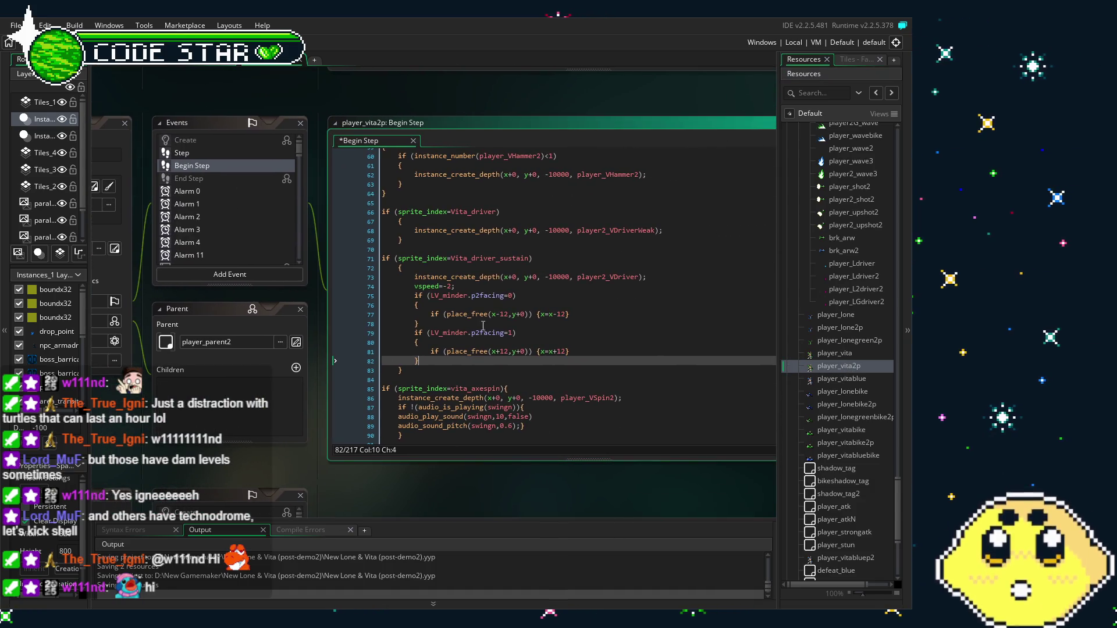
{"action": "left_click", "coordinate": [475, 296]}
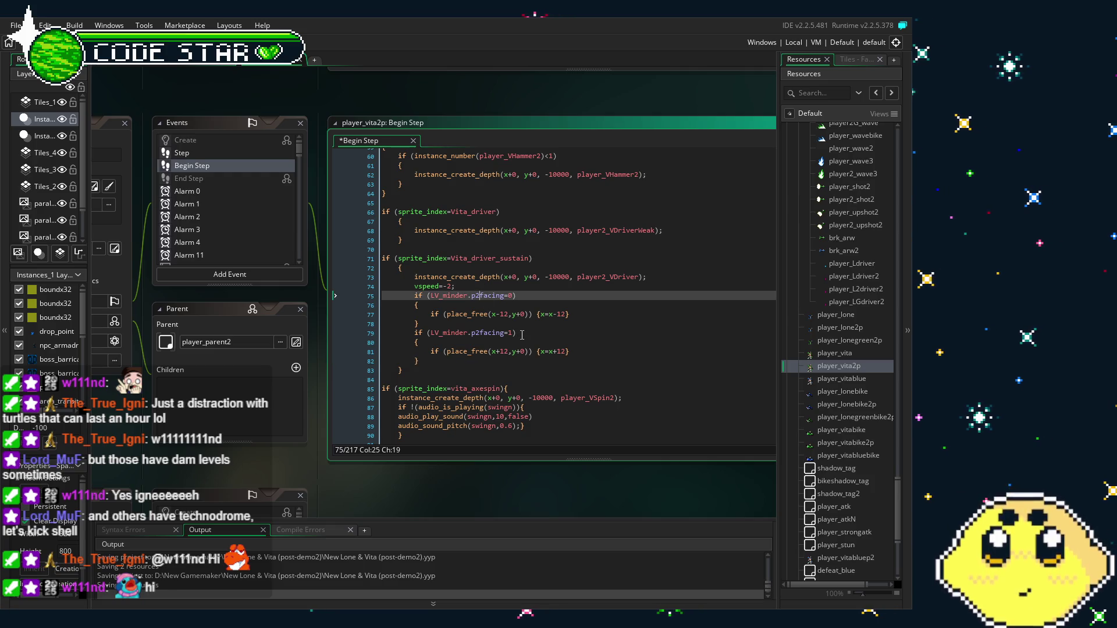
{"action": "key", "text": "Down"}
{"action": "key", "text": "Down"}
{"action": "key", "text": "Down"}
{"action": "key", "text": "Delete"}
{"action": "key", "text": "Delete"}
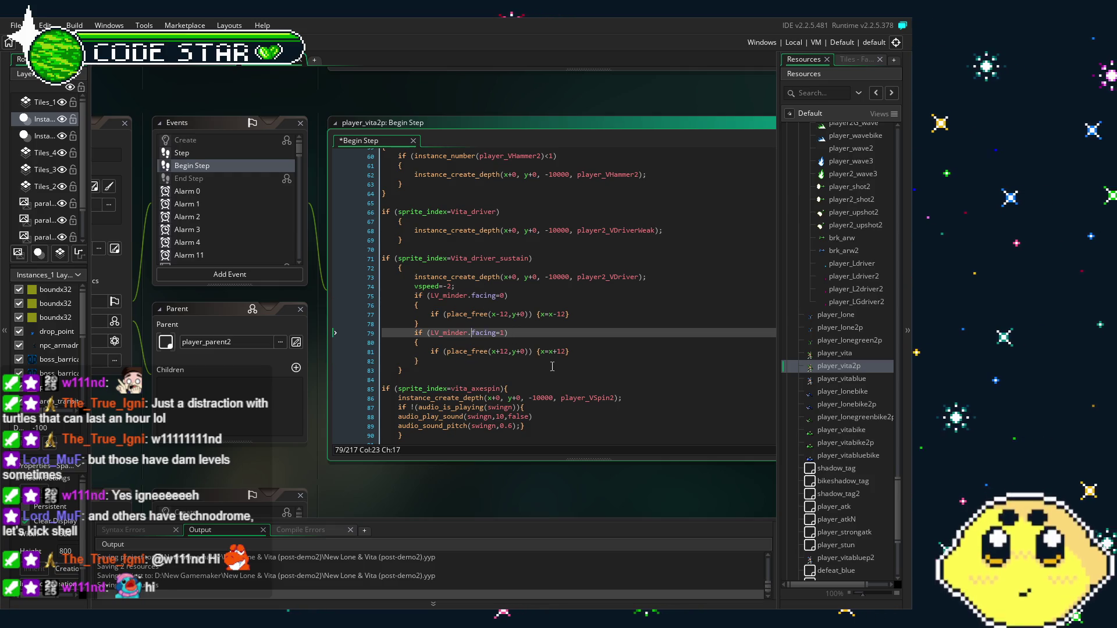
{"action": "left_click", "coordinate": [607, 277]}
{"action": "key", "text": "BackSpace"}
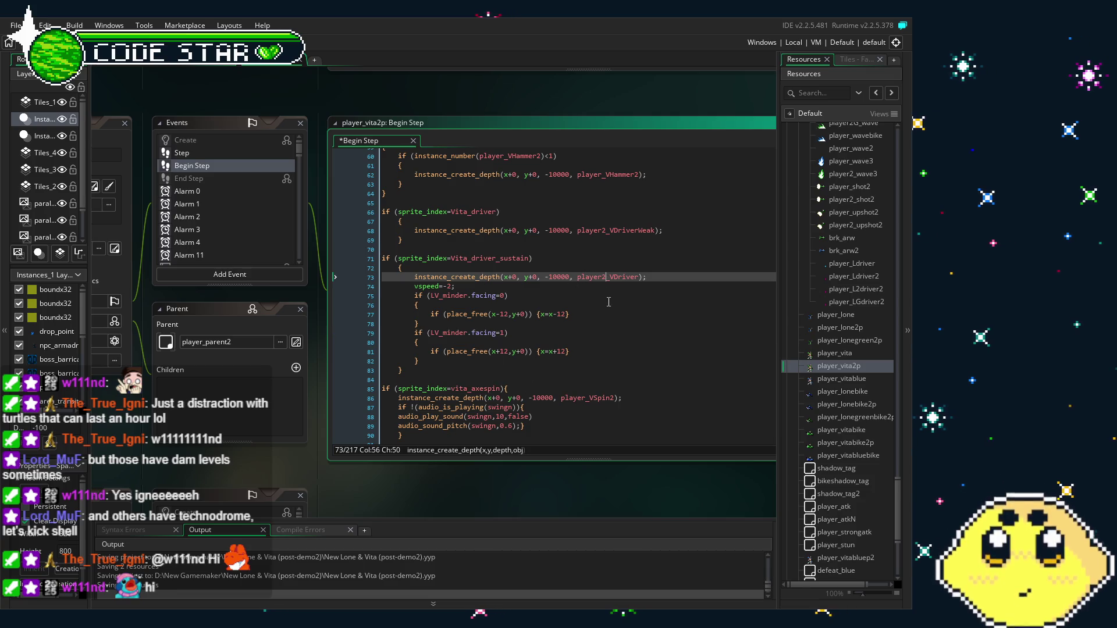
{"action": "type", "text": "B"}
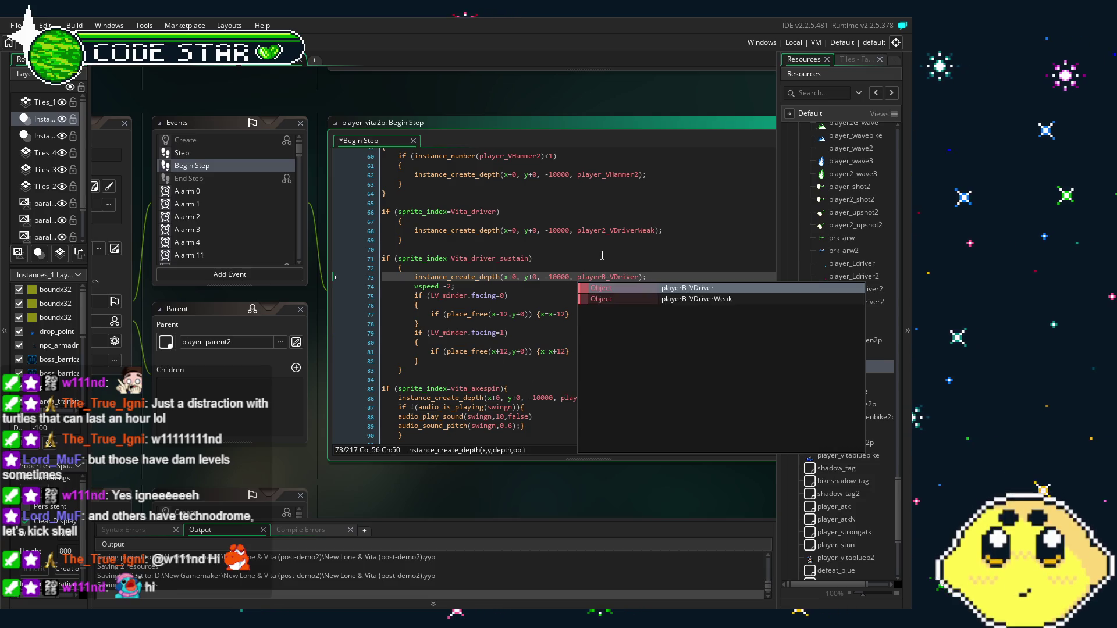
{"action": "left_click", "coordinate": [605, 258]}
{"action": "left_click", "coordinate": [607, 230]}
{"action": "type", "text": "B"}
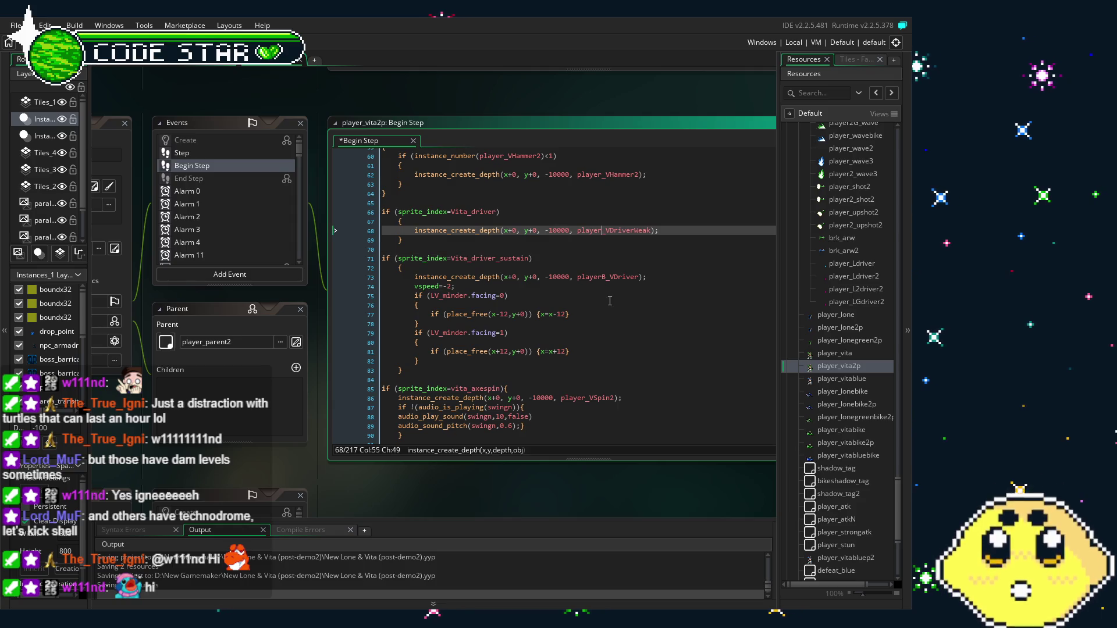
{"action": "left_click", "coordinate": [520, 245]}
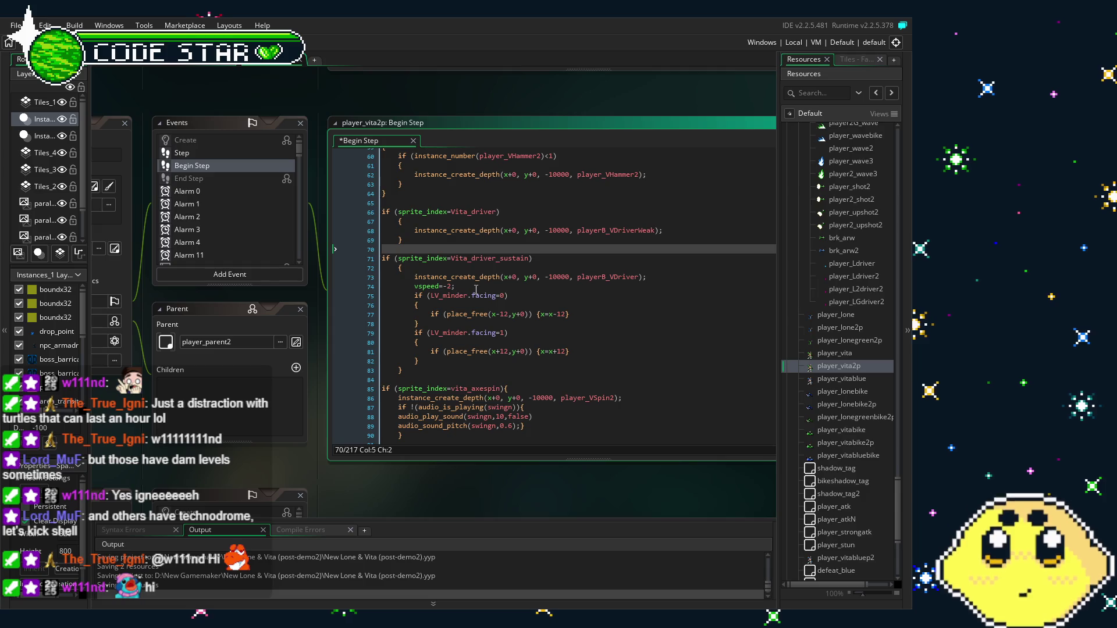
{"action": "left_click", "coordinate": [475, 332]}
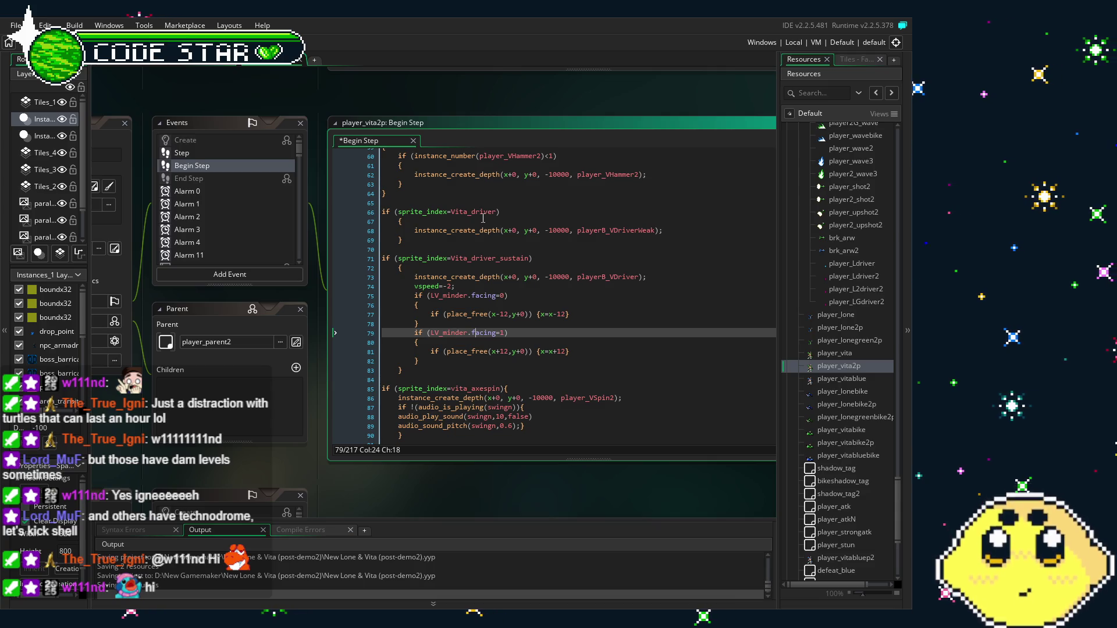
{"action": "left_click", "coordinate": [469, 351]}
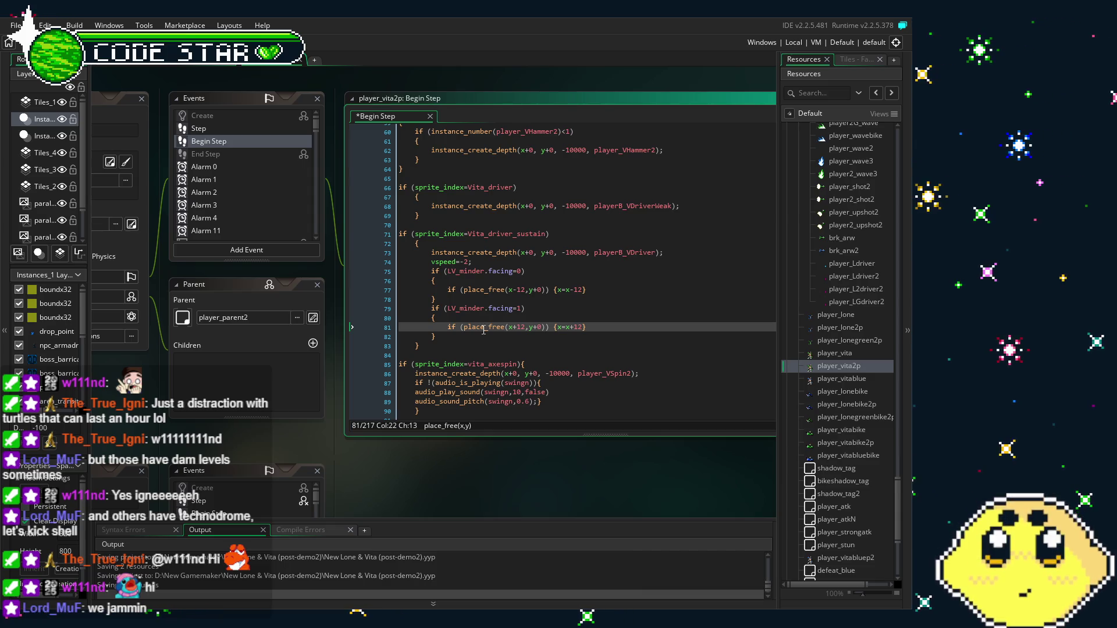
{"action": "left_click", "coordinate": [489, 319]}
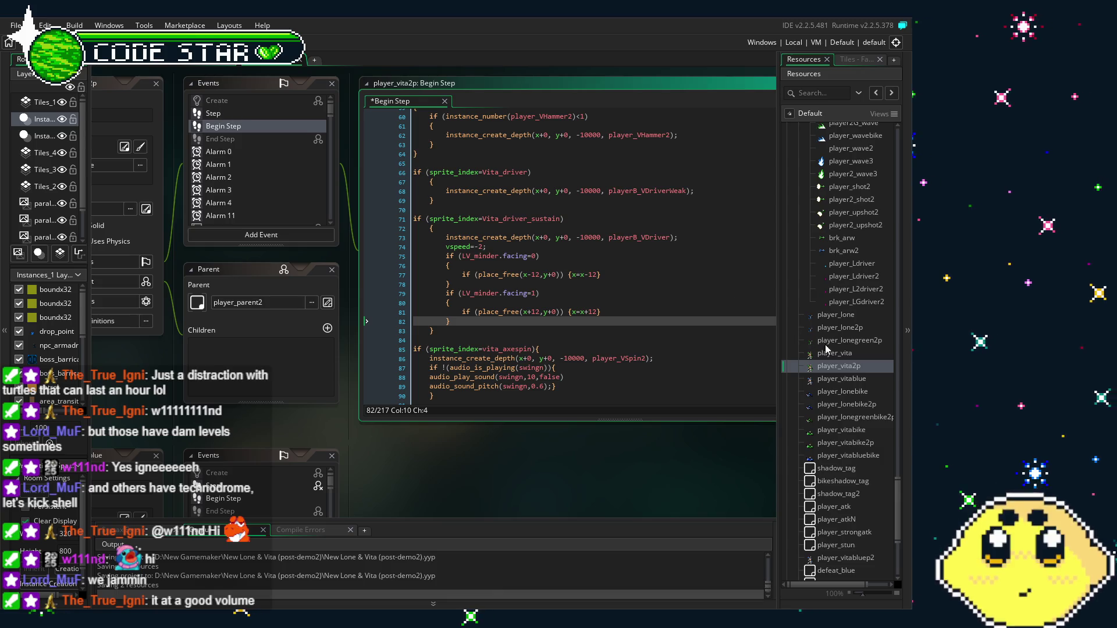
{"action": "left_click", "coordinate": [838, 379]}
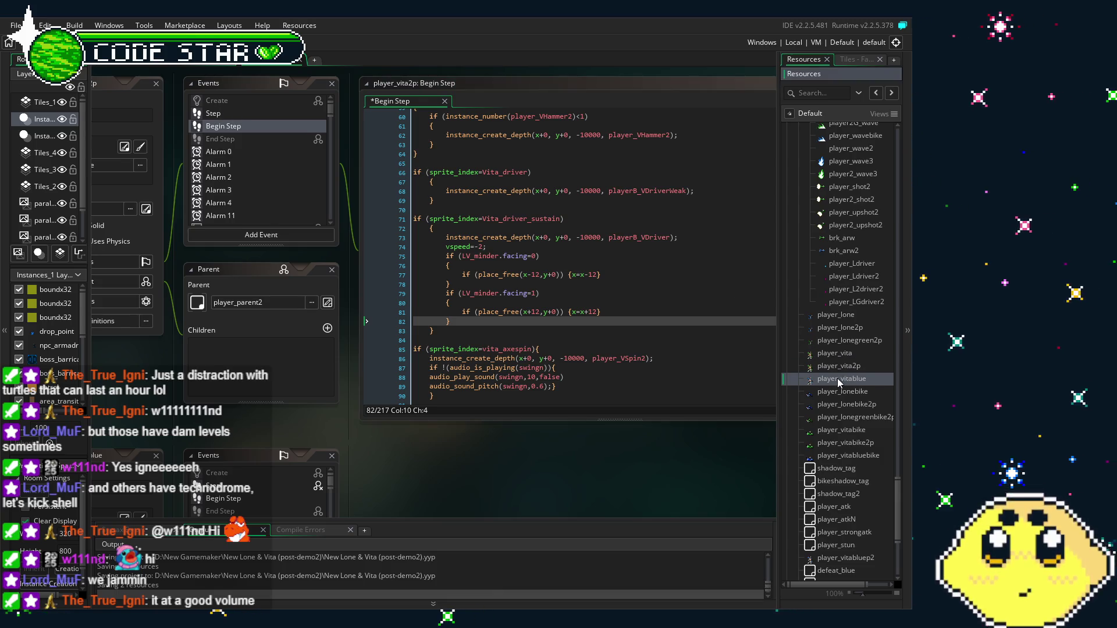
Reopen player_vita2p, undo three edits to restore player2_VDriverWeak, player2_VDriver and p2facing, and save.
{"action": "double_click", "coordinate": [837, 379]}
{"action": "left_click", "coordinate": [851, 369]}
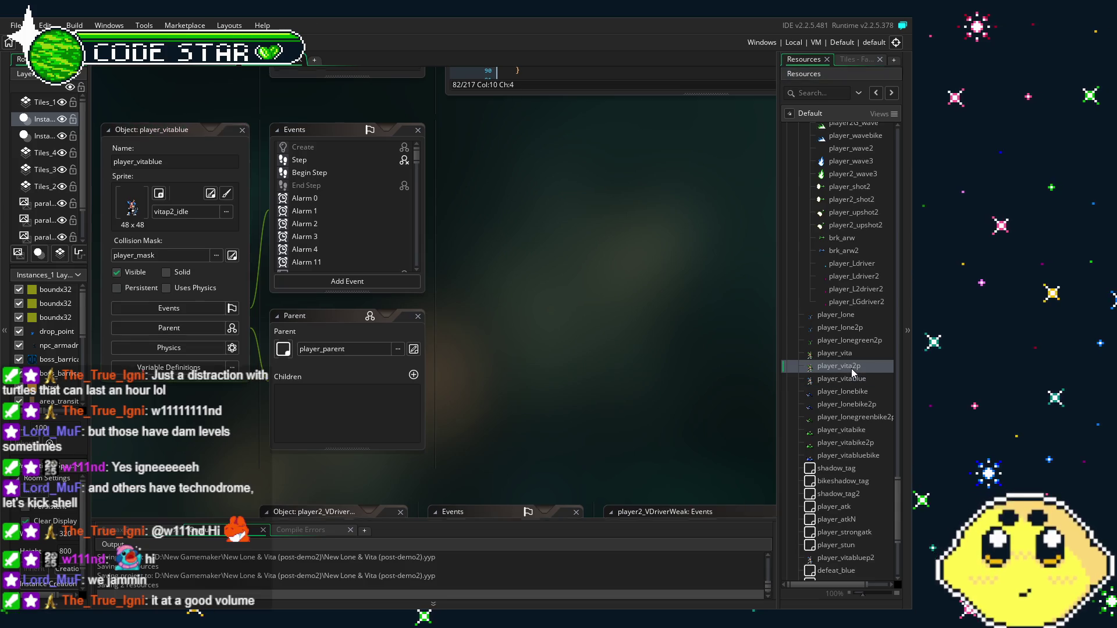
{"action": "double_click", "coordinate": [850, 368]}
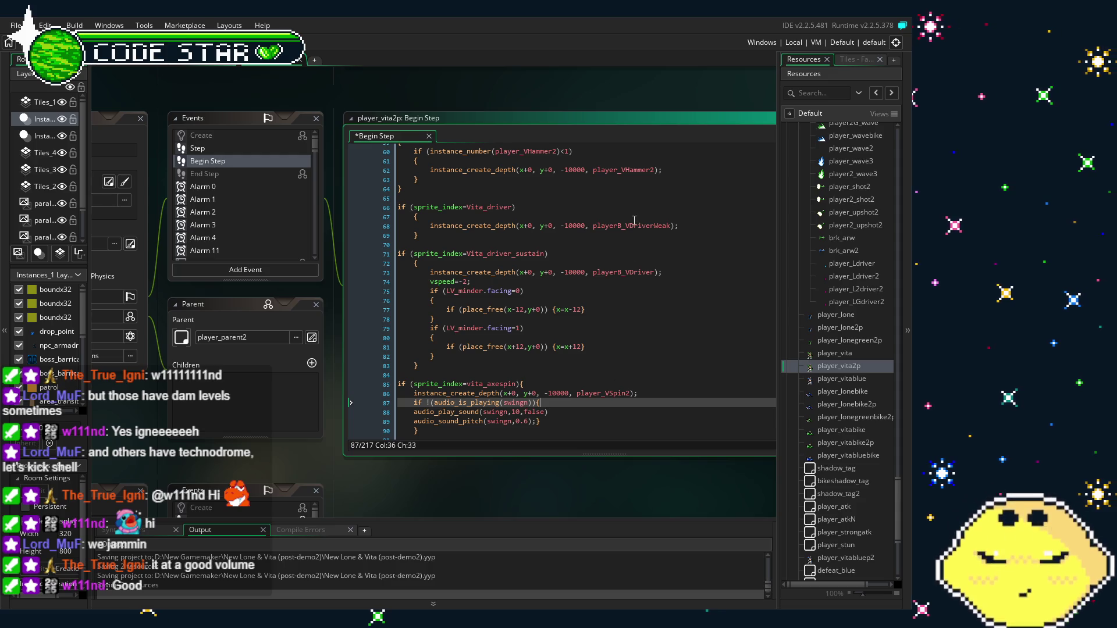
{"action": "left_click", "coordinate": [622, 273]}
{"action": "key", "text": "ctrl+z"}
{"action": "key", "text": "ctrl+z"}
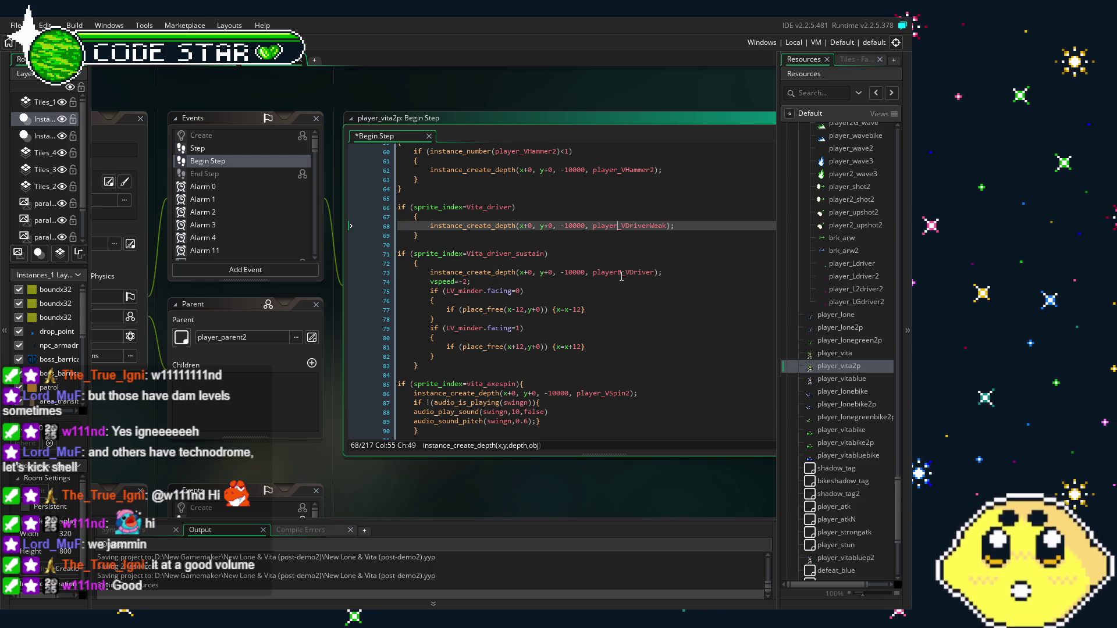
{"action": "key", "text": "ctrl+z"}
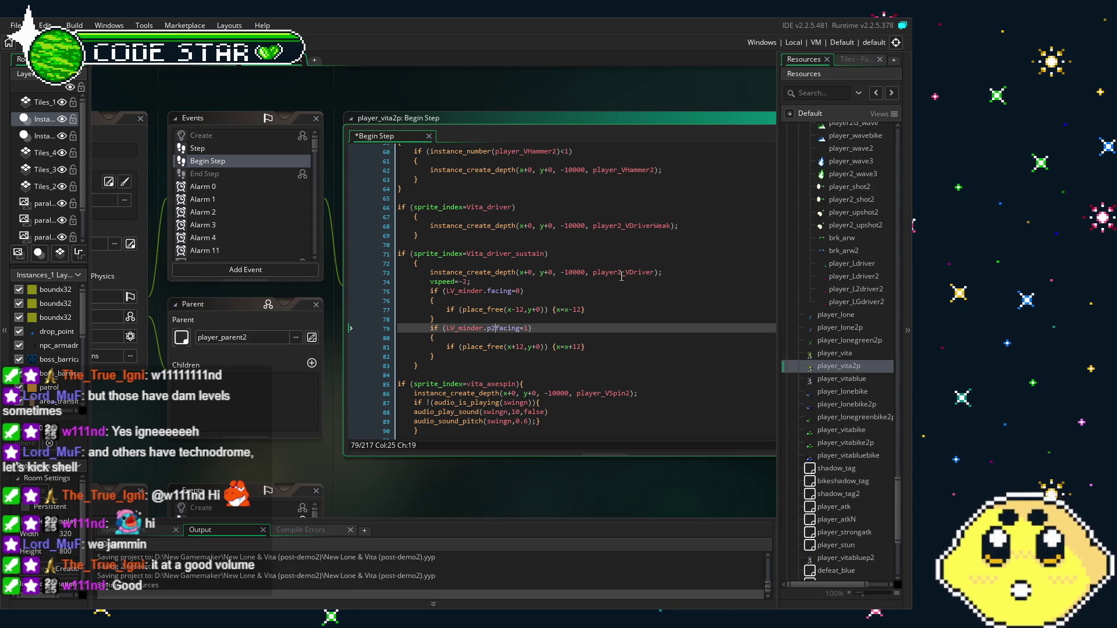
{"action": "key", "text": "ctrl+z"}
{"action": "left_click", "coordinate": [620, 354]}
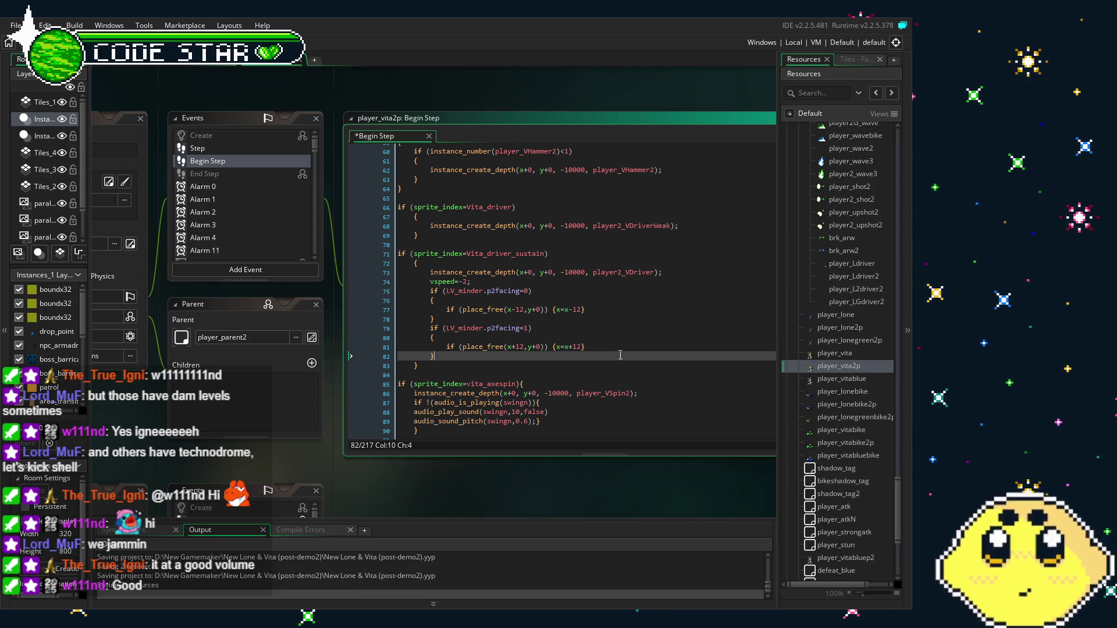
{"action": "key", "text": "ctrl+s"}
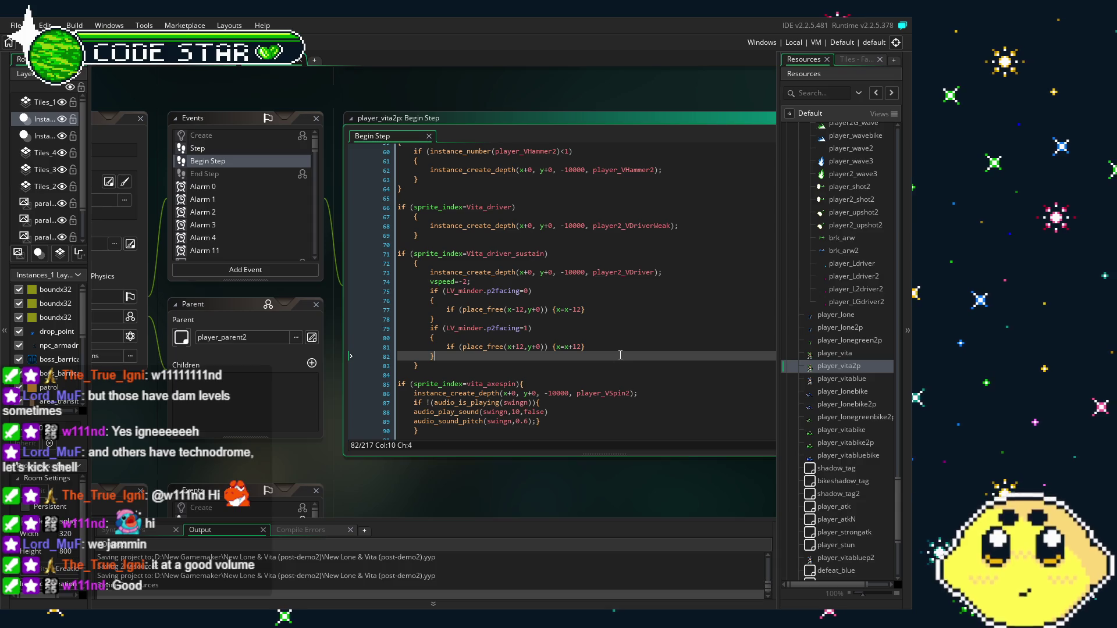
{"action": "left_click_drag", "start_coordinate": [512, 476], "coordinate": [534, 458]}
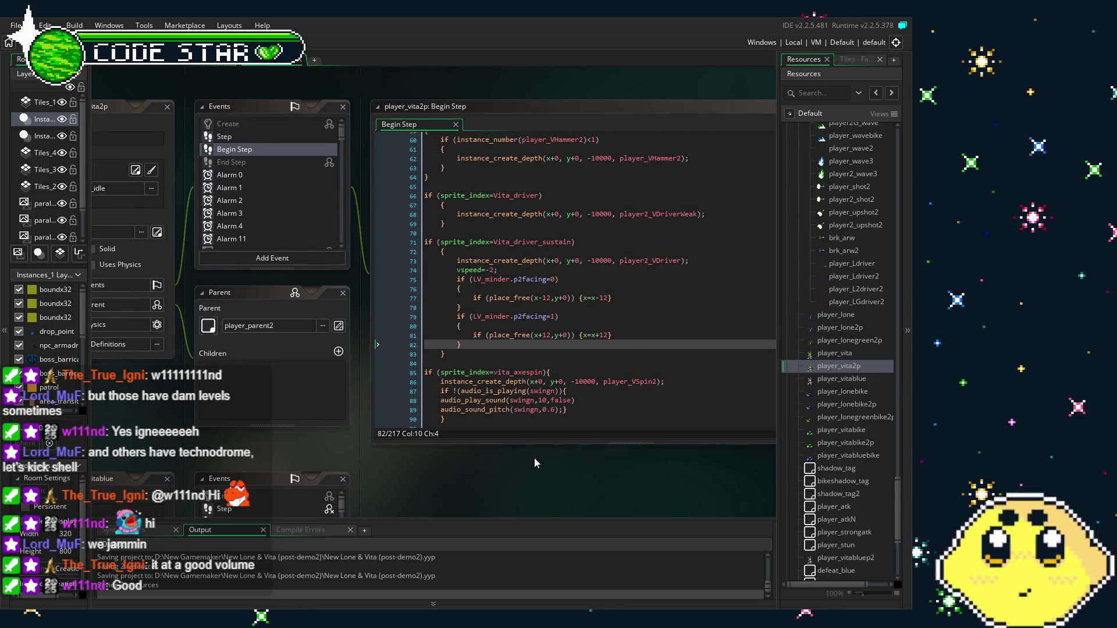
{"action": "left_click_drag", "start_coordinate": [465, 474], "coordinate": [483, 467]}
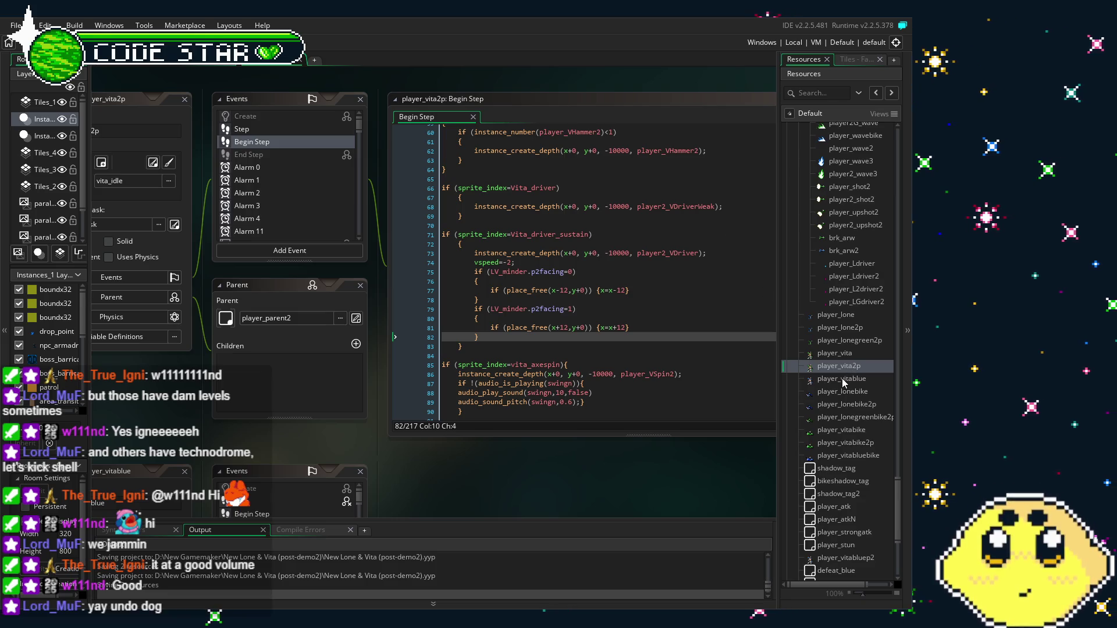
{"action": "left_click", "coordinate": [666, 403]}
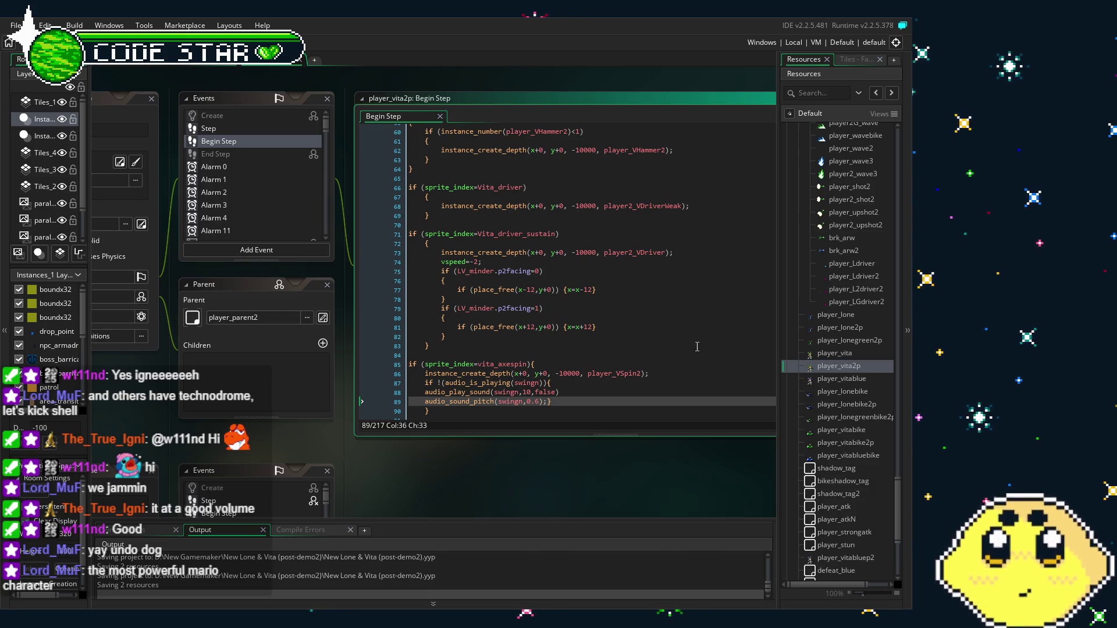
{"action": "double_click", "coordinate": [850, 378]}
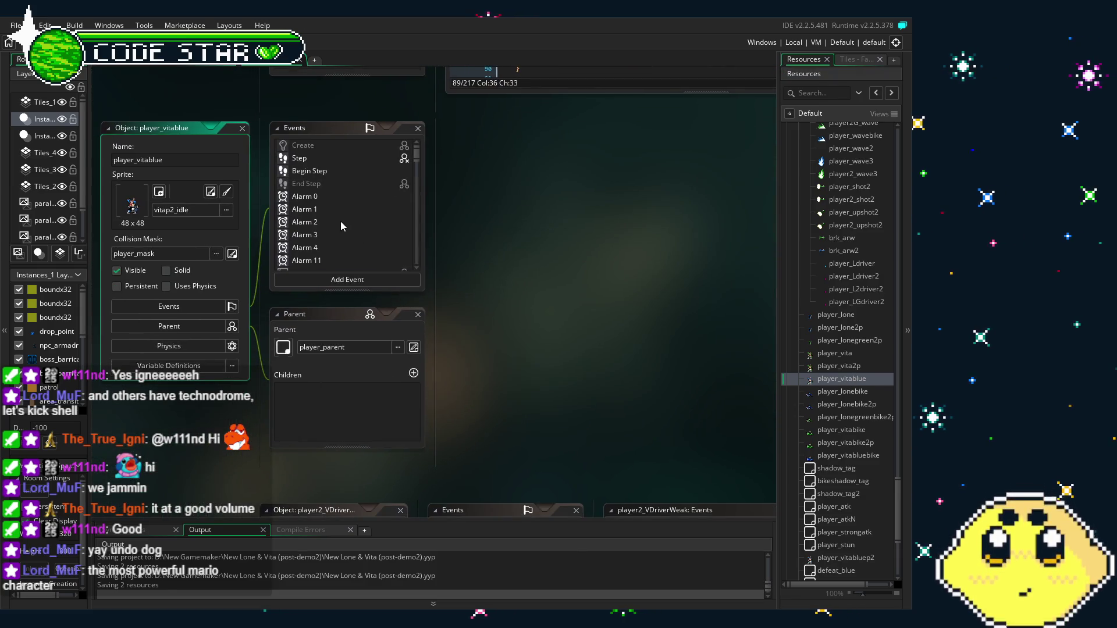
{"action": "left_click", "coordinate": [312, 172]}
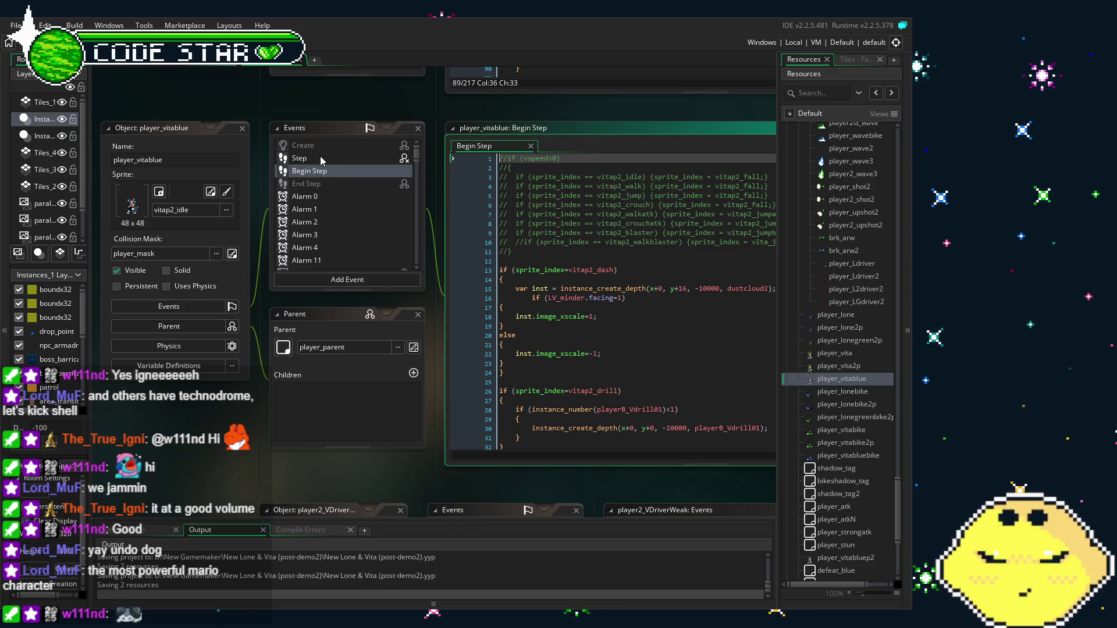
{"action": "left_click", "coordinate": [319, 155]}
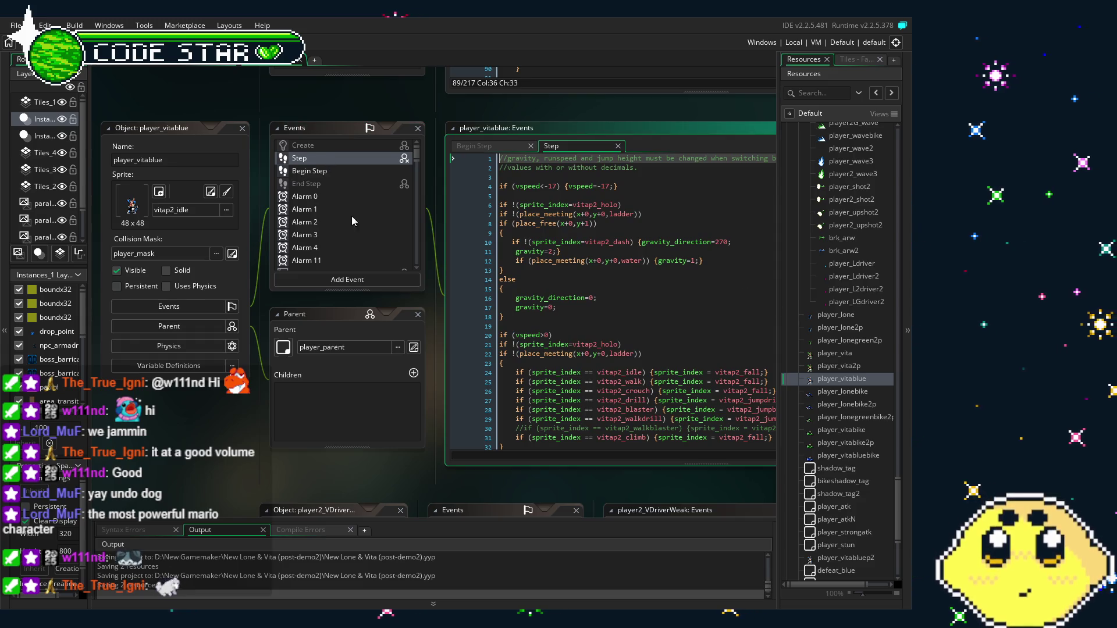
{"action": "left_click", "coordinate": [309, 171]}
{"action": "left_click", "coordinate": [445, 329]}
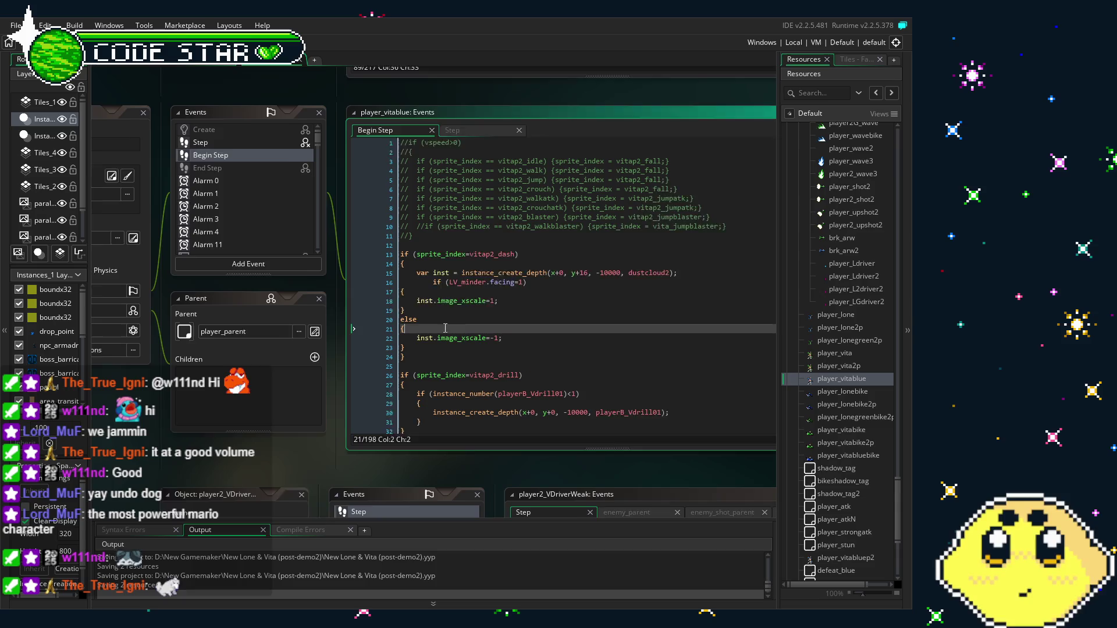
{"action": "scroll", "coordinate": [507, 307], "scroll_direction": "down", "scroll_amount": 13}
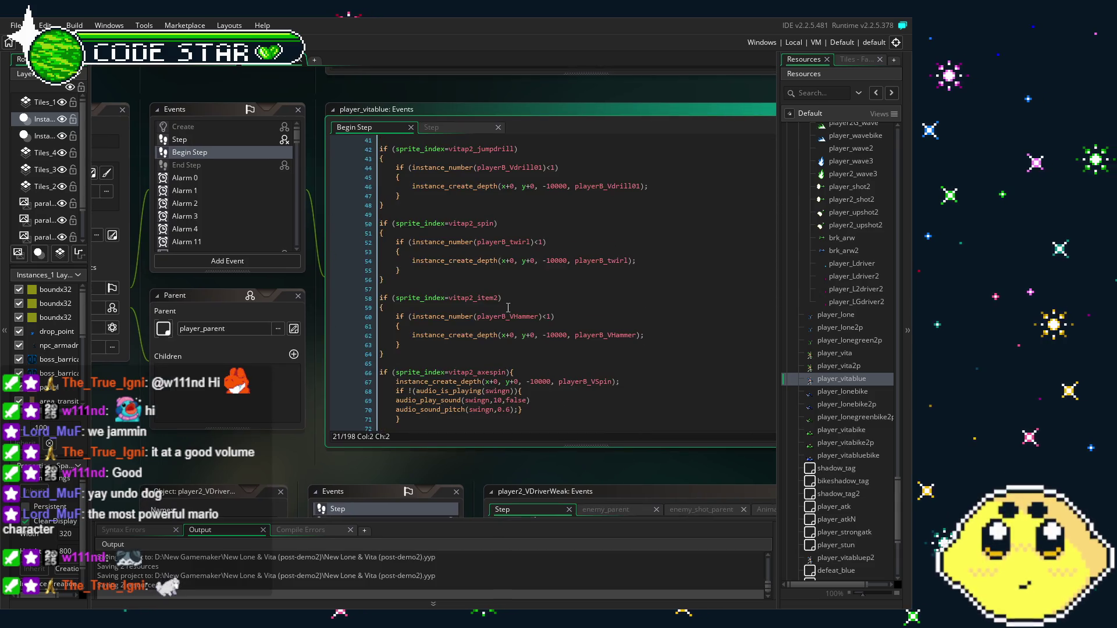
{"action": "scroll", "coordinate": [507, 307], "scroll_direction": "down", "scroll_amount": 5}
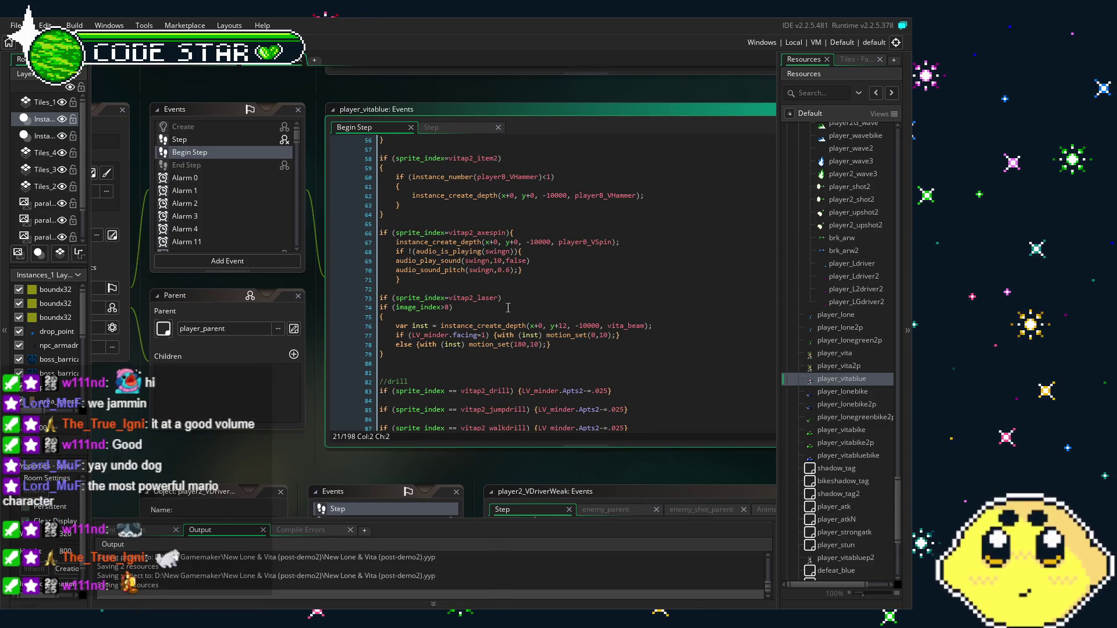
{"action": "scroll", "coordinate": [507, 307], "scroll_direction": "up", "scroll_amount": 2}
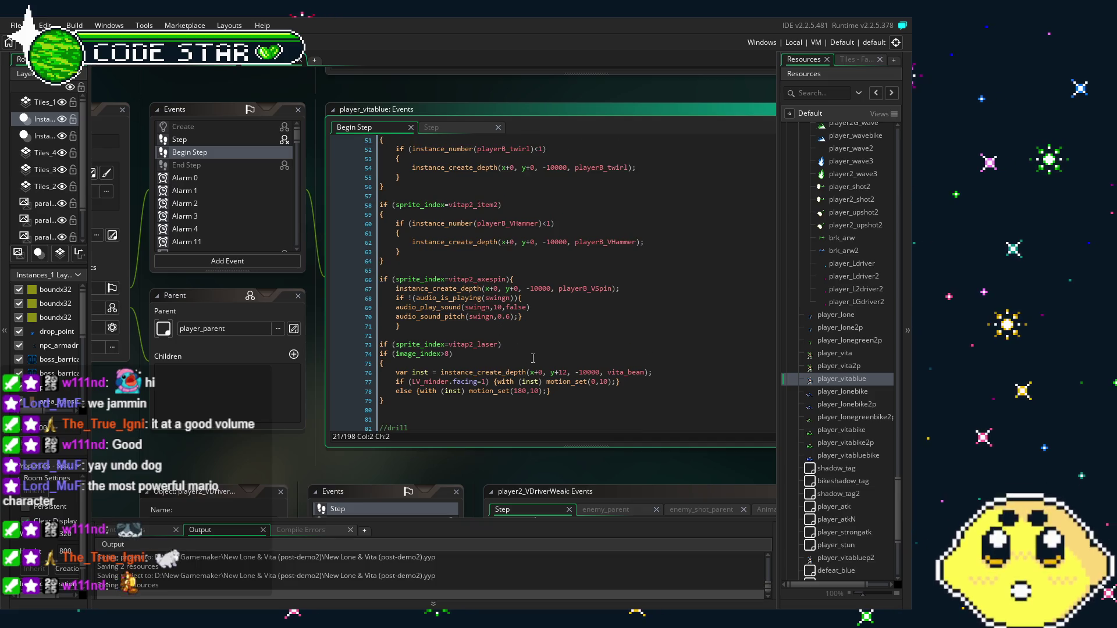
{"action": "scroll", "coordinate": [533, 359], "scroll_direction": "up", "scroll_amount": 2}
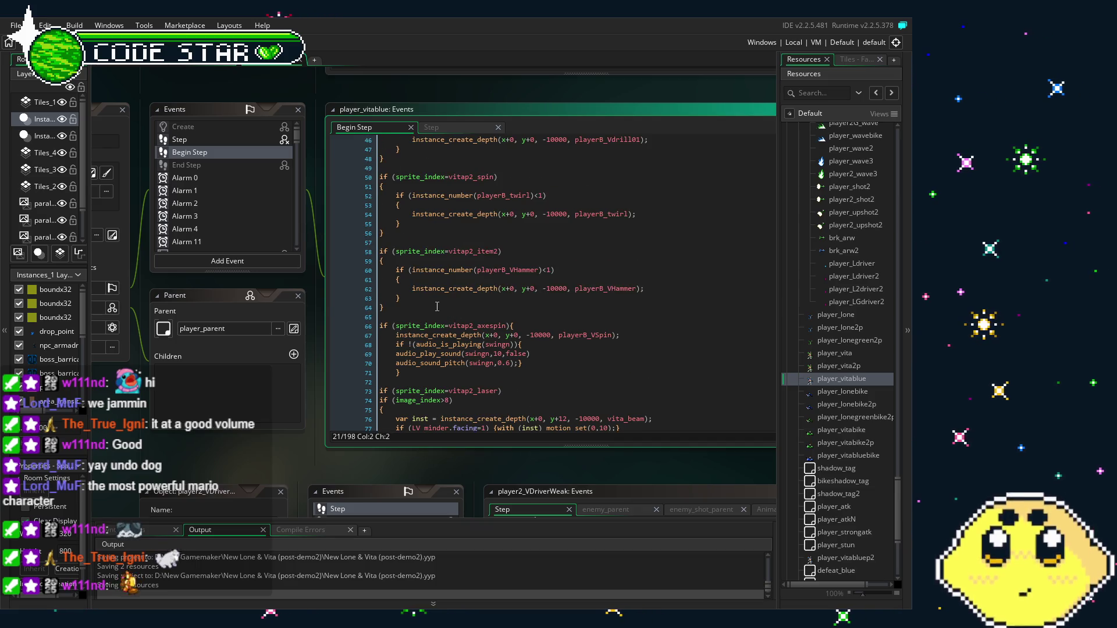
{"action": "left_click", "coordinate": [485, 306]}
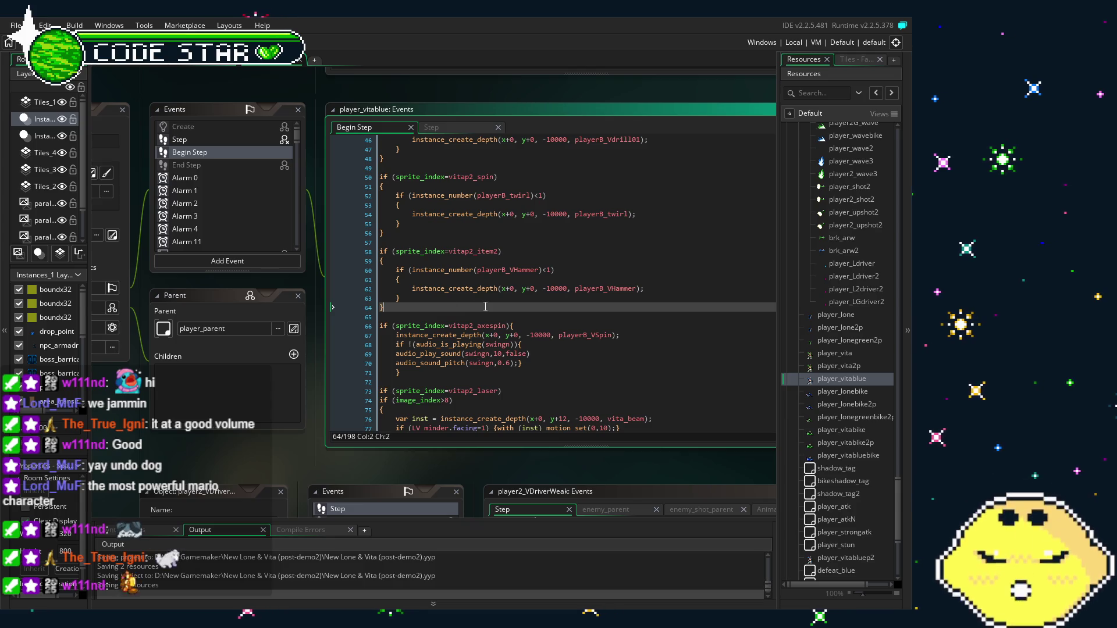
Paste the copied driver sprite checks after line 64 of player_vitablue's Begin Step.
{"action": "key", "text": "Return"}
{"action": "key", "text": "Return"}
{"action": "key", "text": "ctrl+v"}
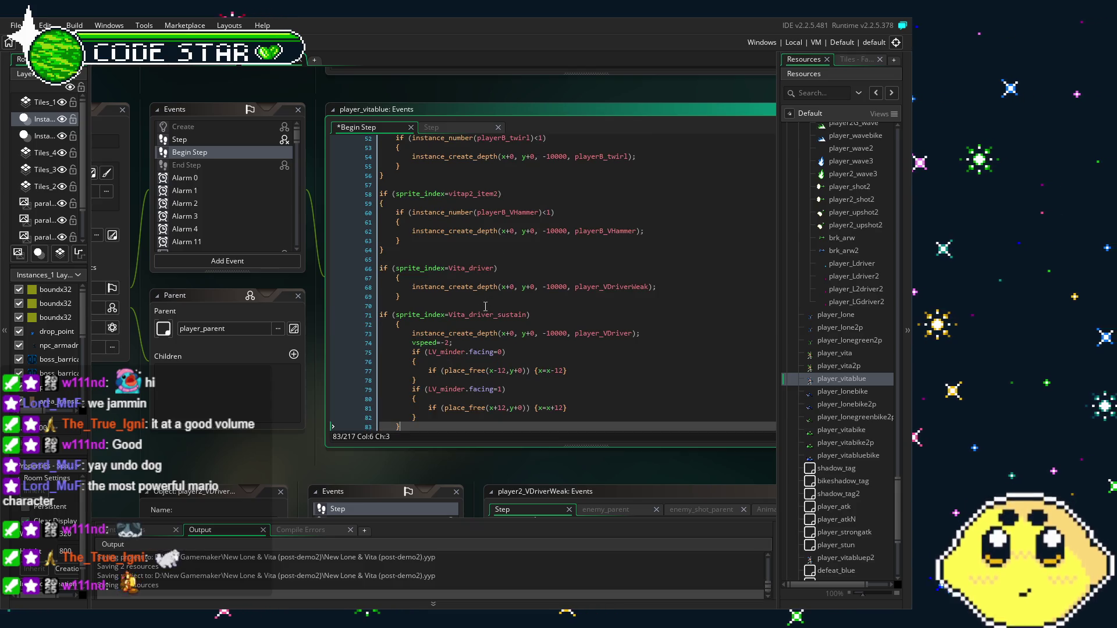
{"action": "scroll", "coordinate": [485, 307], "scroll_direction": "down", "scroll_amount": 3}
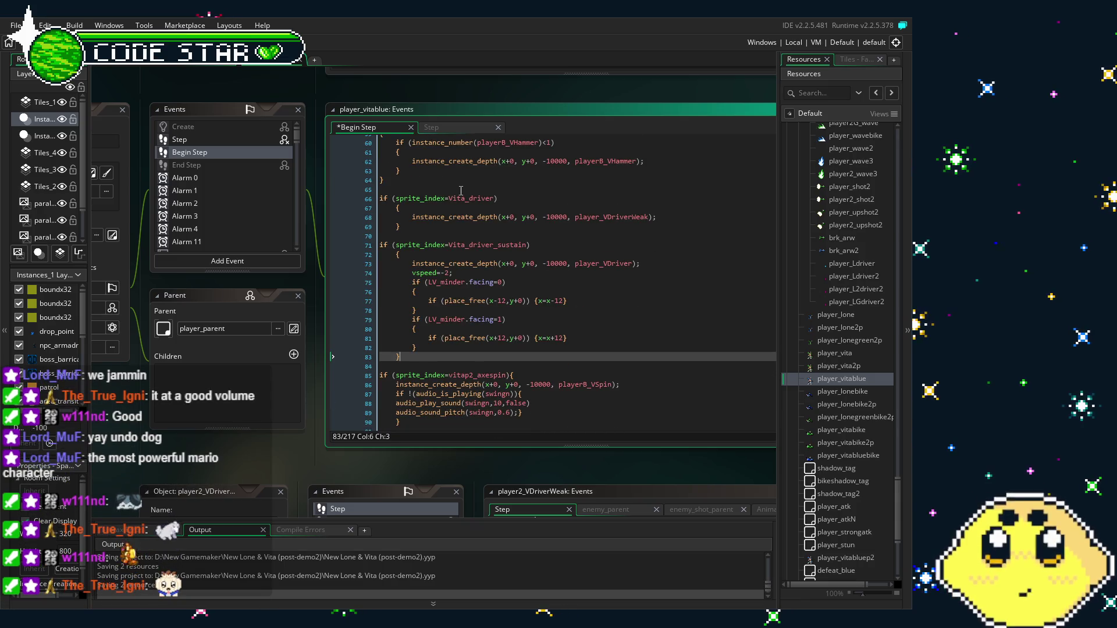
Make the first pasted branch check vitap2_driver and spawn playerB_VDriverWeak.
{"action": "left_click", "coordinate": [465, 198]}
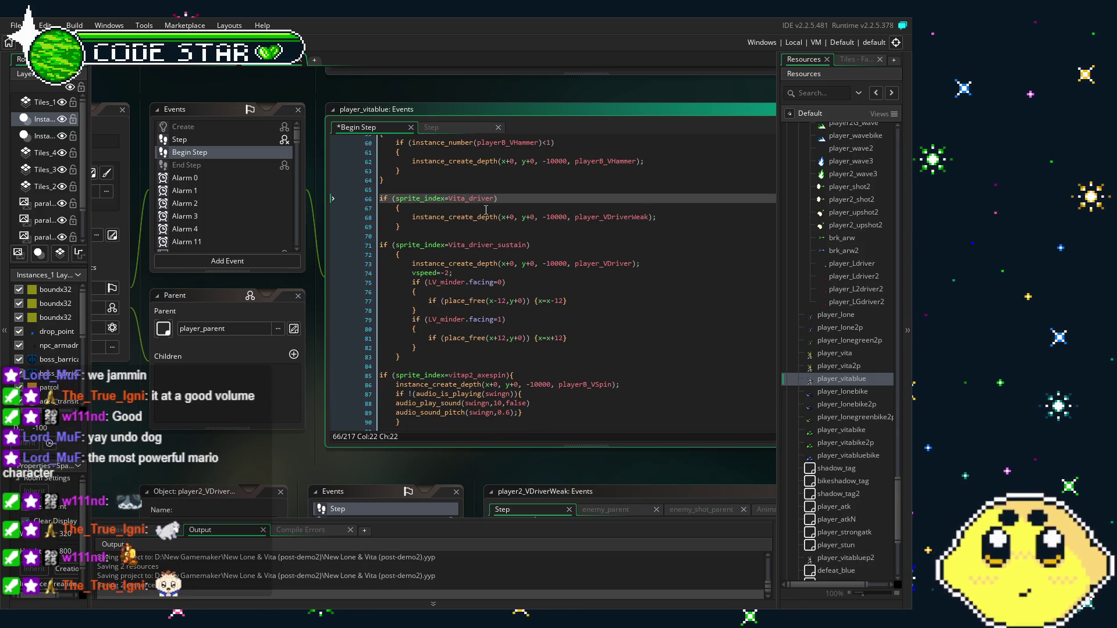
{"action": "type", "text": "p2"}
{"action": "left_click", "coordinate": [638, 182]}
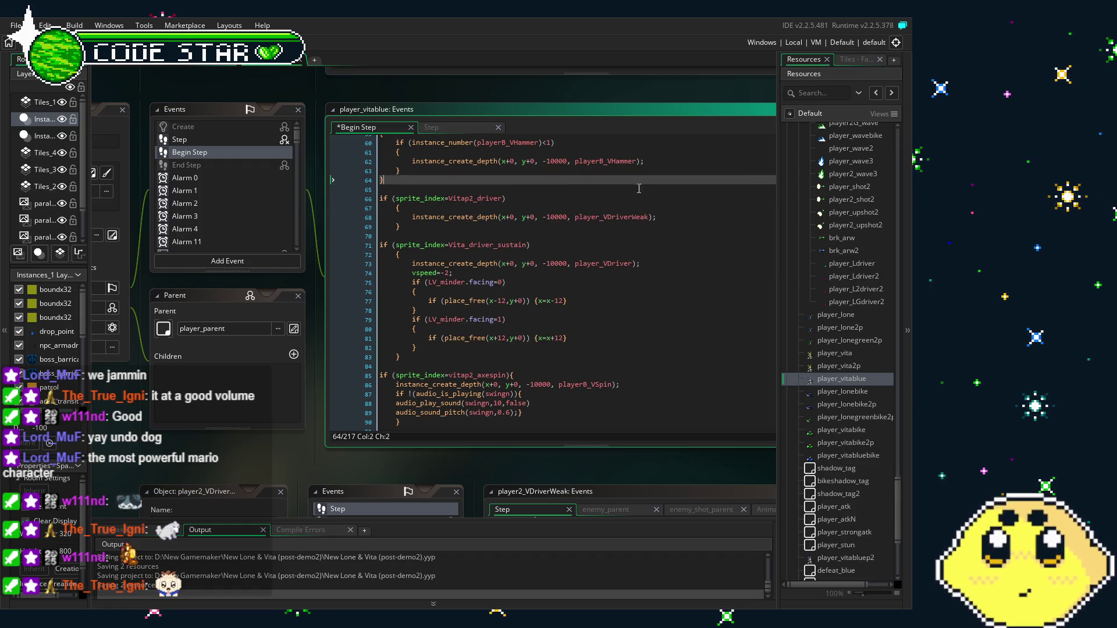
{"action": "left_click", "coordinate": [608, 217]}
{"action": "type", "text": "B"}
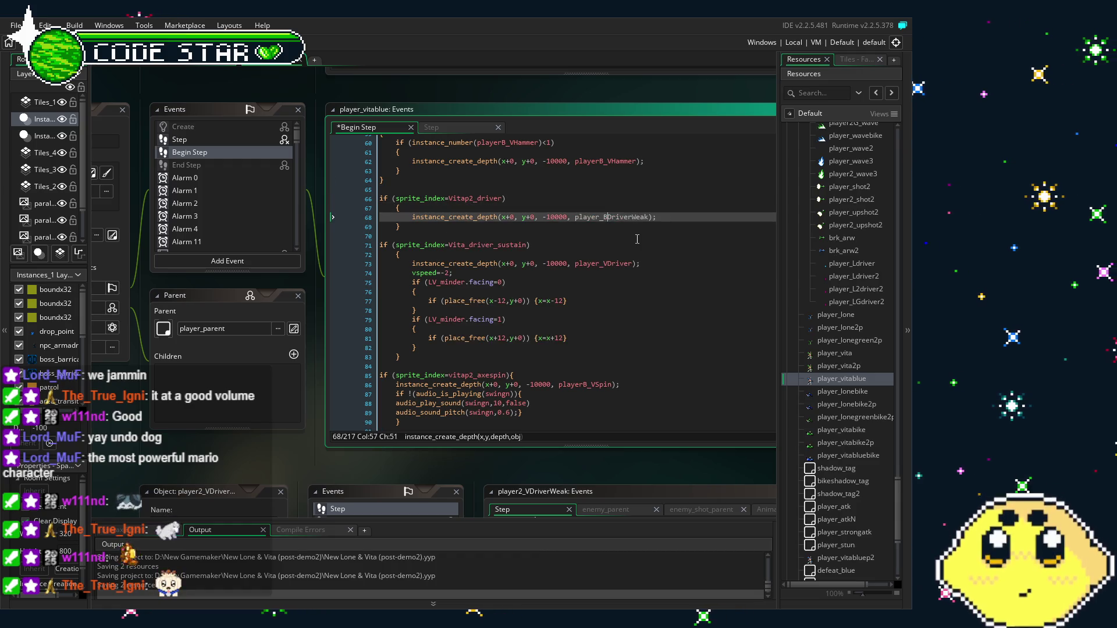
{"action": "left_click", "coordinate": [616, 217]}
{"action": "key", "text": "Left"}
{"action": "key", "text": "Left"}
{"action": "key", "text": "Left"}
{"action": "key", "text": "BackSpace"}
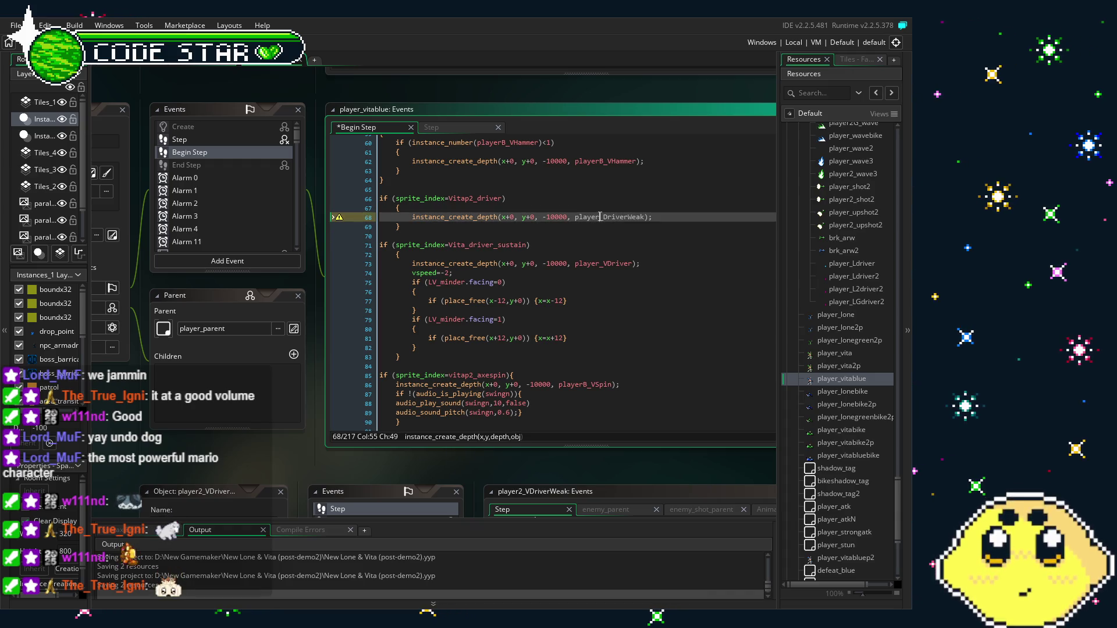
{"action": "type", "text": "B"}
{"action": "left_click", "coordinate": [610, 245]}
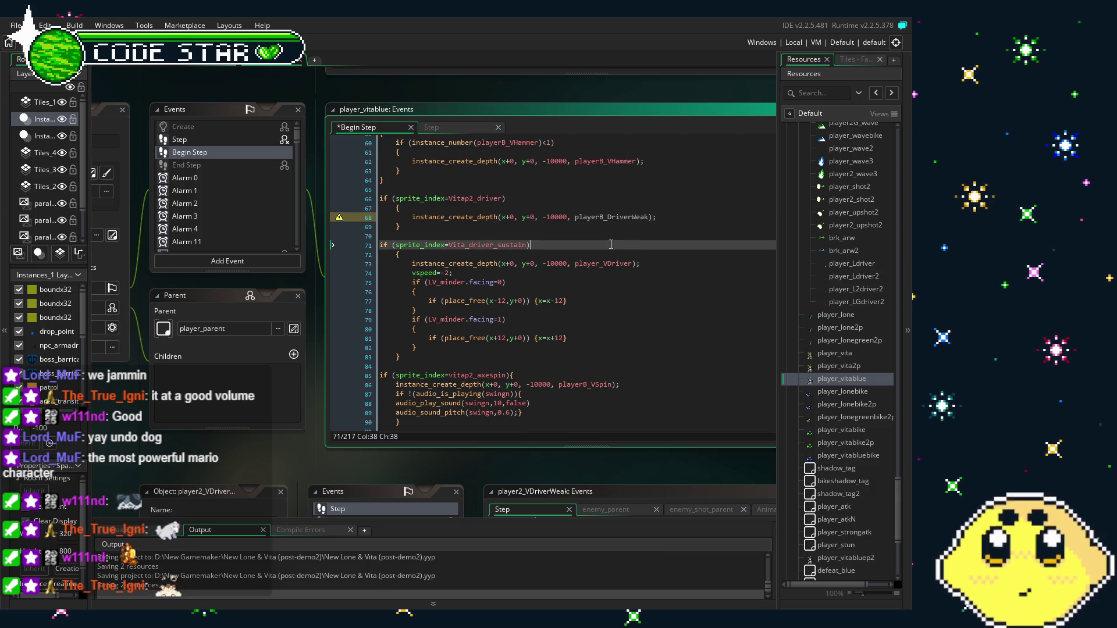
{"action": "left_click", "coordinate": [607, 218]}
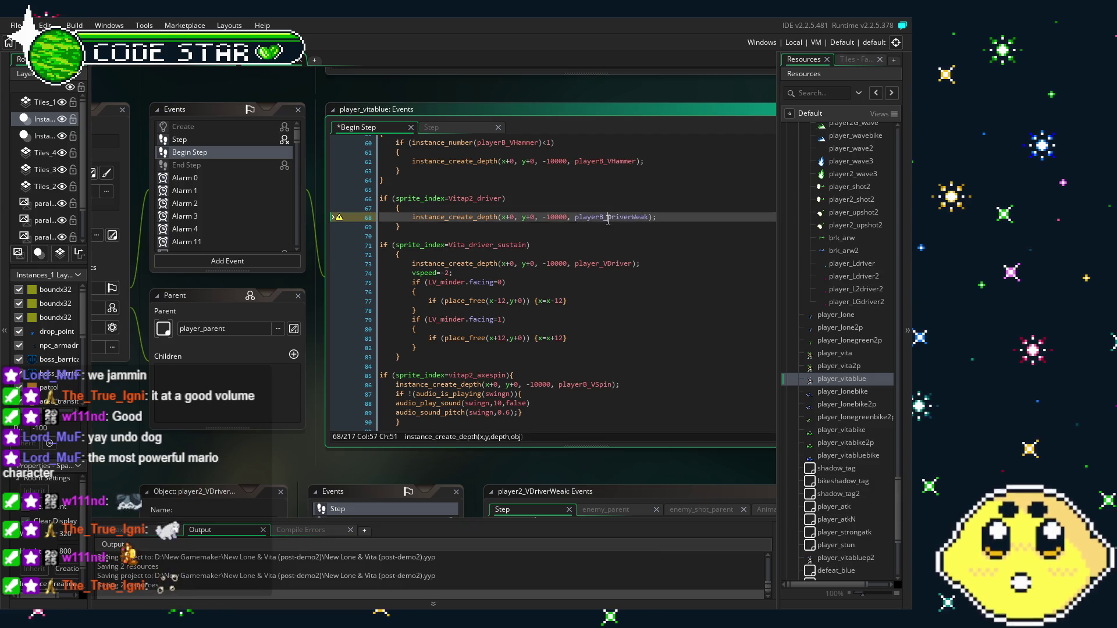
{"action": "key", "text": "Right"}
{"action": "type", "text": "V"}
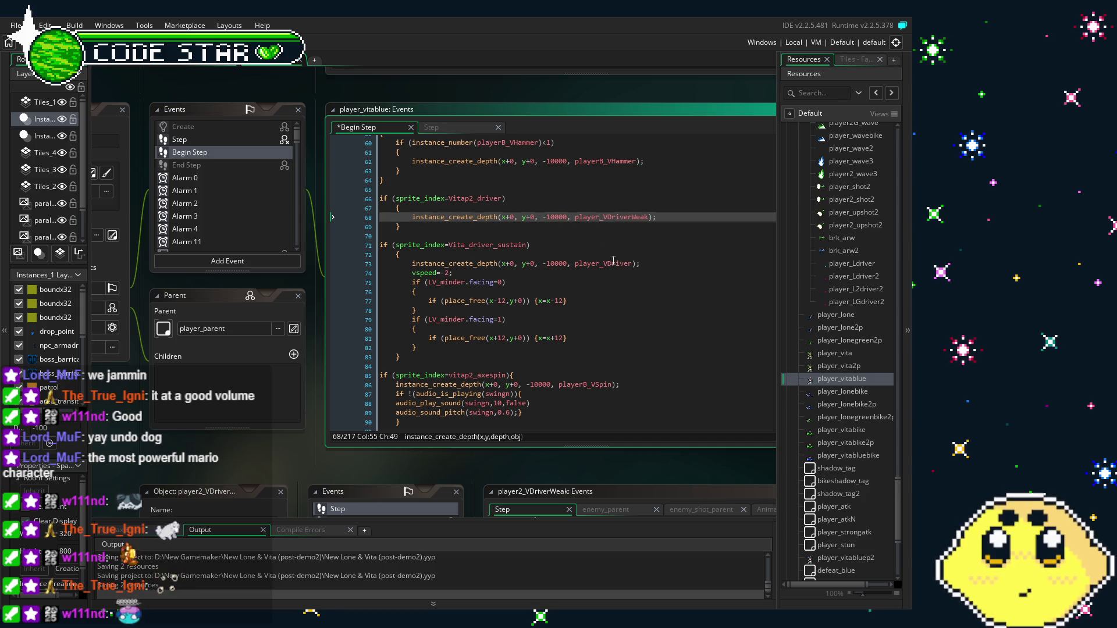
{"action": "type", "text": "B"}
Make the sustain branch check vitap2_driver_sustain and spawn playerB_VDriver.
{"action": "left_click", "coordinate": [539, 237]}
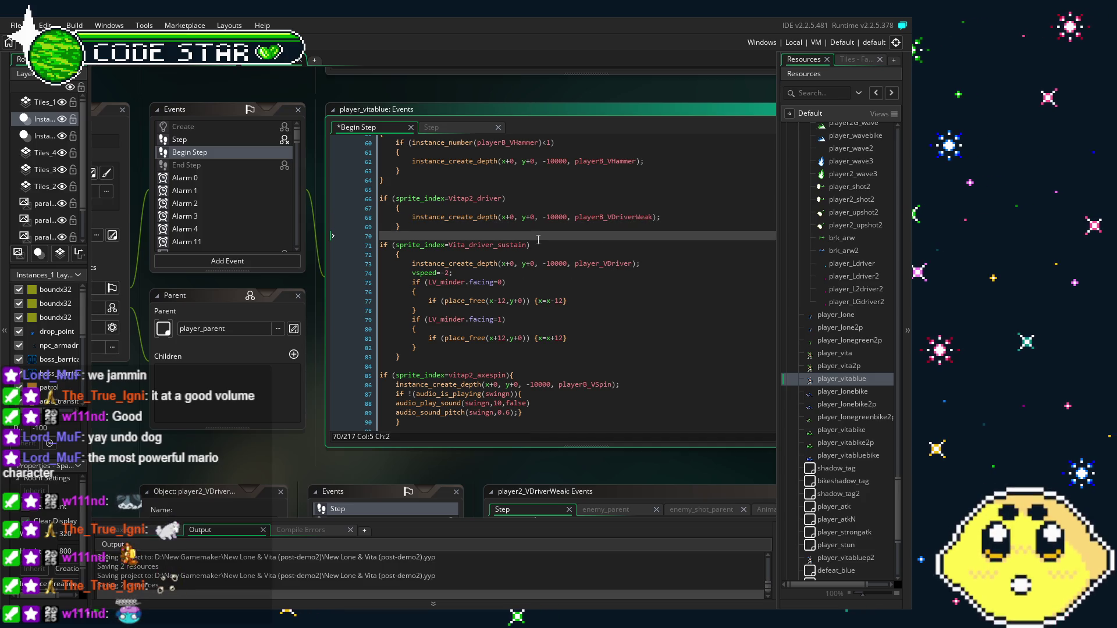
{"action": "left_click", "coordinate": [466, 245]}
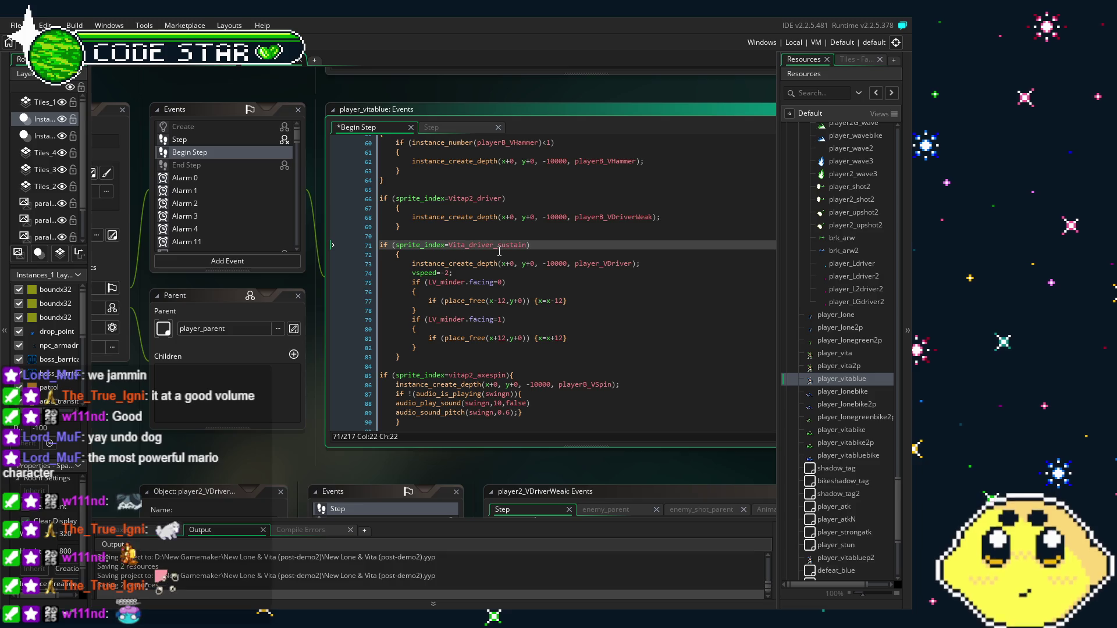
{"action": "left_click", "coordinate": [605, 265]}
{"action": "type", "text": "B"}
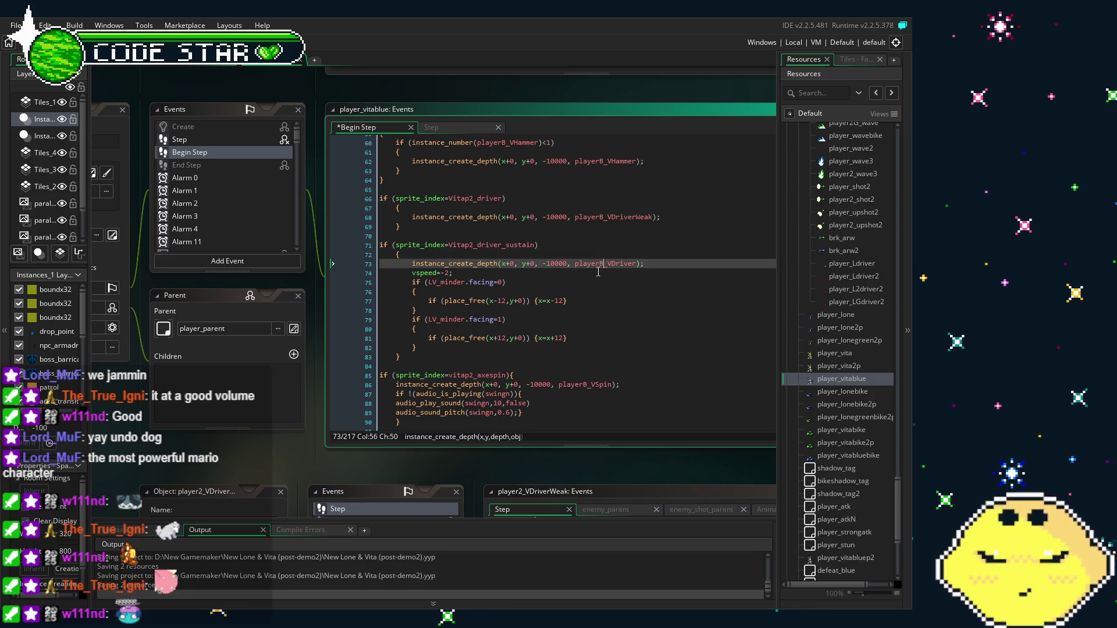
{"action": "left_click", "coordinate": [472, 264]}
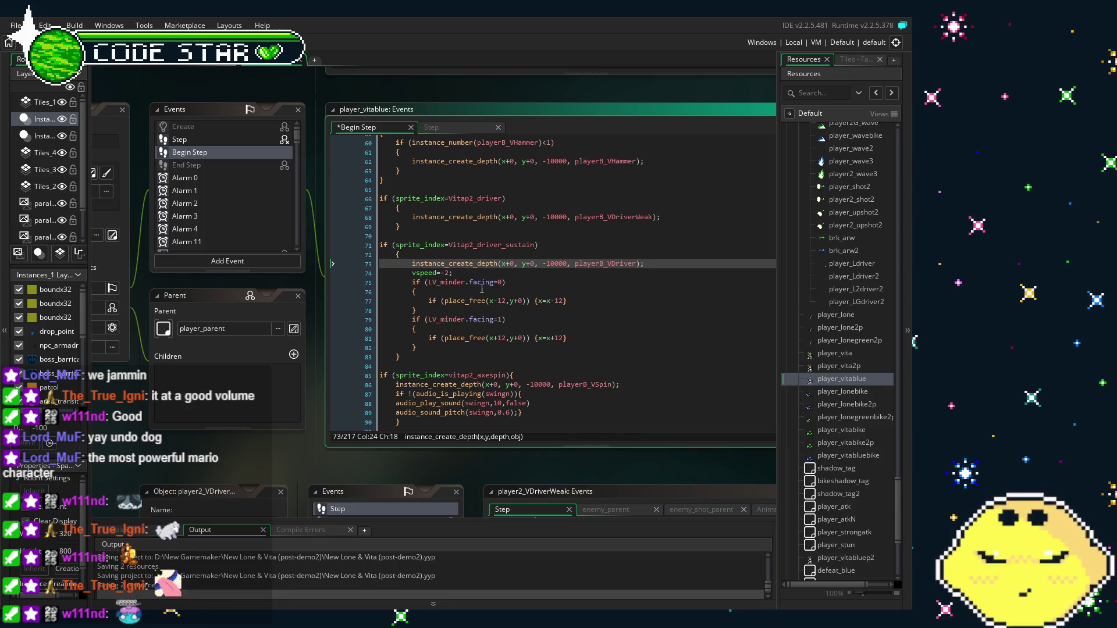
{"action": "left_click", "coordinate": [494, 328]}
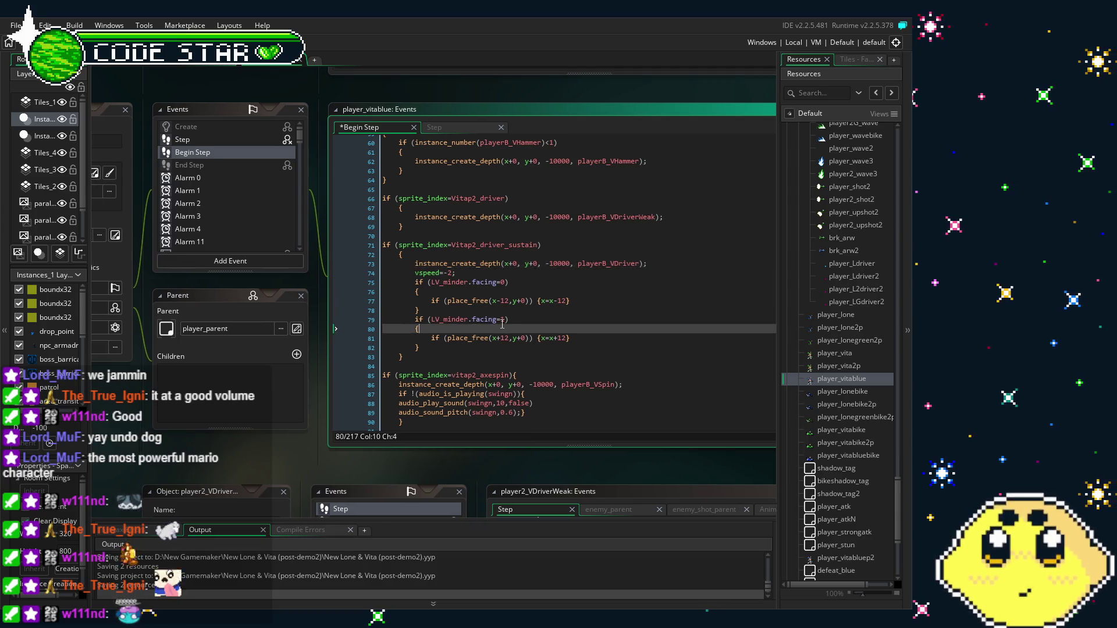
{"action": "mouse_move", "coordinate": [265, 453]}
{"action": "left_mouse_down"}
{"action": "mouse_move", "coordinate": [316, 435]}
{"action": "mouse_move", "coordinate": [367, 444]}
{"action": "left_mouse_up"}
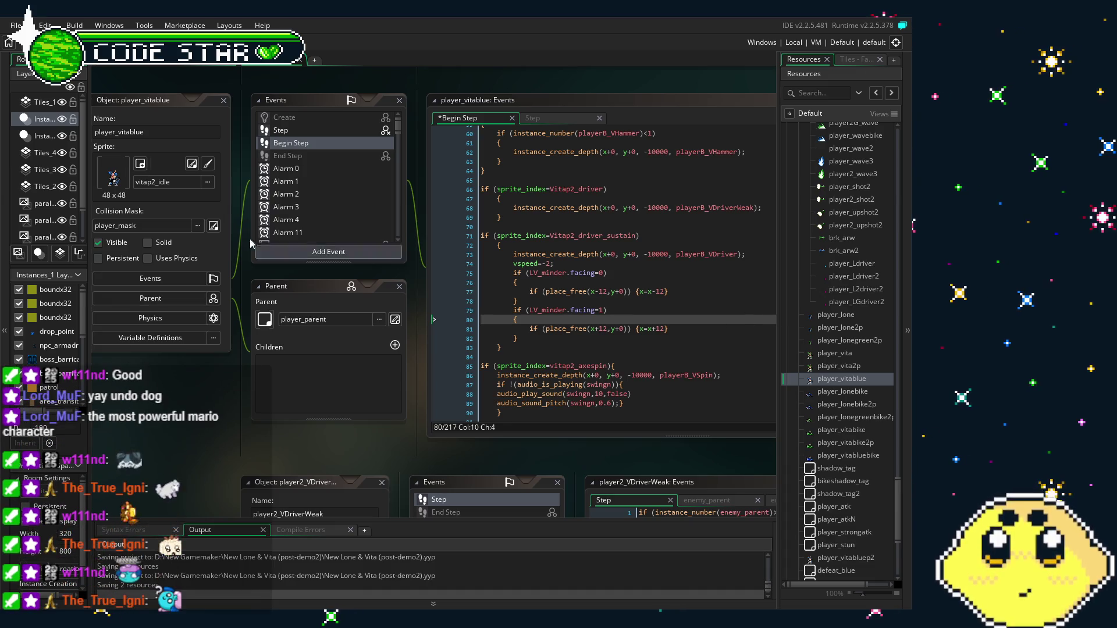
Save the project and open the player_vita object.
{"action": "key", "text": "ctrl+s"}
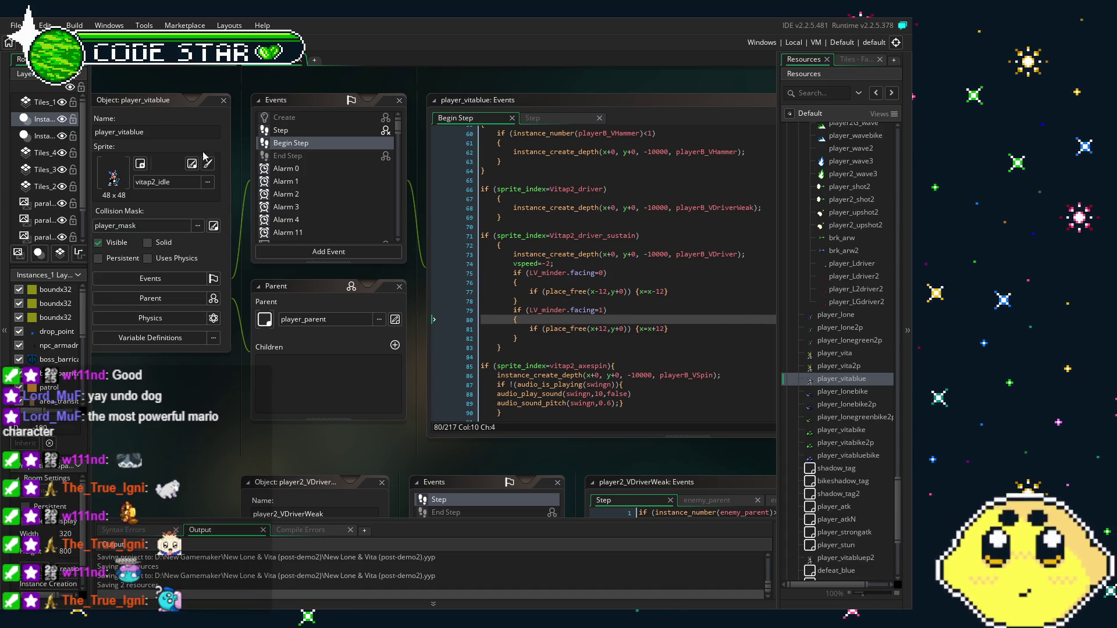
{"action": "double_click", "coordinate": [845, 353]}
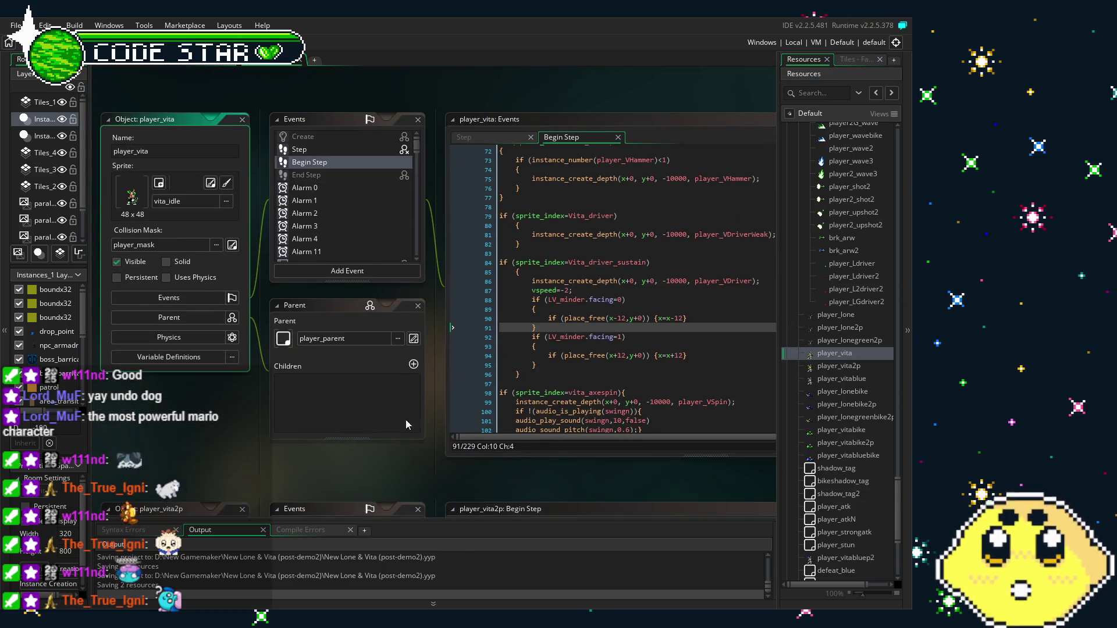
{"action": "left_click", "coordinate": [405, 424]}
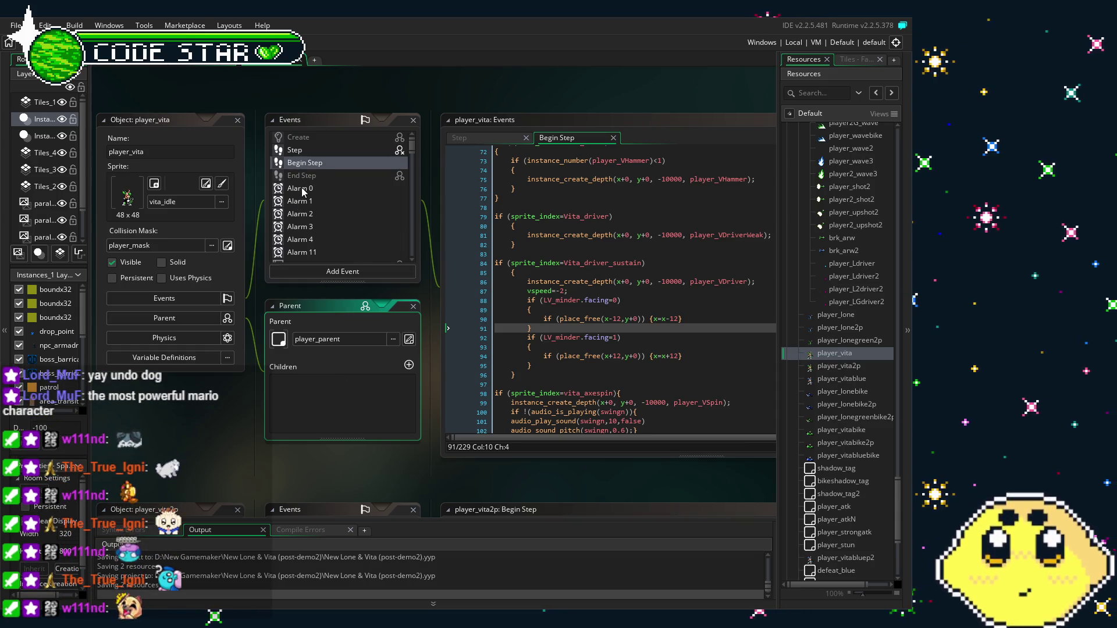
Show player_vita's Alarm 0 code, which restores visibility and sets alarm[1] to 2 when flashing.
{"action": "left_click", "coordinate": [502, 329]}
{"action": "scroll", "coordinate": [501, 331], "scroll_direction": "down", "scroll_amount": 7}
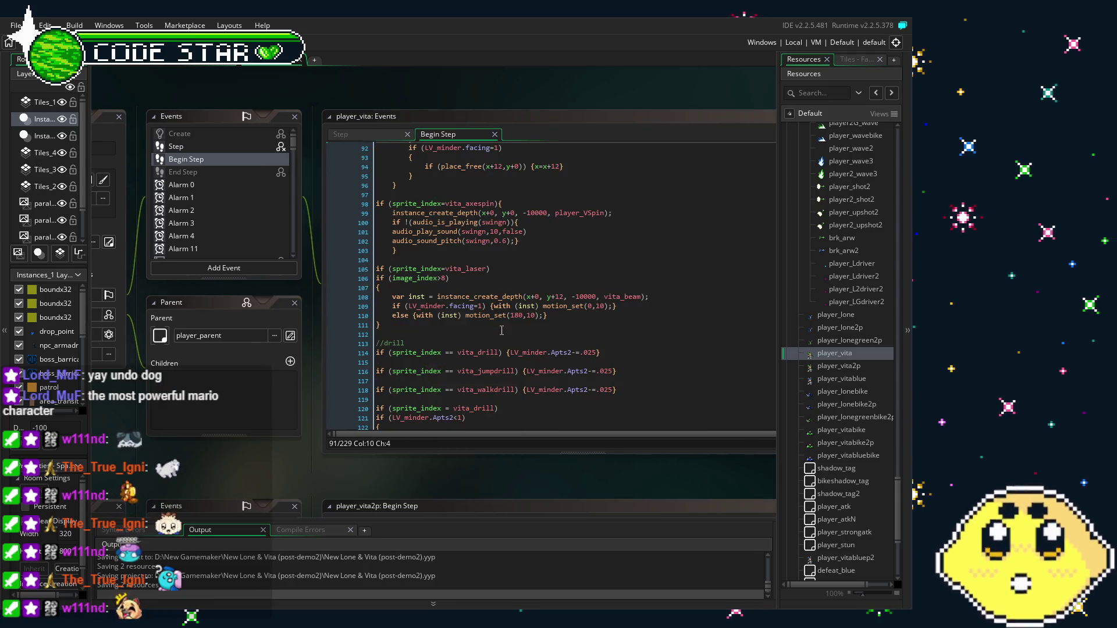
{"action": "scroll", "coordinate": [502, 330], "scroll_direction": "down", "scroll_amount": 12}
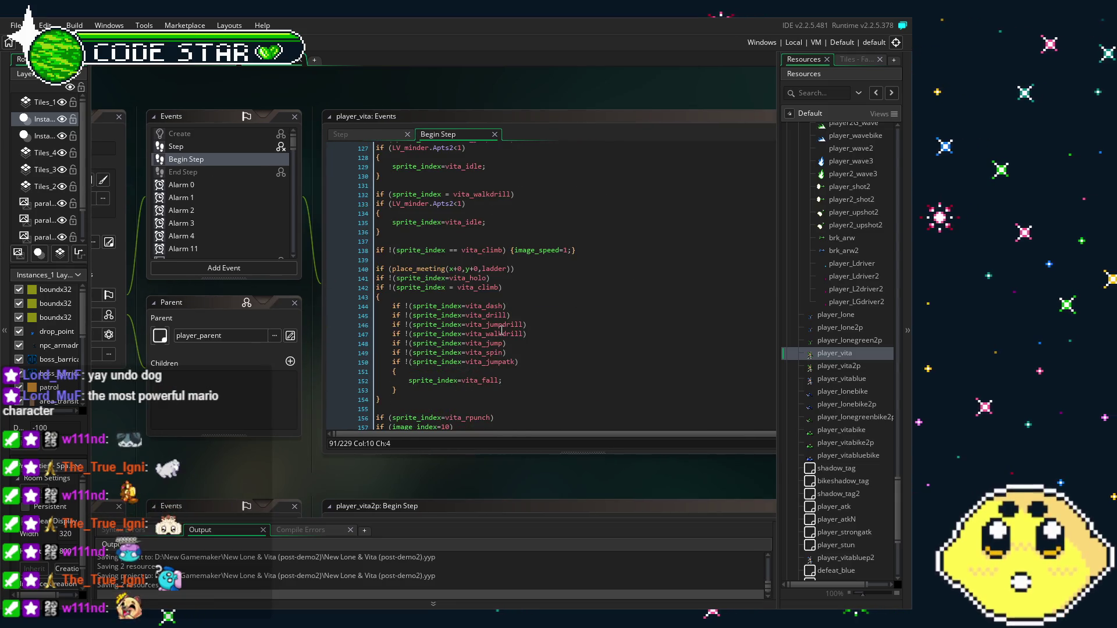
{"action": "scroll", "coordinate": [501, 329], "scroll_direction": "down", "scroll_amount": 9}
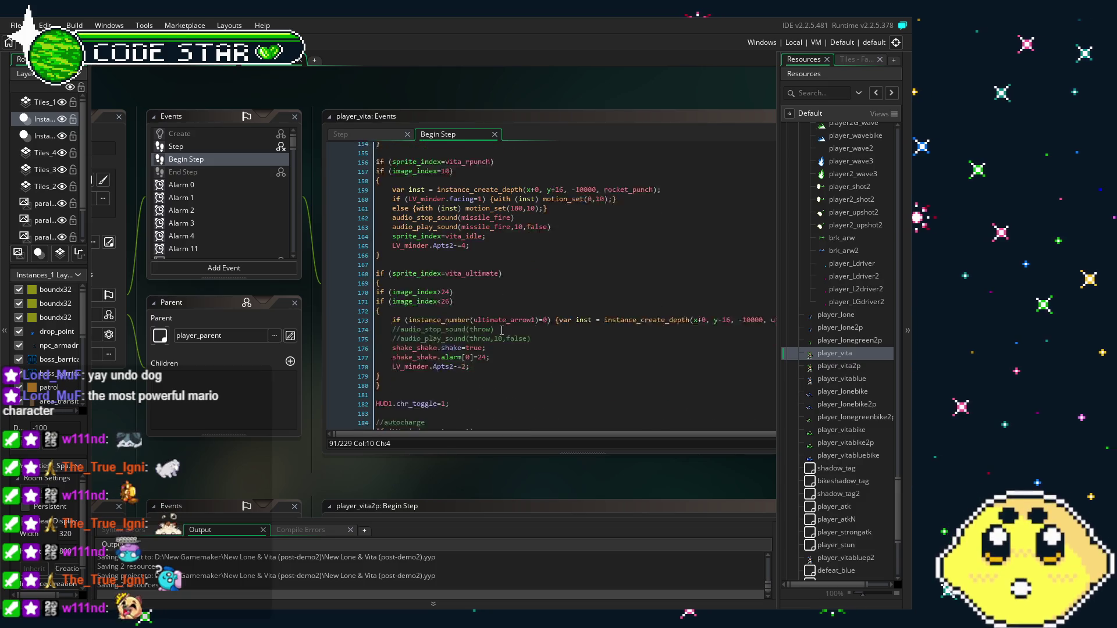
{"action": "scroll", "coordinate": [502, 329], "scroll_direction": "down", "scroll_amount": 10}
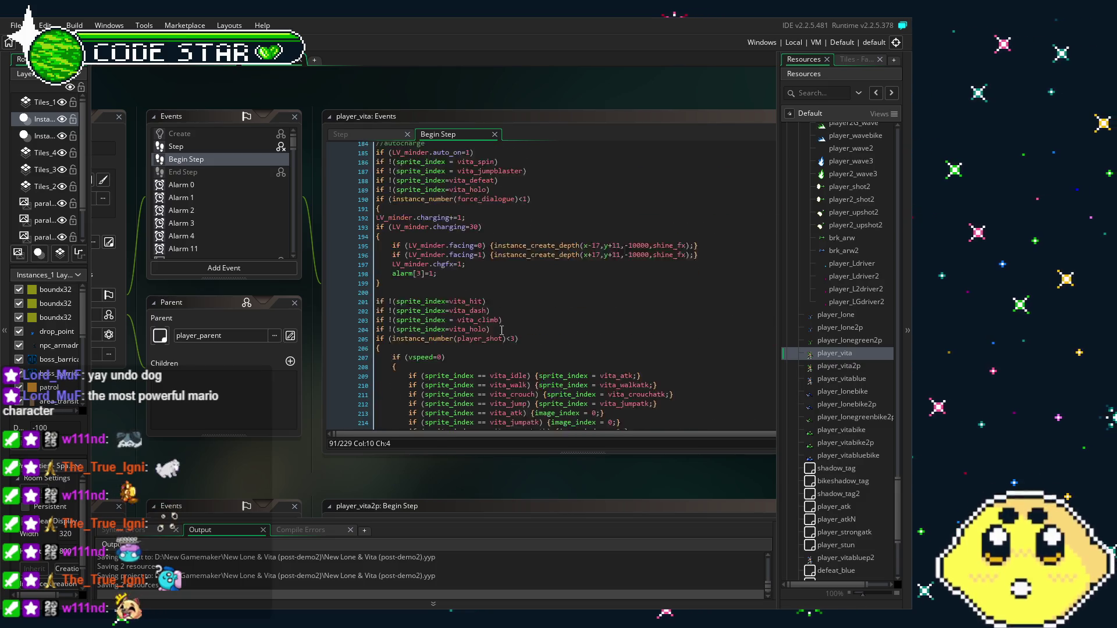
{"action": "scroll", "coordinate": [501, 329], "scroll_direction": "down", "scroll_amount": 6}
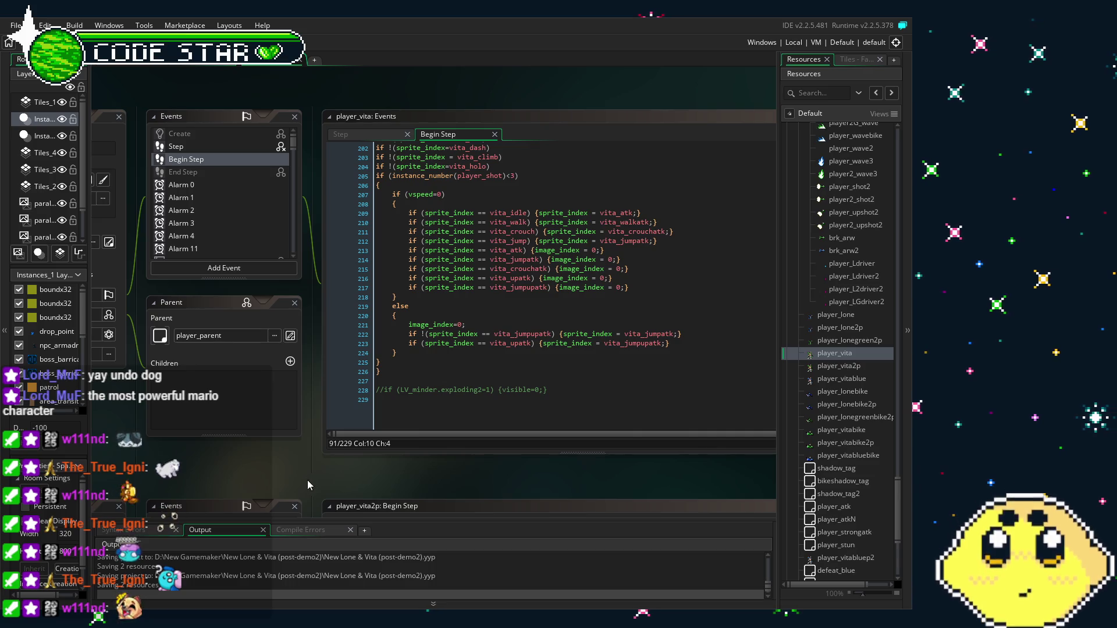
{"action": "scroll", "coordinate": [280, 483], "scroll_direction": "left", "scroll_amount": 1}
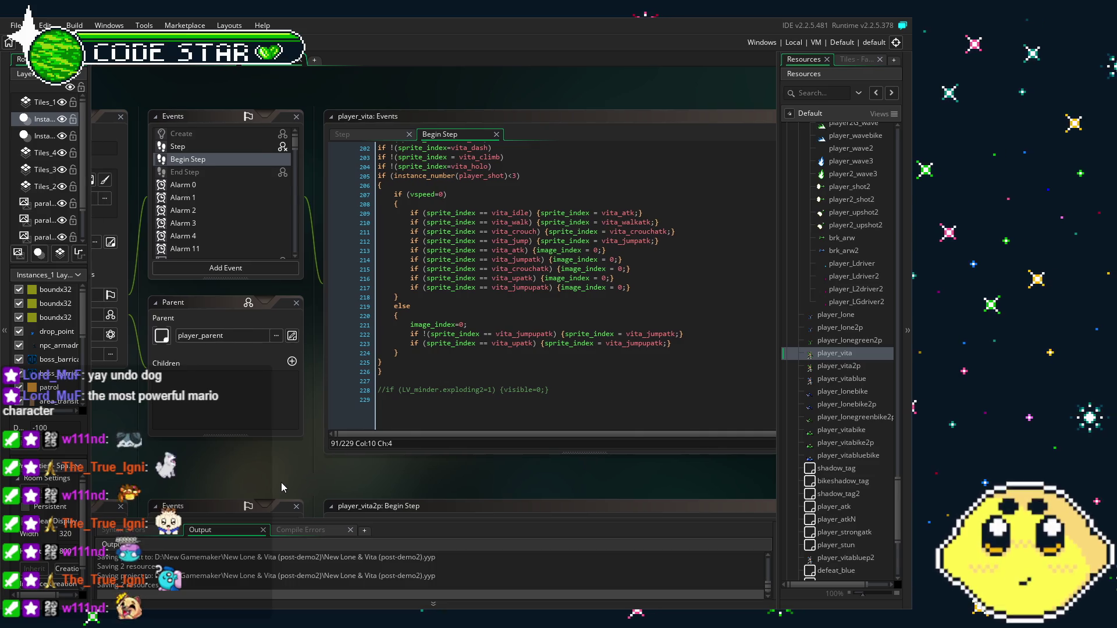
{"action": "left_click", "coordinate": [209, 185]}
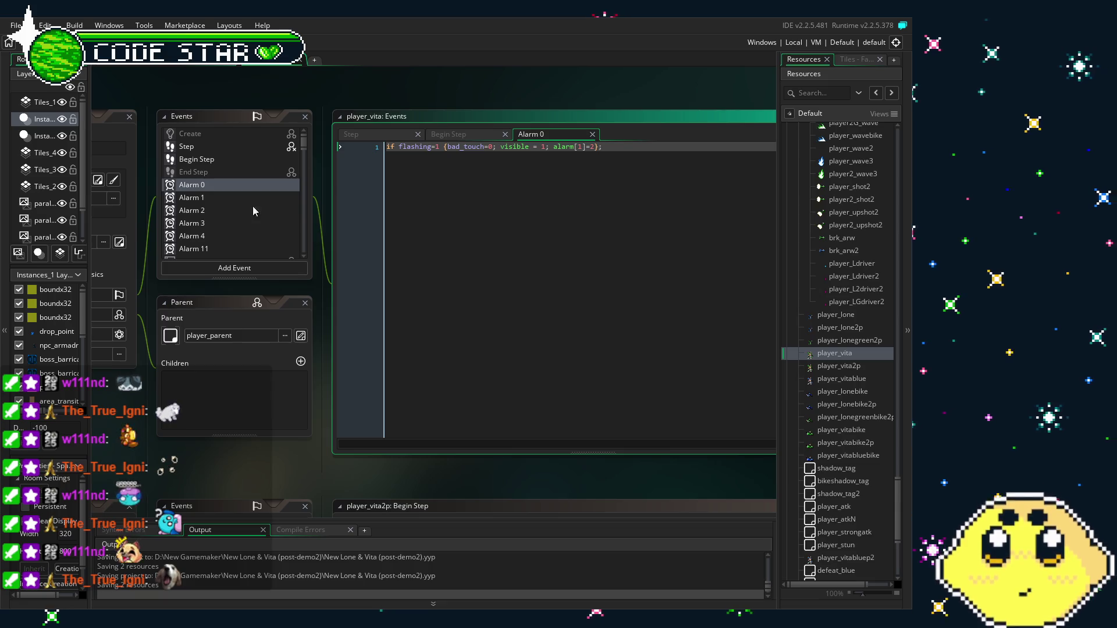
Look through player_vita's Alarm 1 and Alarm 2 code.
{"action": "left_click", "coordinate": [208, 197]}
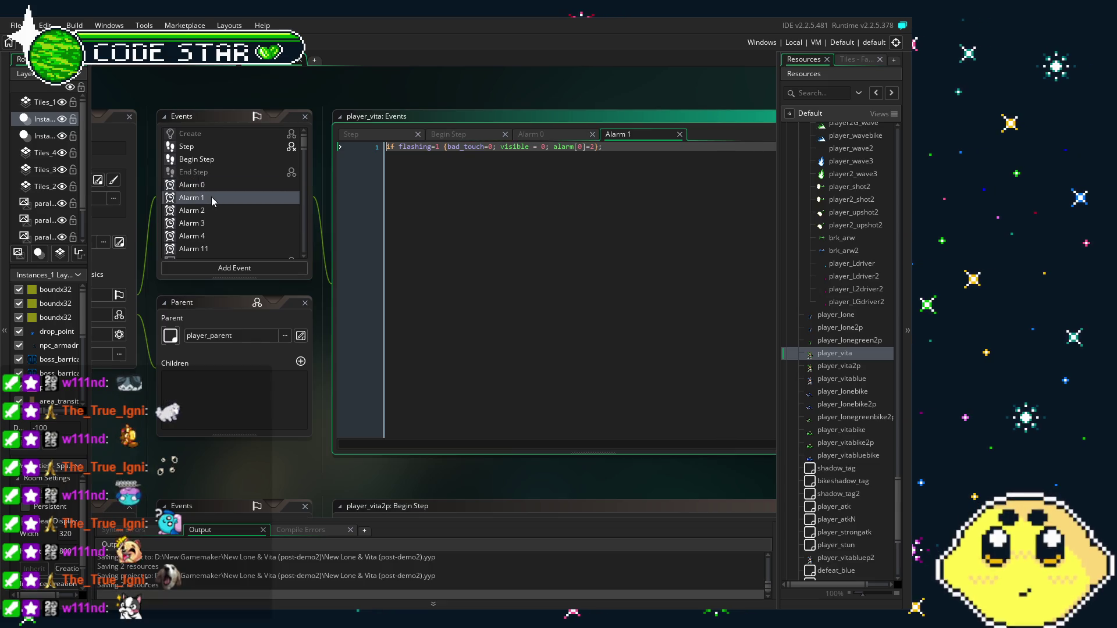
{"action": "left_click", "coordinate": [222, 209]}
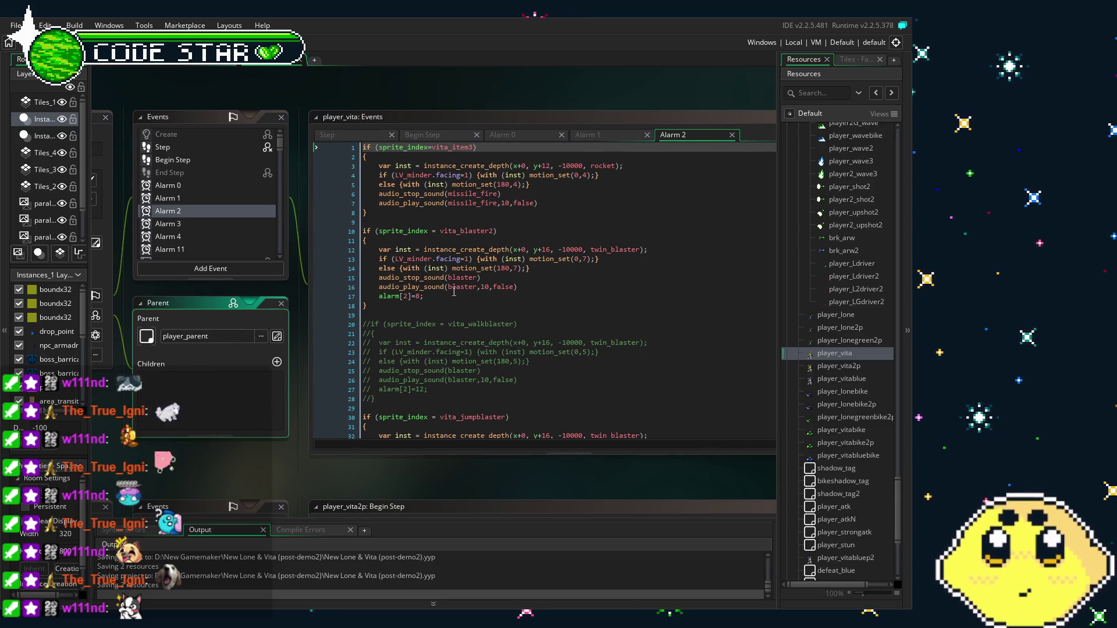
{"action": "scroll", "coordinate": [454, 291], "scroll_direction": "down", "scroll_amount": 5}
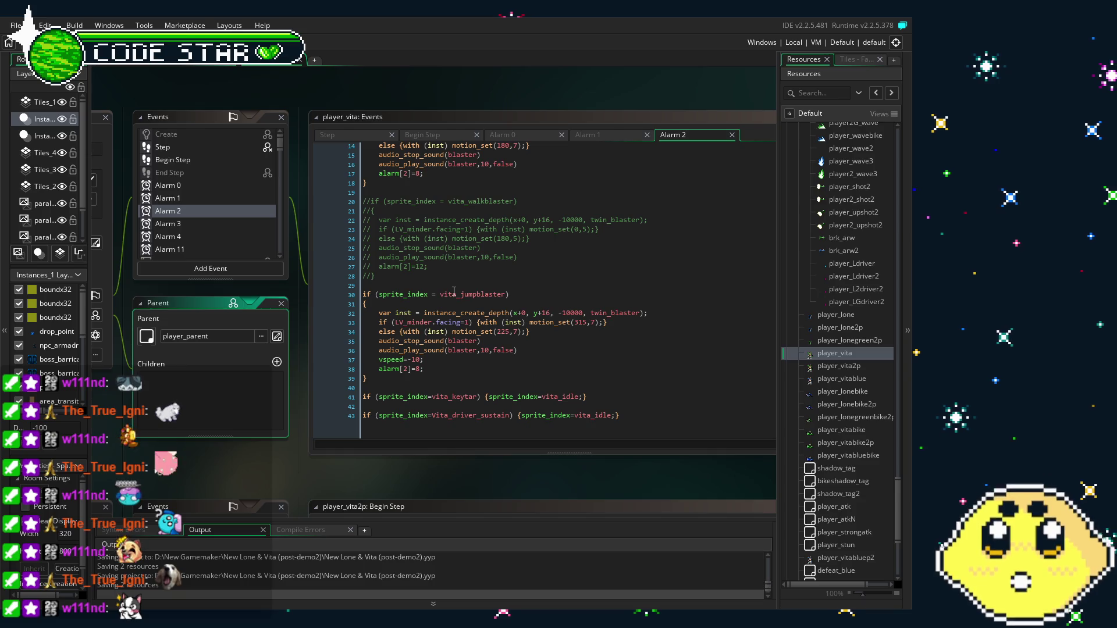
{"action": "left_click_drag", "start_coordinate": [250, 453], "coordinate": [285, 452]}
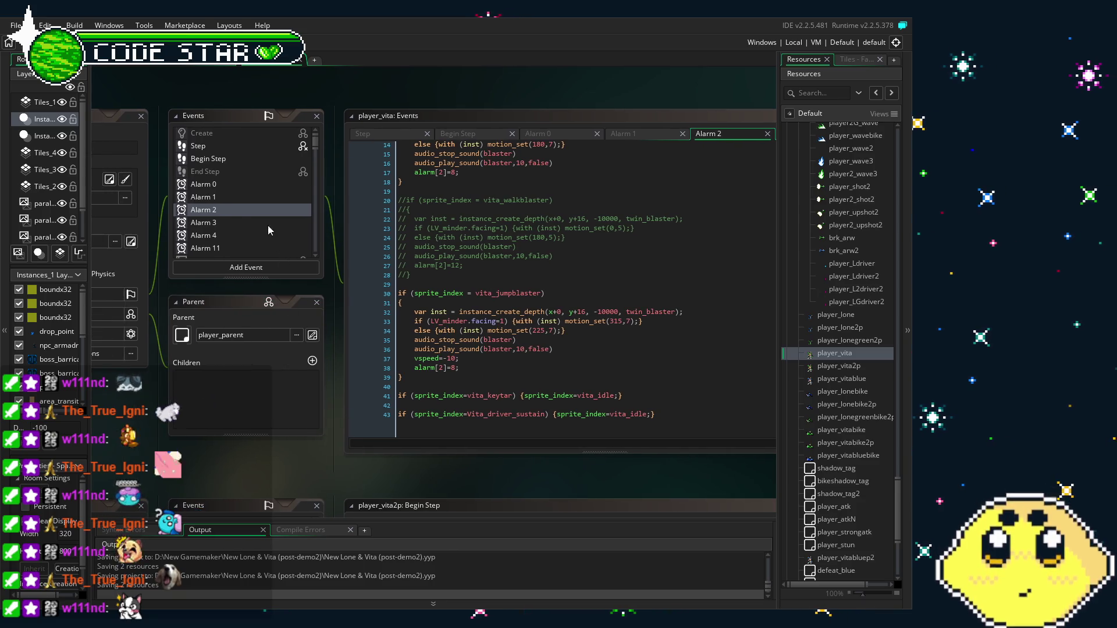
{"action": "left_click", "coordinate": [245, 215]}
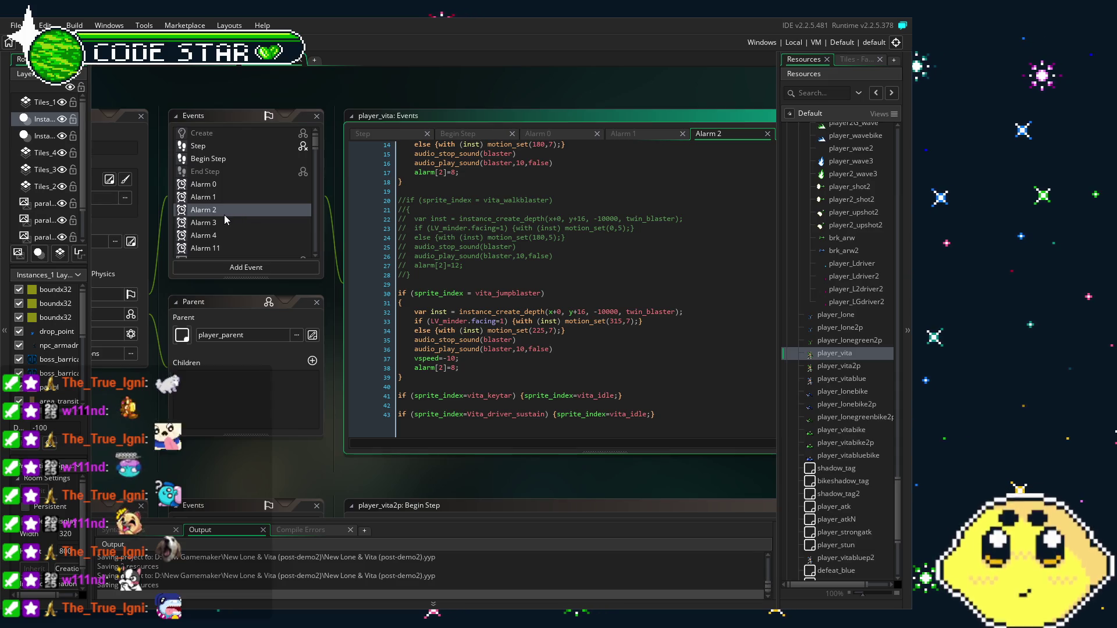
{"action": "scroll", "coordinate": [457, 289], "scroll_direction": "up", "scroll_amount": 5}
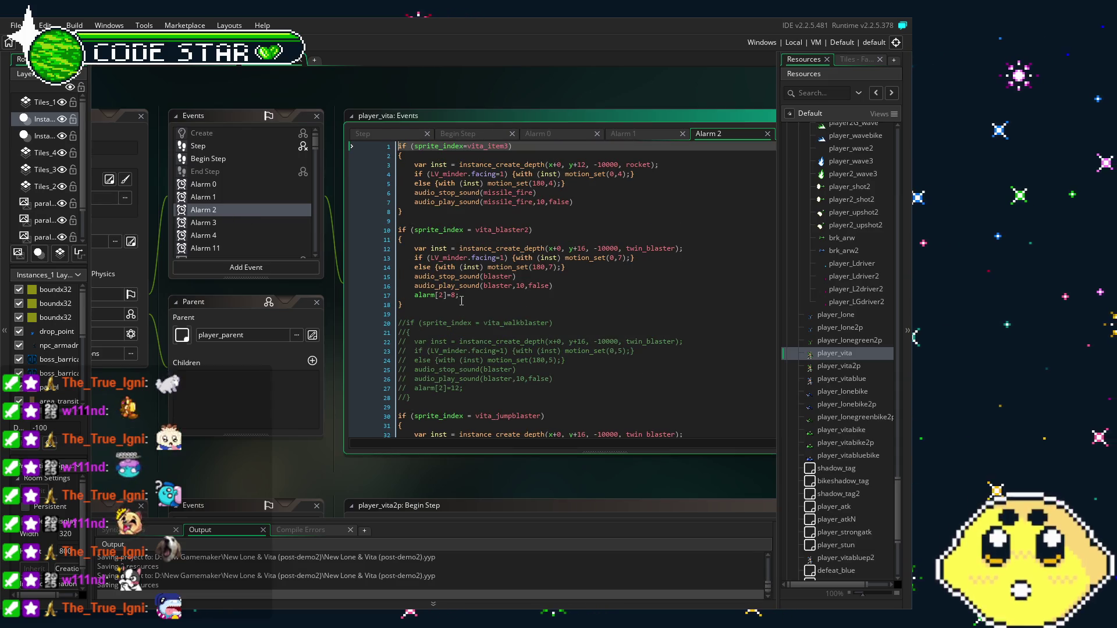
{"action": "scroll", "coordinate": [461, 300], "scroll_direction": "down", "scroll_amount": 5}
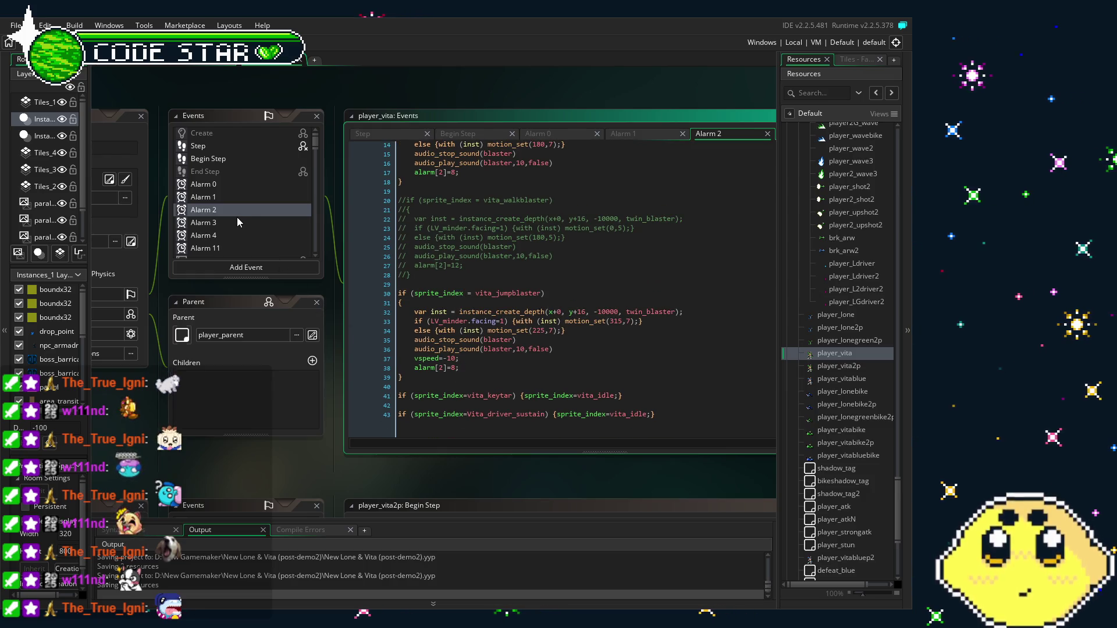
Select line 43 of Alarm 2, the Vita_driver_sustain check that resets to vita_idle.
{"action": "left_click", "coordinate": [218, 201]}
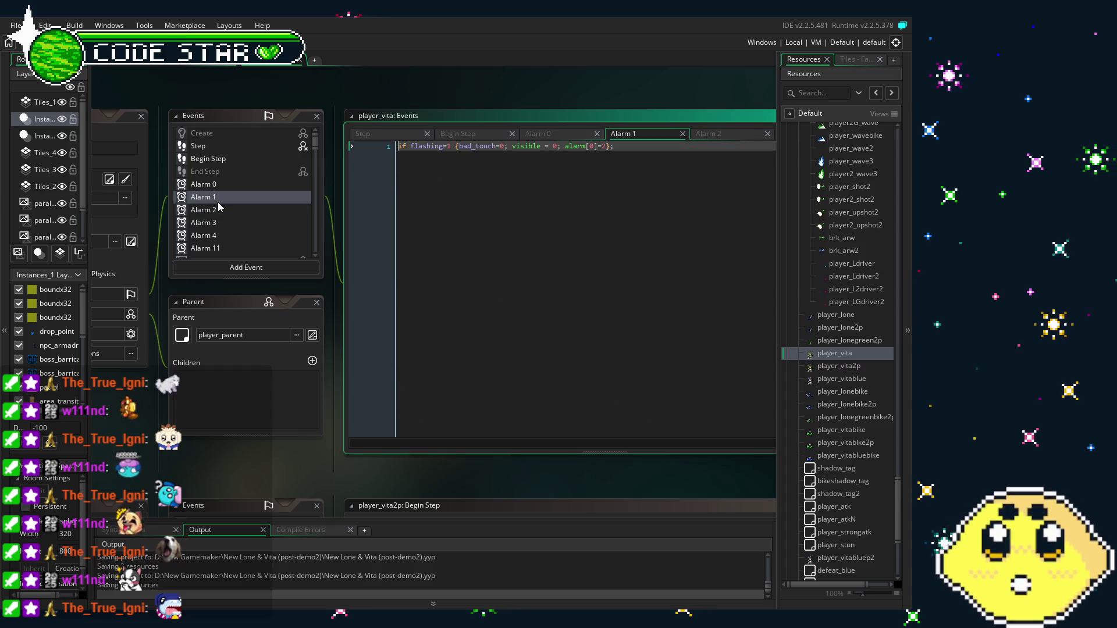
{"action": "left_click", "coordinate": [210, 210]}
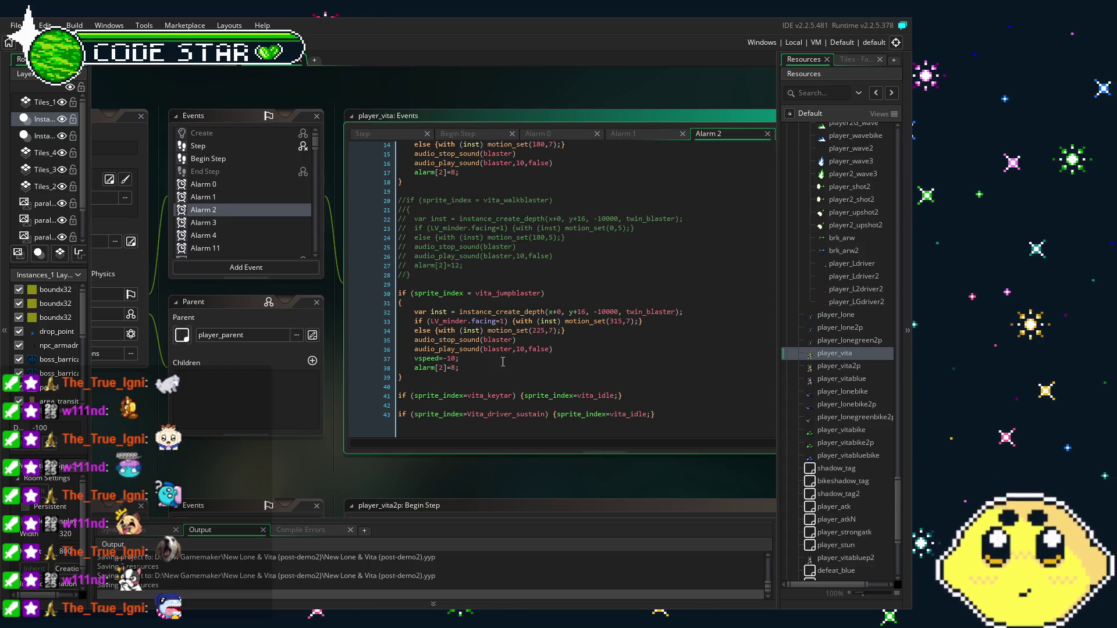
{"action": "left_click_drag", "start_coordinate": [689, 410], "coordinate": [399, 414]}
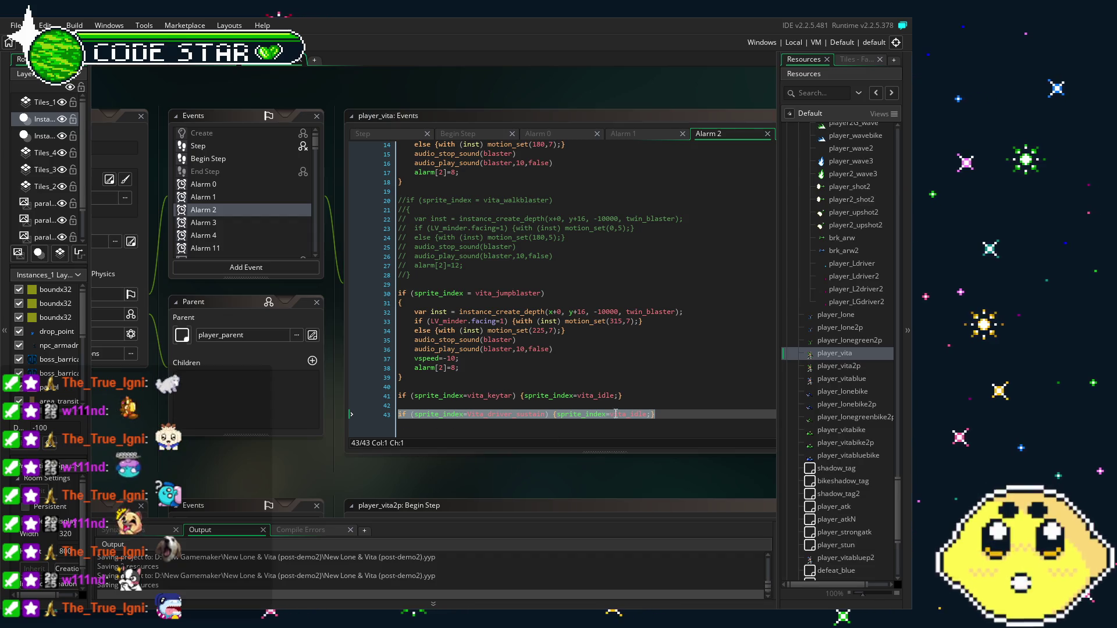
{"action": "left_click", "coordinate": [477, 405]}
Paste the Vita_driver_sustain-to-vita_idle reset as line 41 of player_vita2p's Alarm 2 code.
{"action": "double_click", "coordinate": [848, 366]}
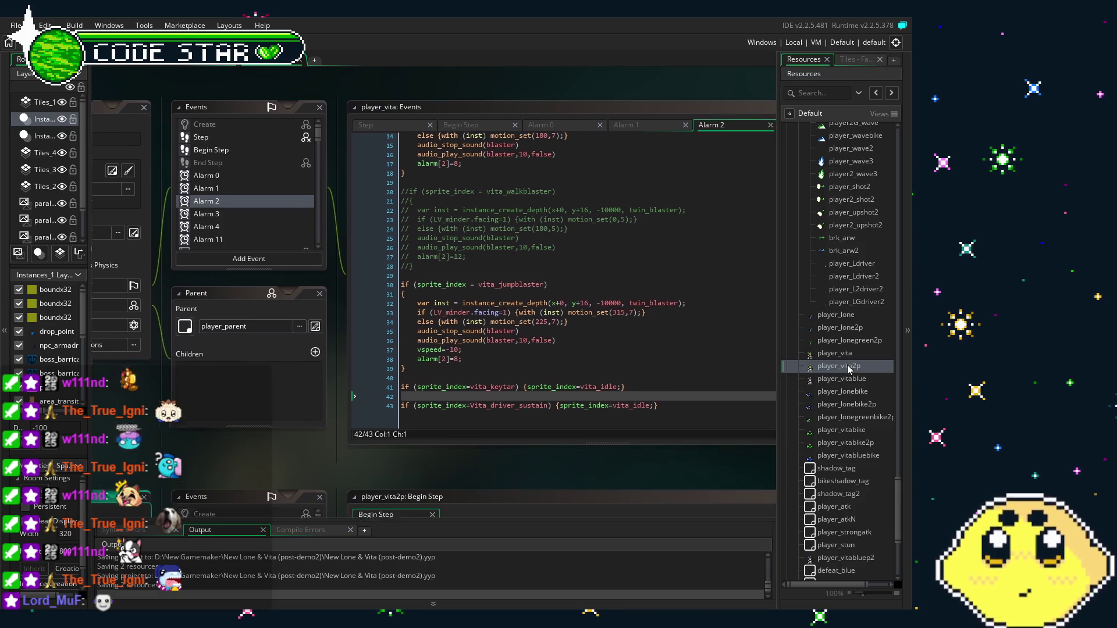
{"action": "left_click", "coordinate": [314, 213]}
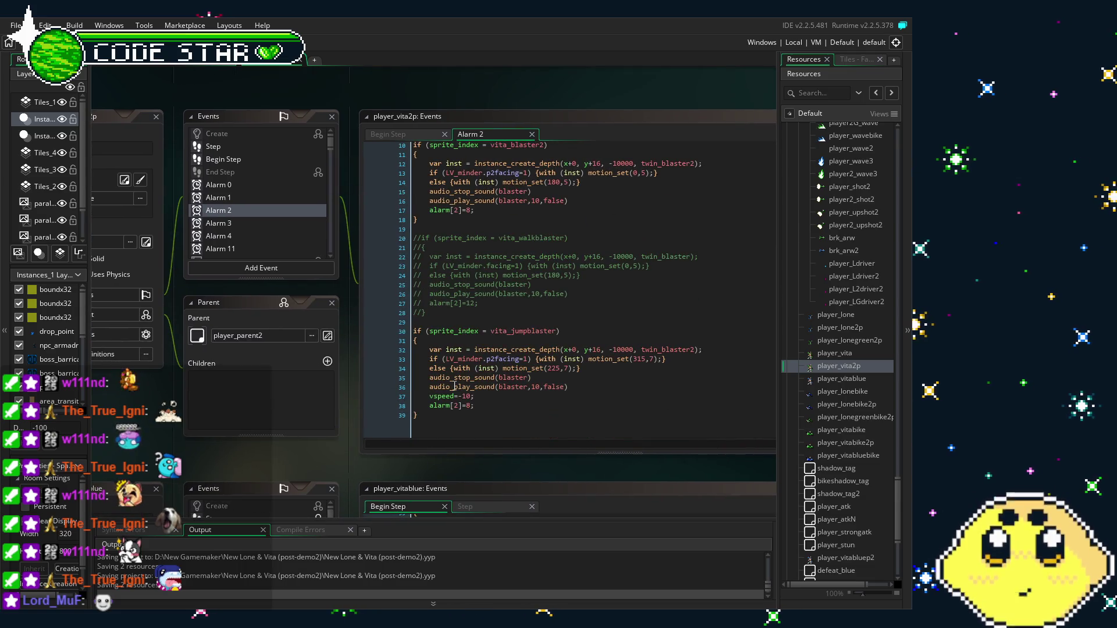
{"action": "left_click", "coordinate": [480, 432]}
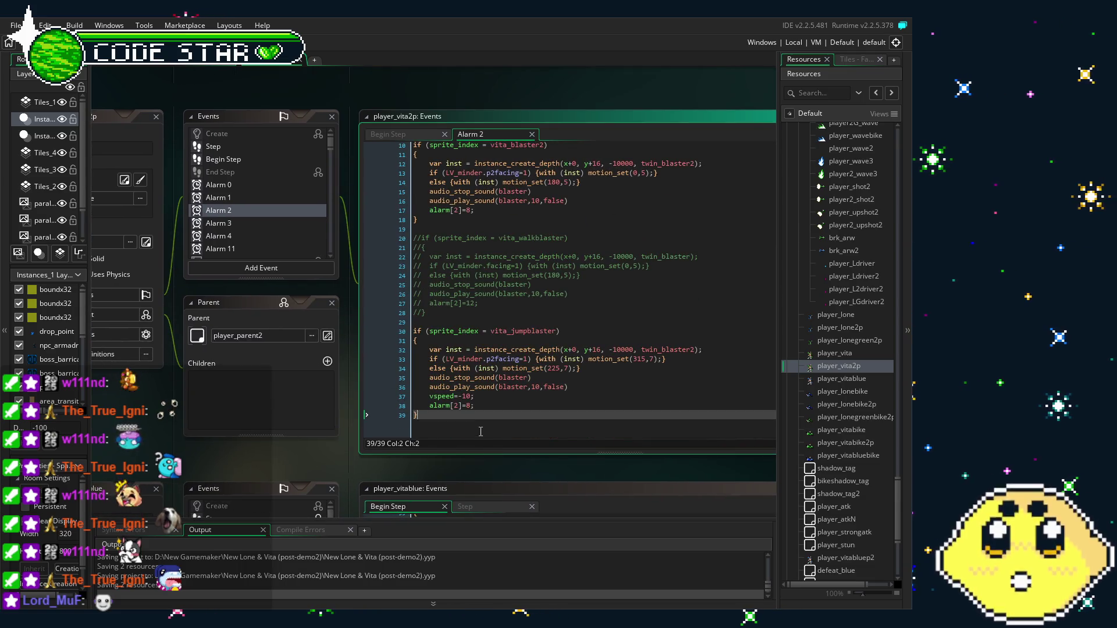
{"action": "type", "text": "if (sprite_index=vita_driver_sustain) {sprite_index=vita_idle;}"}
{"action": "scroll", "coordinate": [481, 400], "scroll_direction": "down", "scroll_amount": 1}
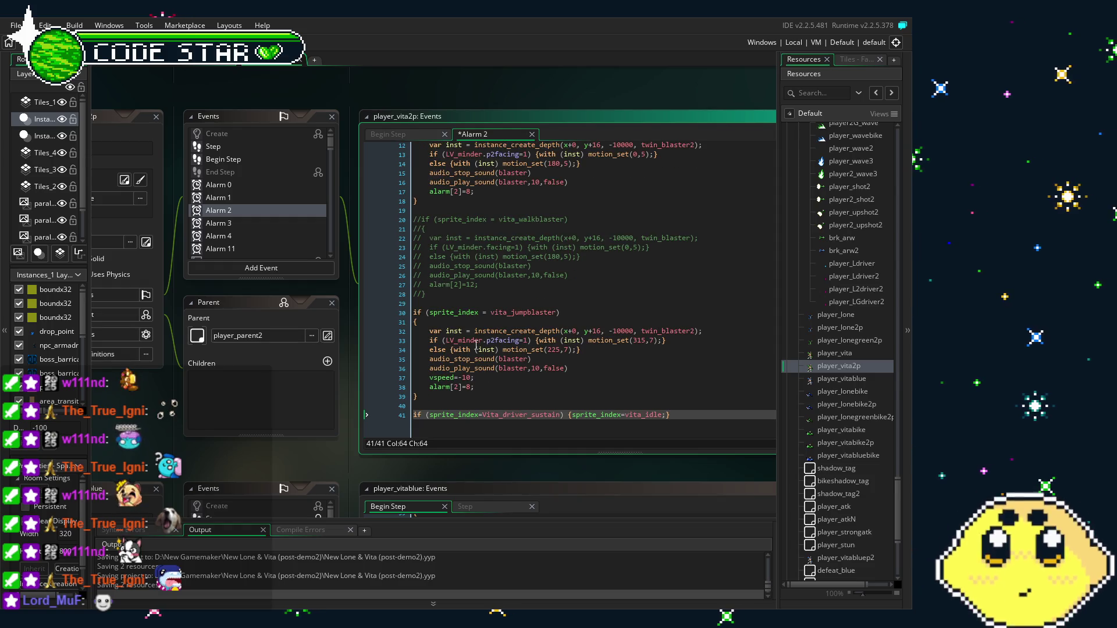
Recenter the workspace on the pasted line 41 and open the player_vitablue object.
{"action": "left_click", "coordinate": [318, 403]}
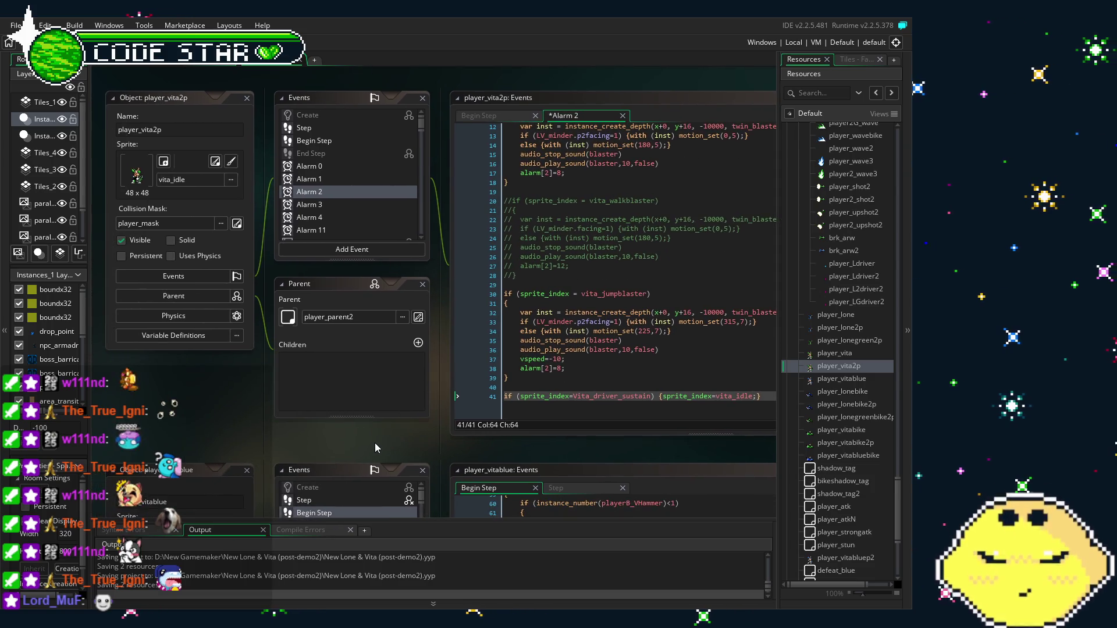
{"action": "left_click", "coordinate": [540, 399]}
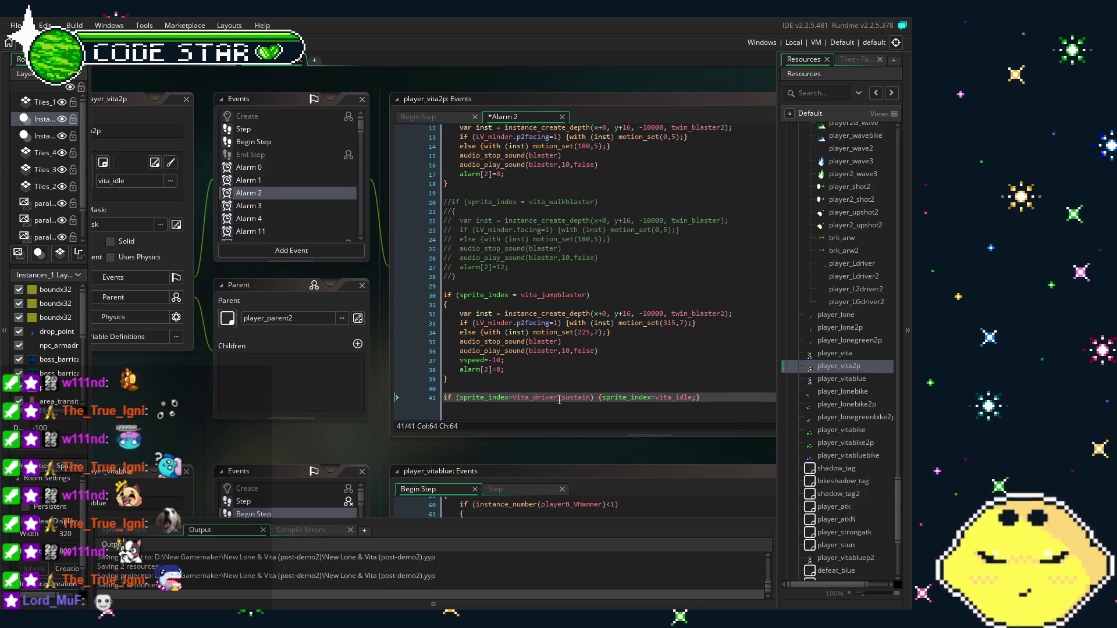
{"action": "left_click", "coordinate": [529, 399]}
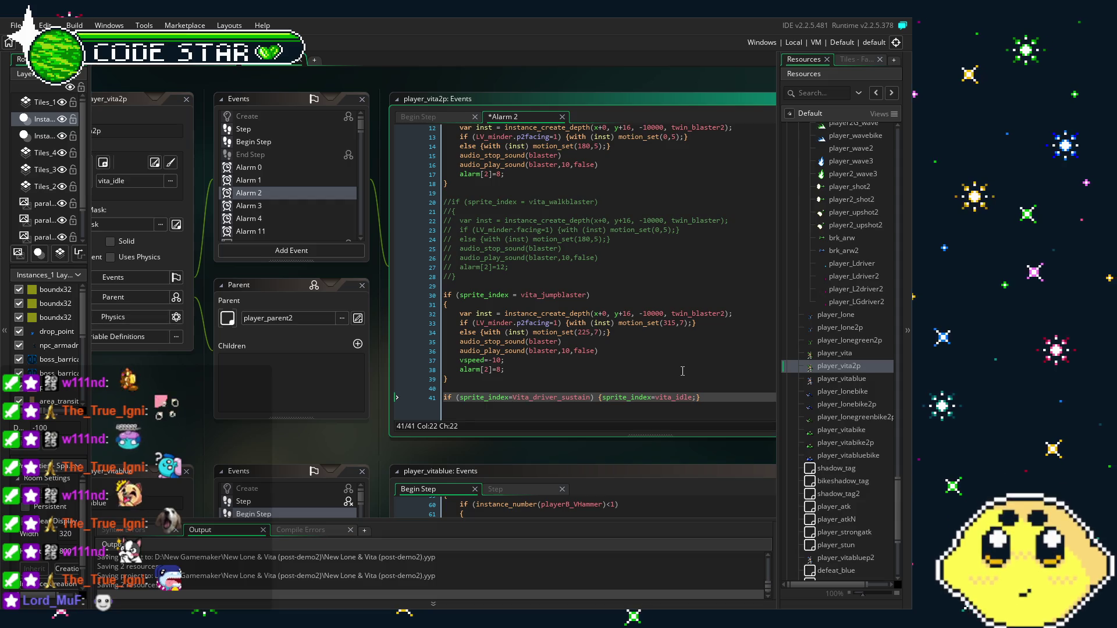
{"action": "double_click", "coordinate": [841, 378]}
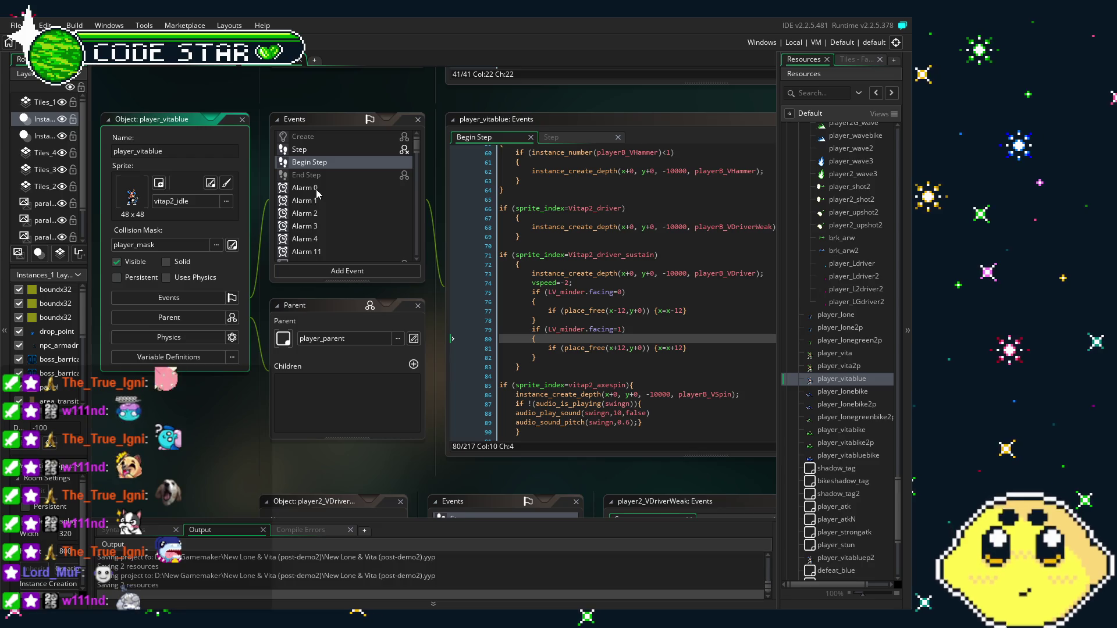
Paste the driver-sustain reset into player_vitablue's Alarm 2, renaming it to Vitap2_driver_sustain and vitap2_idle.
{"action": "left_click", "coordinate": [302, 214]}
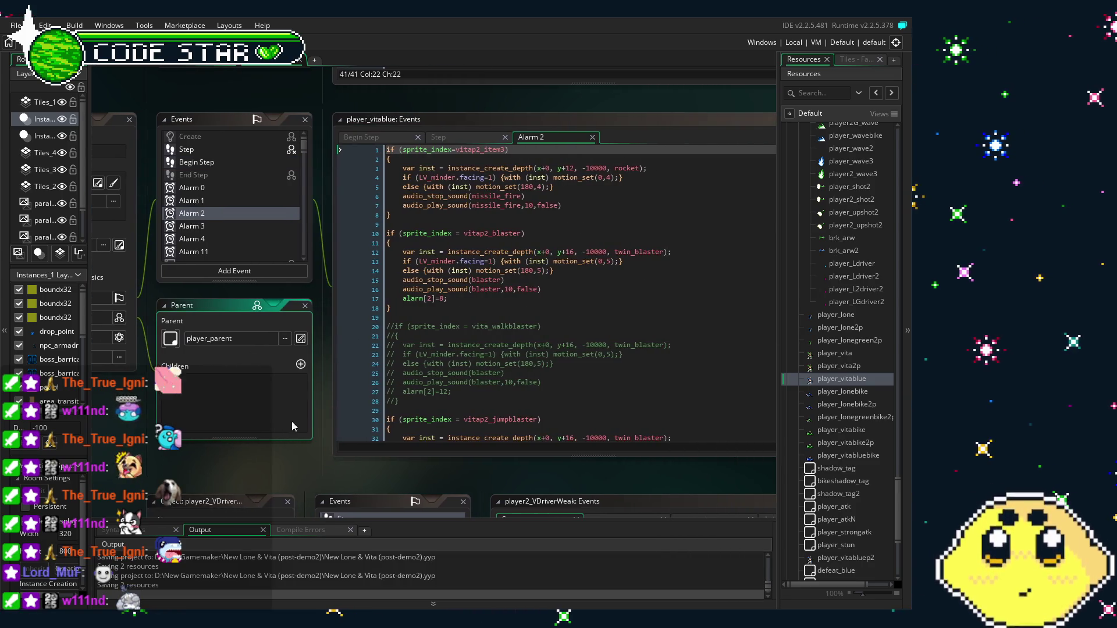
{"action": "left_click", "coordinate": [457, 432]}
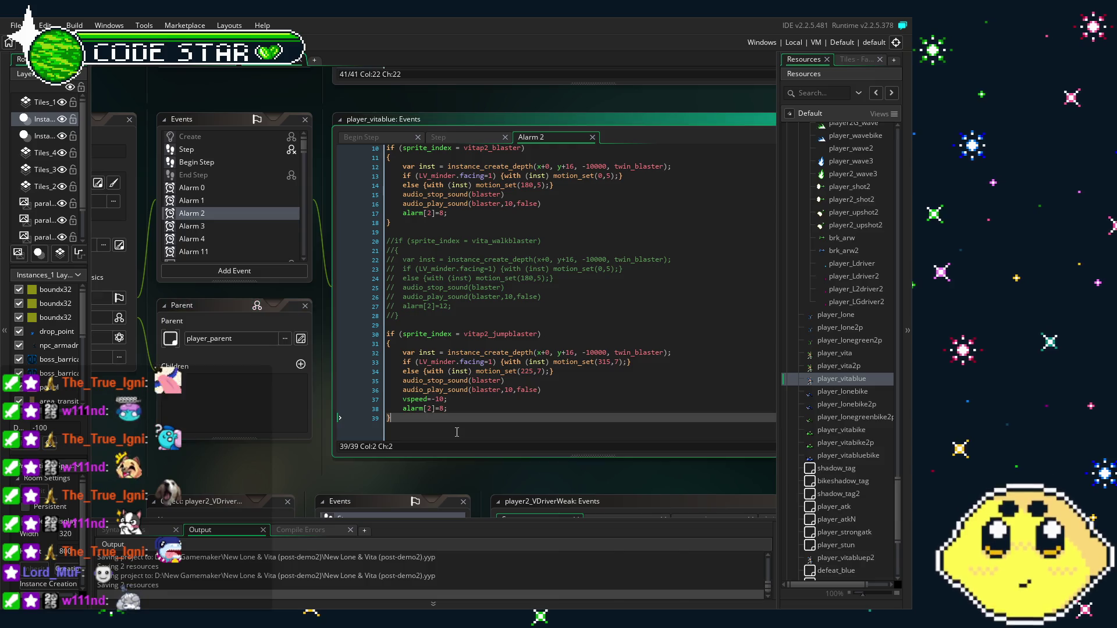
{"action": "key", "text": "Return"}
{"action": "key", "text": "Return"}
{"action": "type", "text": "if (sprite_index=vita_driver_sustain) {sprite_index=vita_idle;}"}
{"action": "scroll", "coordinate": [525, 405], "scroll_direction": "down", "scroll_amount": 1}
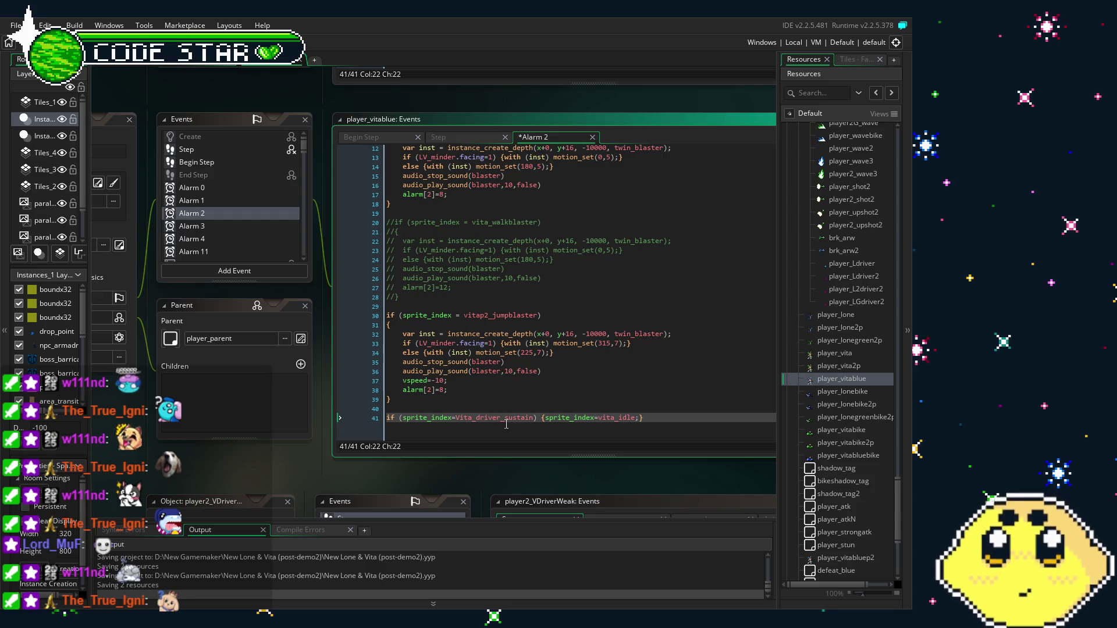
{"action": "type", "text": "p2"}
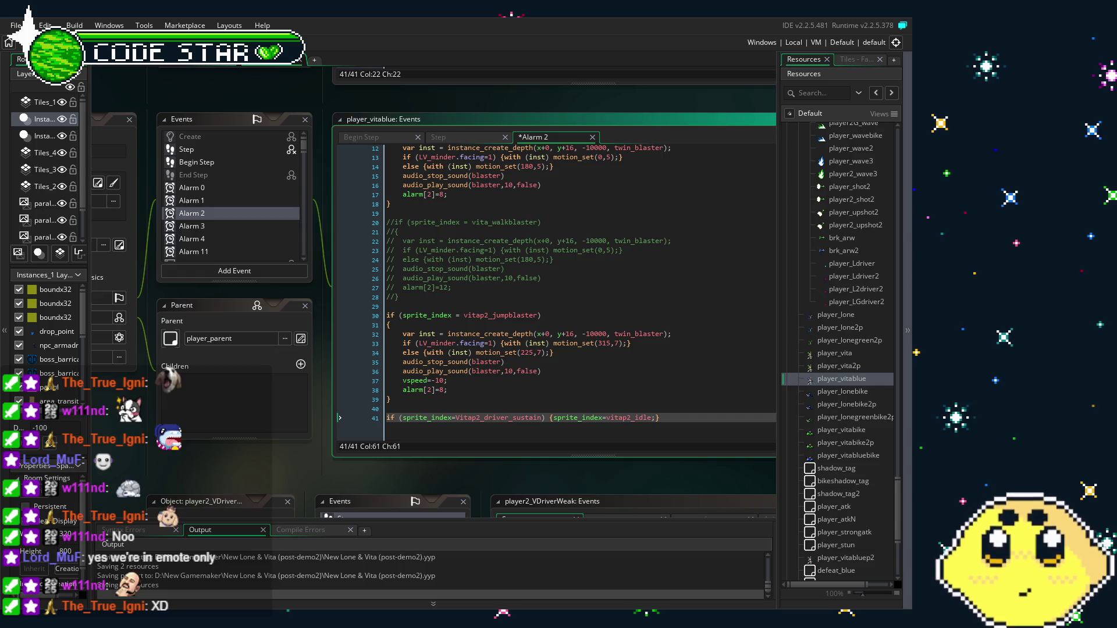
Reopen player_vita and arrange the workspace to show its Alarm 2 code.
{"action": "left_click_drag", "start_coordinate": [597, 329], "coordinate": [624, 320]}
{"action": "double_click", "coordinate": [834, 353]}
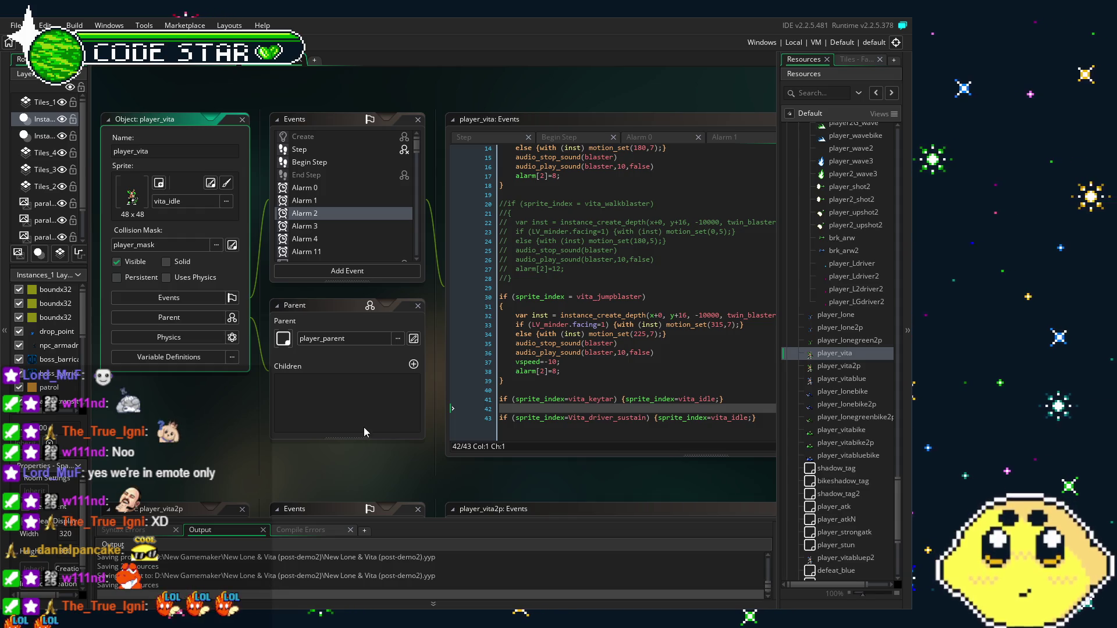
{"action": "left_click", "coordinate": [525, 357]}
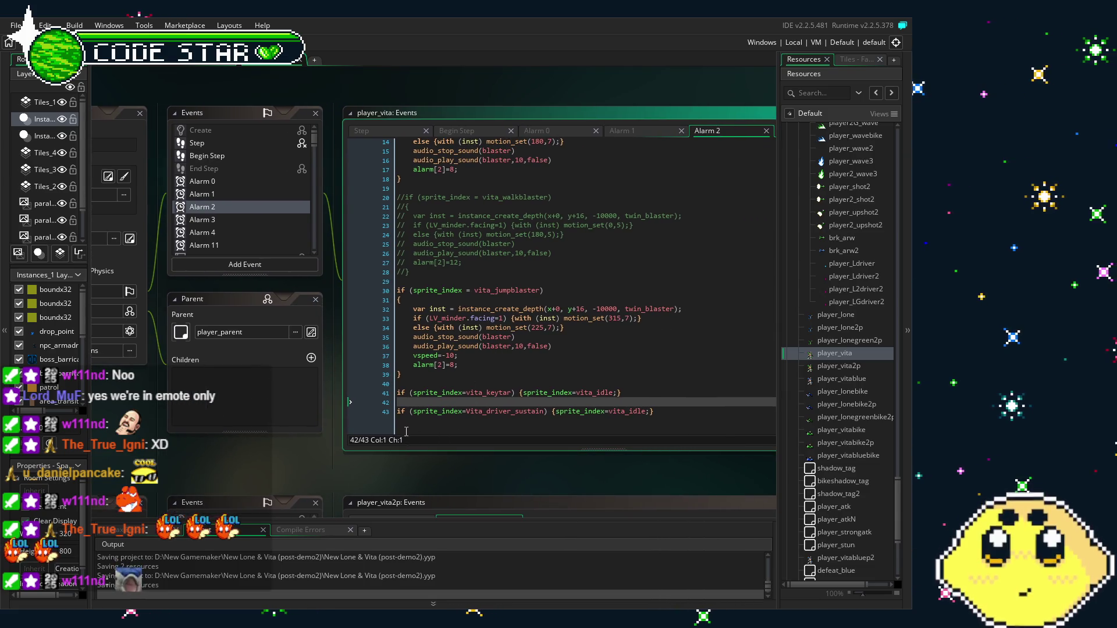
{"action": "left_click_drag", "start_coordinate": [372, 448], "coordinate": [394, 430]}
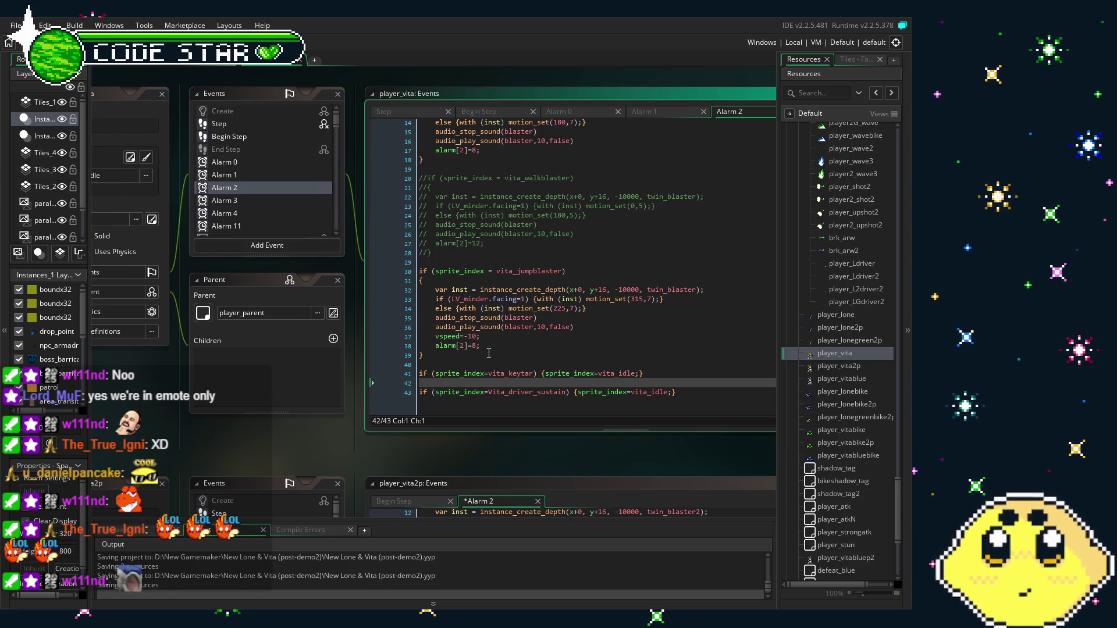
{"action": "left_click_drag", "start_coordinate": [349, 427], "coordinate": [393, 414]}
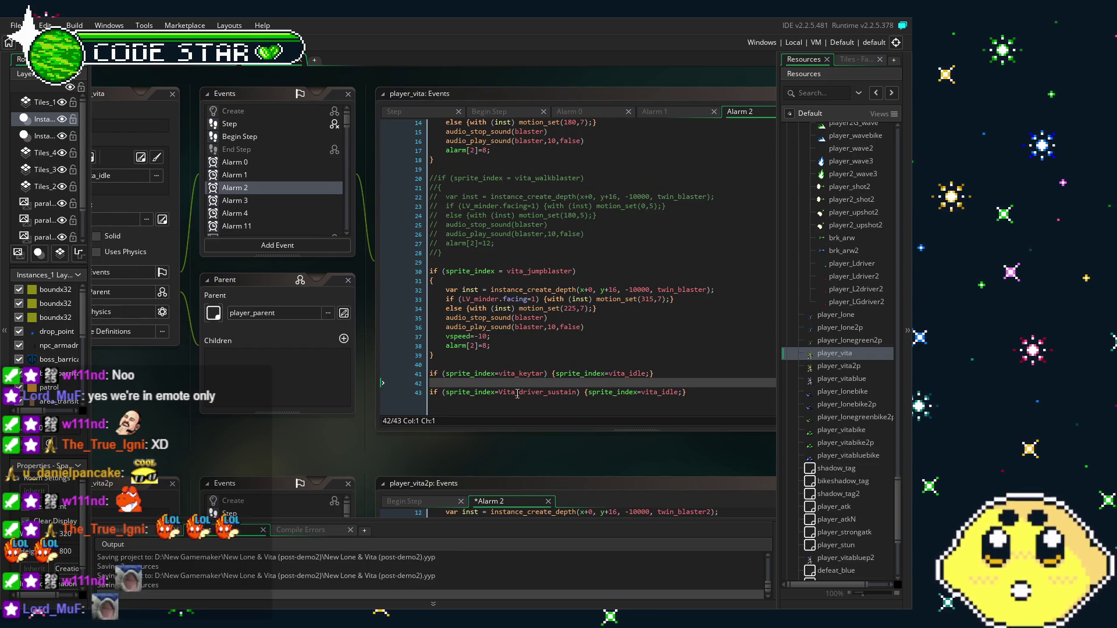
Review player_vita's Alarm 3, Alarm 4 and Alarm 11 code, ending on Key Down - Left.
{"action": "left_click", "coordinate": [264, 200]}
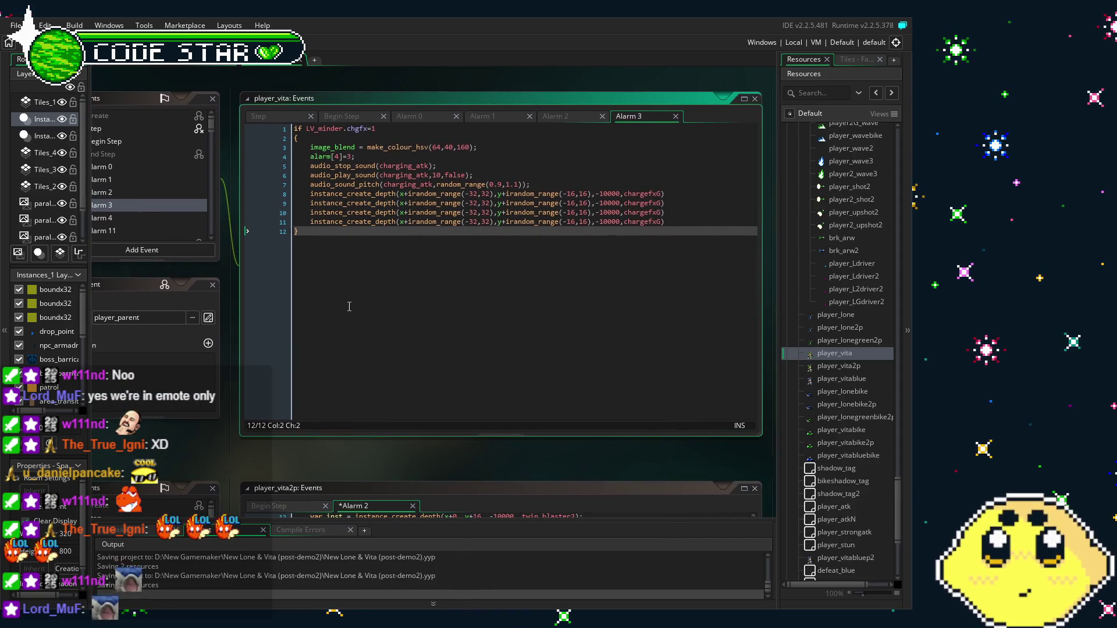
{"action": "scroll", "coordinate": [242, 195], "scroll_direction": "down", "scroll_amount": 2}
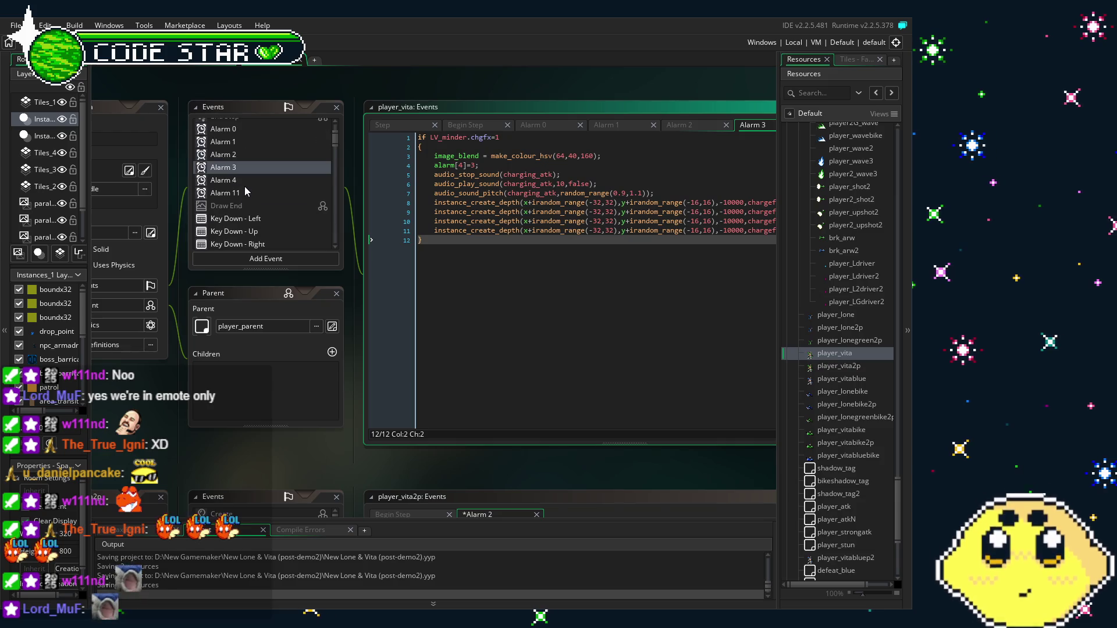
{"action": "left_click", "coordinate": [249, 179]}
{"action": "left_click", "coordinate": [232, 193]}
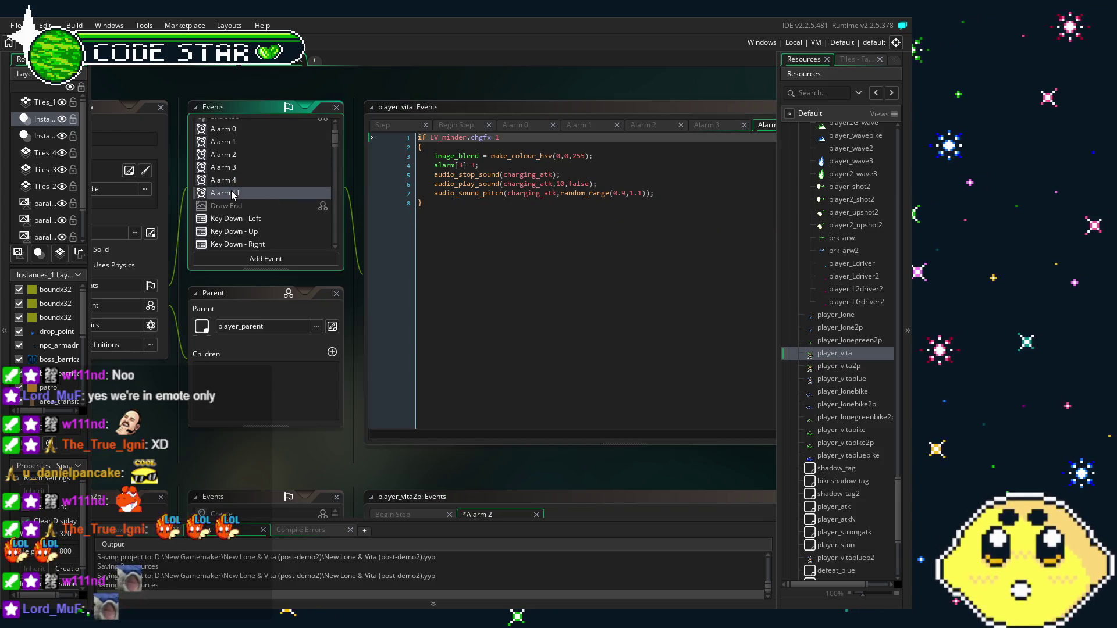
{"action": "left_click", "coordinate": [246, 220]}
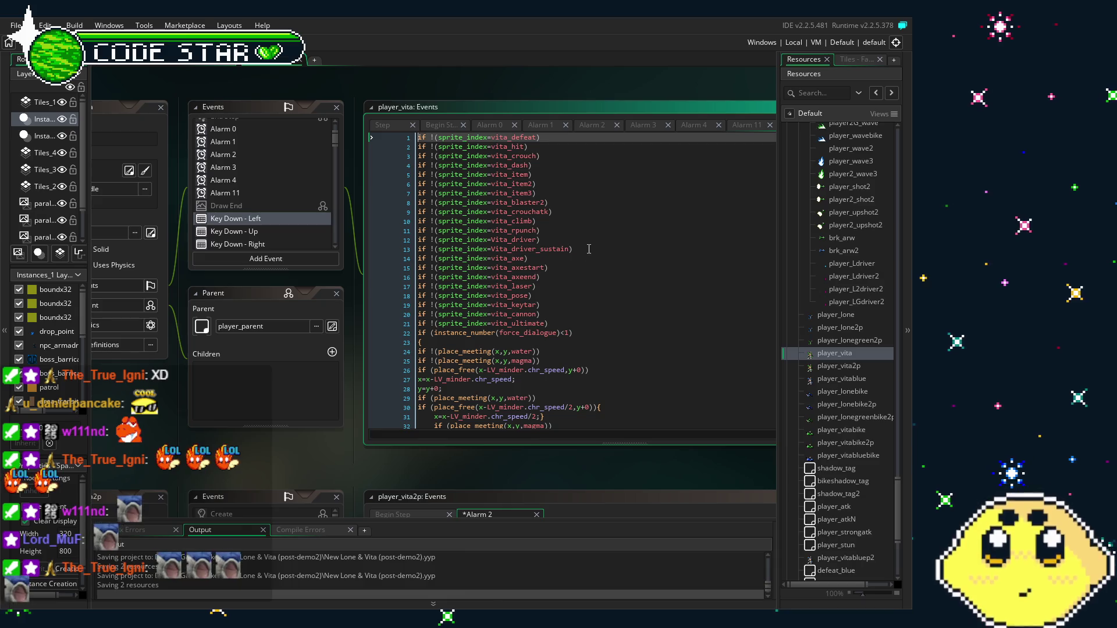
Copy the vita_driver and Vita_driver_sustain checks from player_vita's lines 12–13 and open player_vita2p.
{"action": "left_click_drag", "start_coordinate": [589, 249], "coordinate": [401, 243]}
{"action": "key", "text": "ctrl+c"}
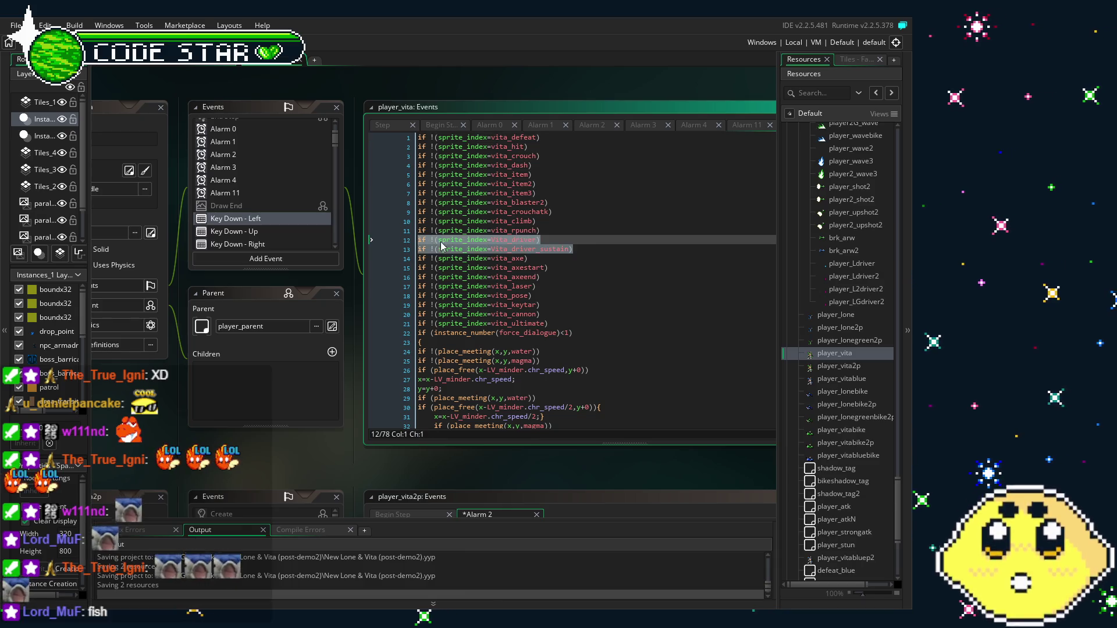
{"action": "left_click", "coordinate": [627, 284]}
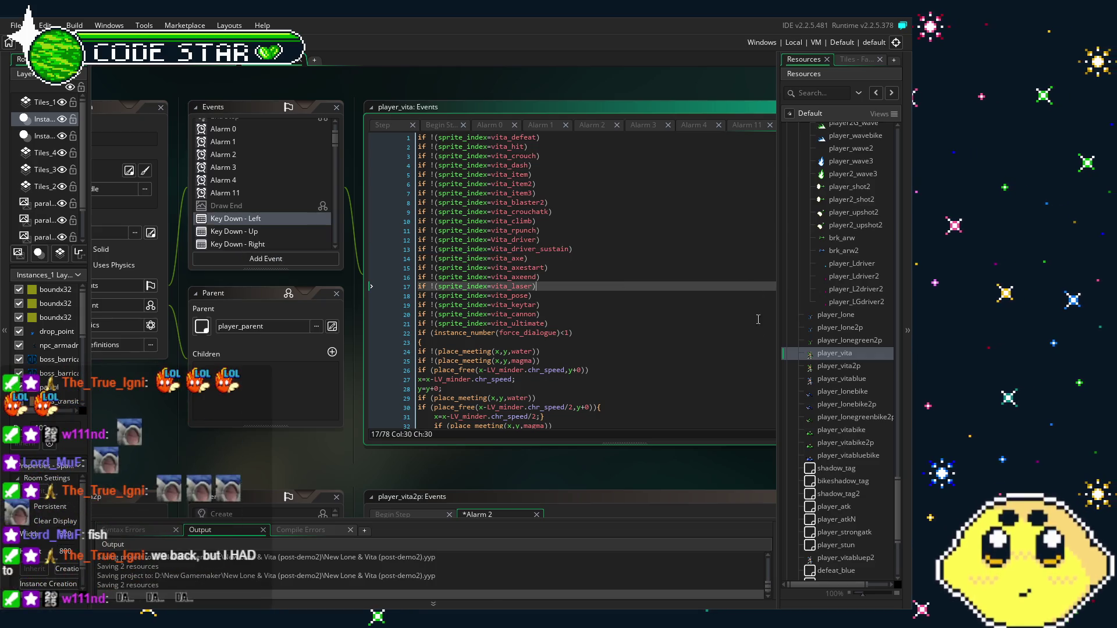
{"action": "double_click", "coordinate": [826, 366]}
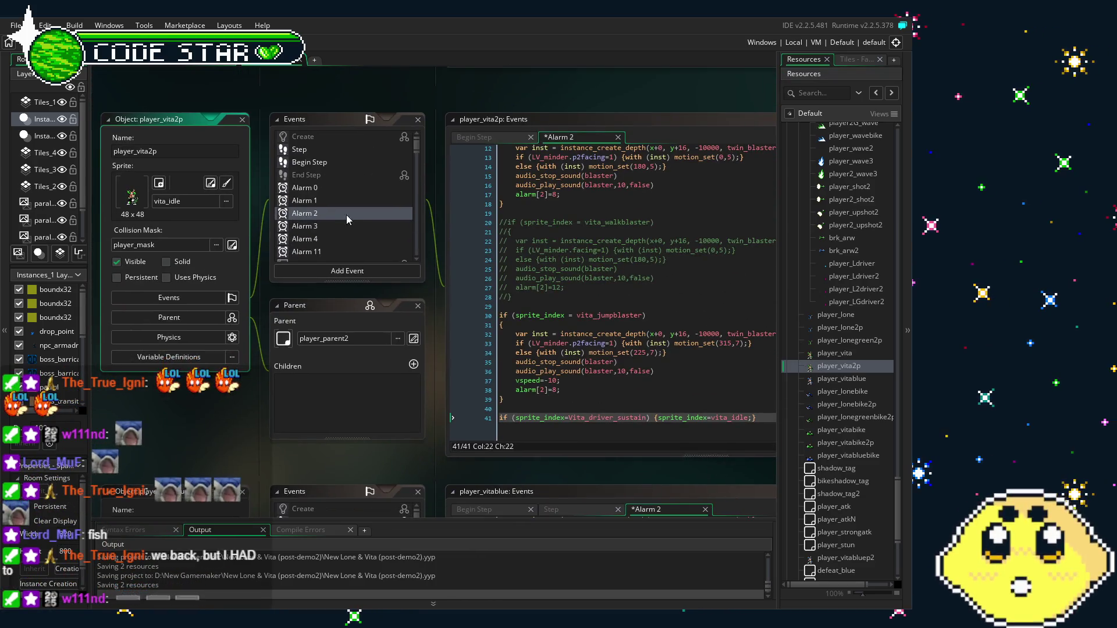
{"action": "scroll", "coordinate": [342, 198], "scroll_direction": "down", "scroll_amount": 5}
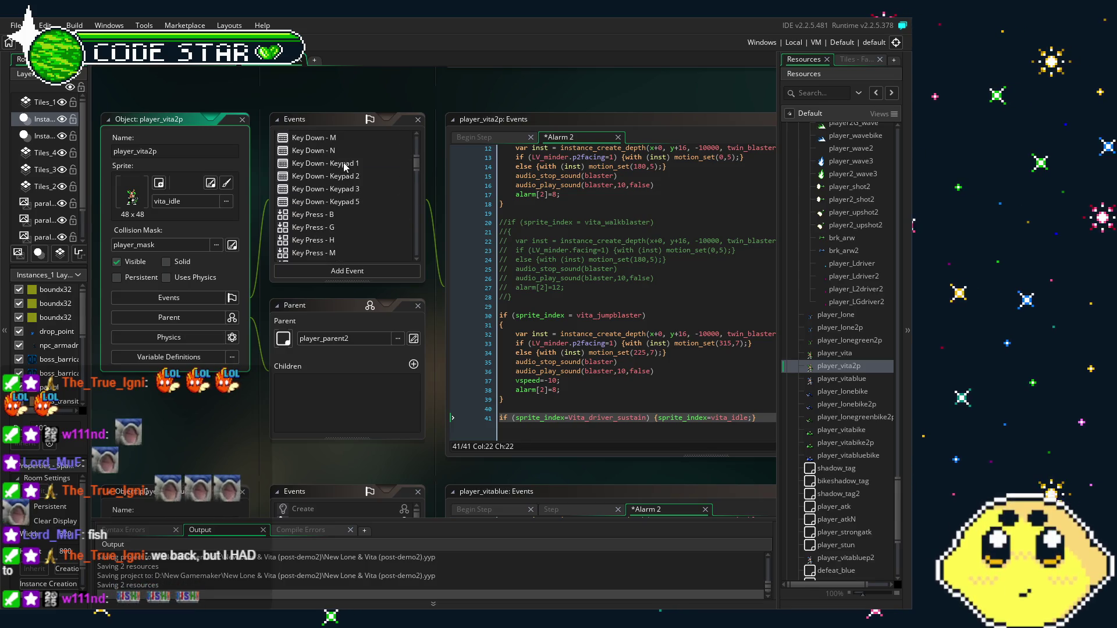
Paste the two driver checks after the rpunch check in player_vita2p's Key Down - Keypad 1.
{"action": "left_click", "coordinate": [344, 165]}
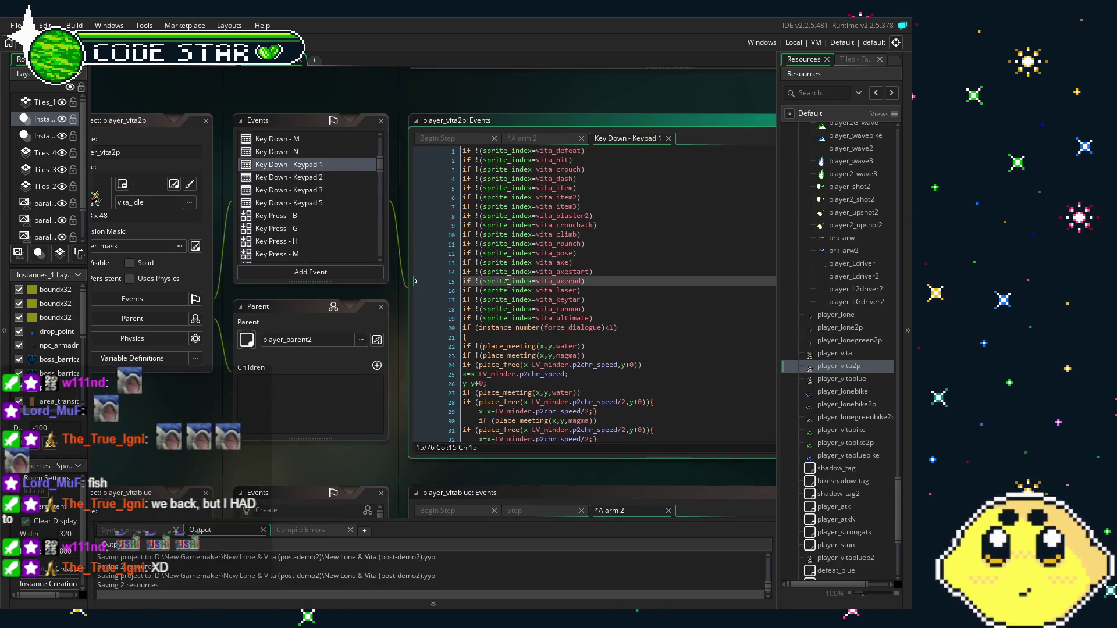
{"action": "left_click", "coordinate": [492, 282]}
{"action": "left_click", "coordinate": [568, 244]}
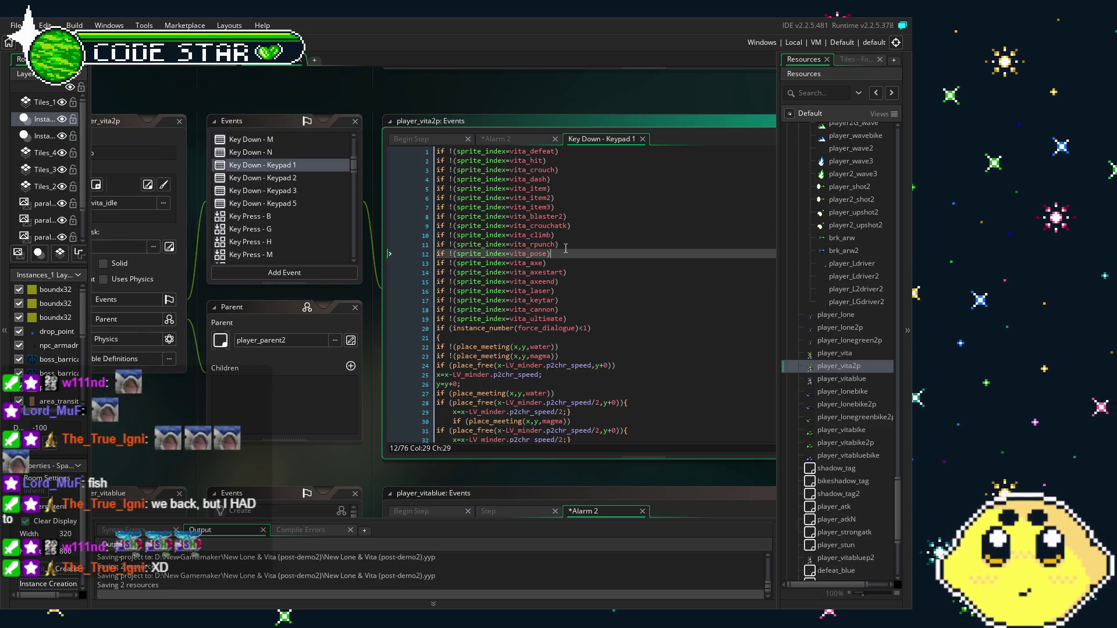
{"action": "key", "text": "Return"}
{"action": "key", "text": "ctrl+v"}
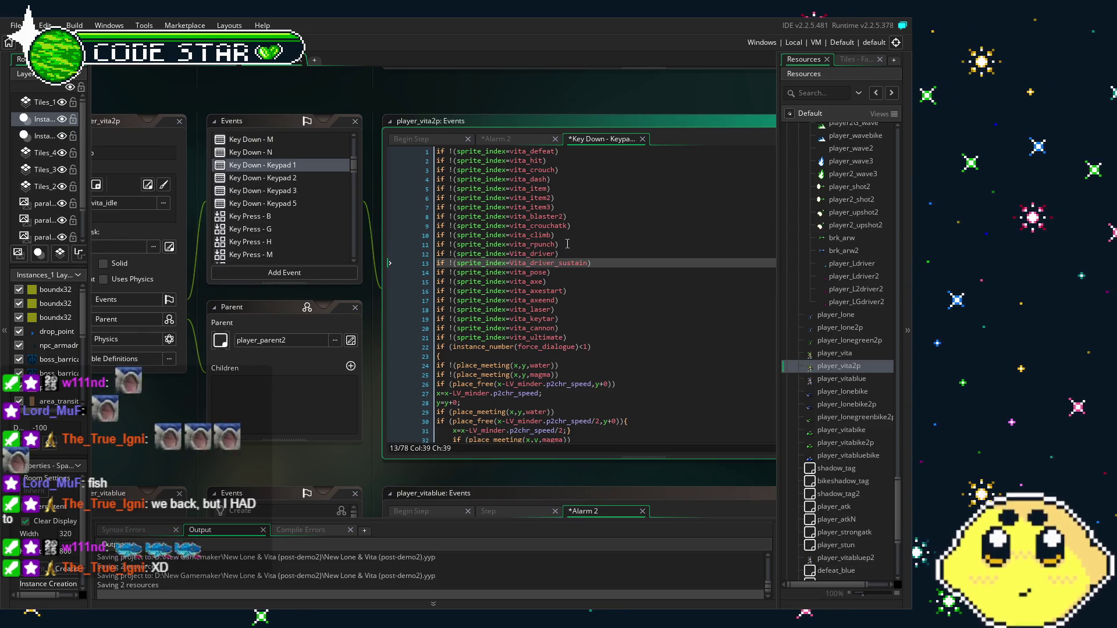
Open player_vitablue's Key Down - Left event code.
{"action": "left_click", "coordinate": [843, 379]}
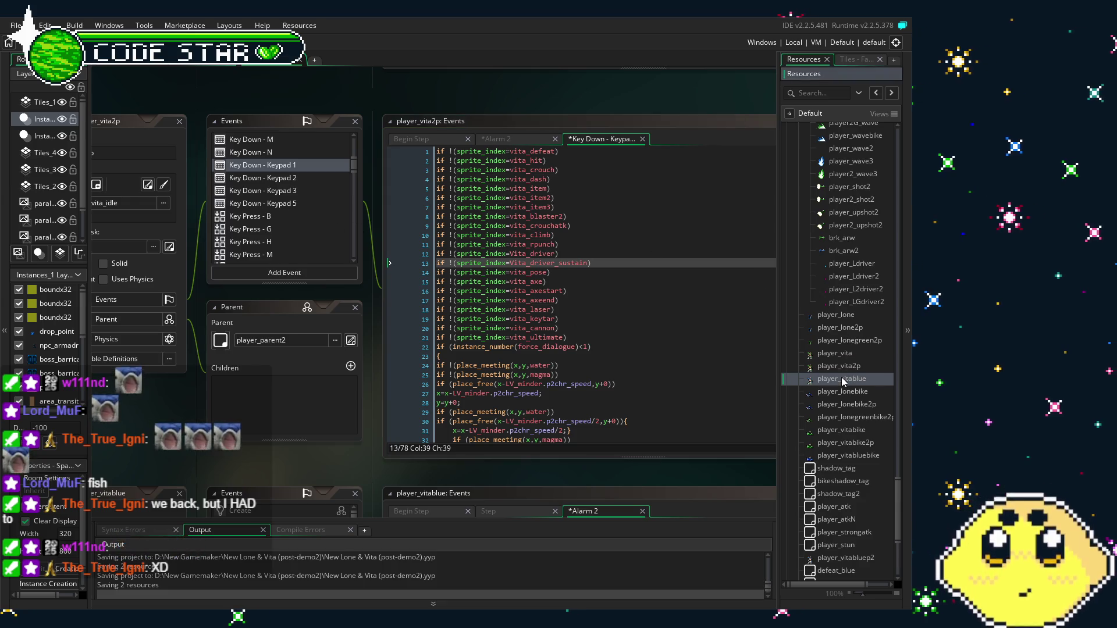
{"action": "double_click", "coordinate": [844, 379]}
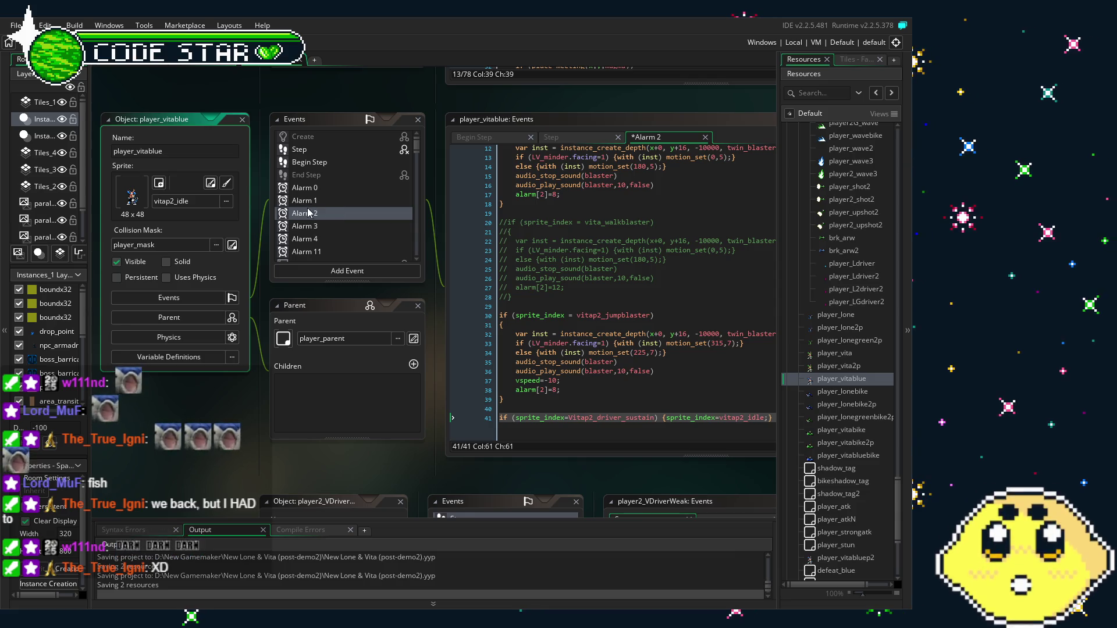
{"action": "scroll", "coordinate": [328, 206], "scroll_direction": "down", "scroll_amount": 6}
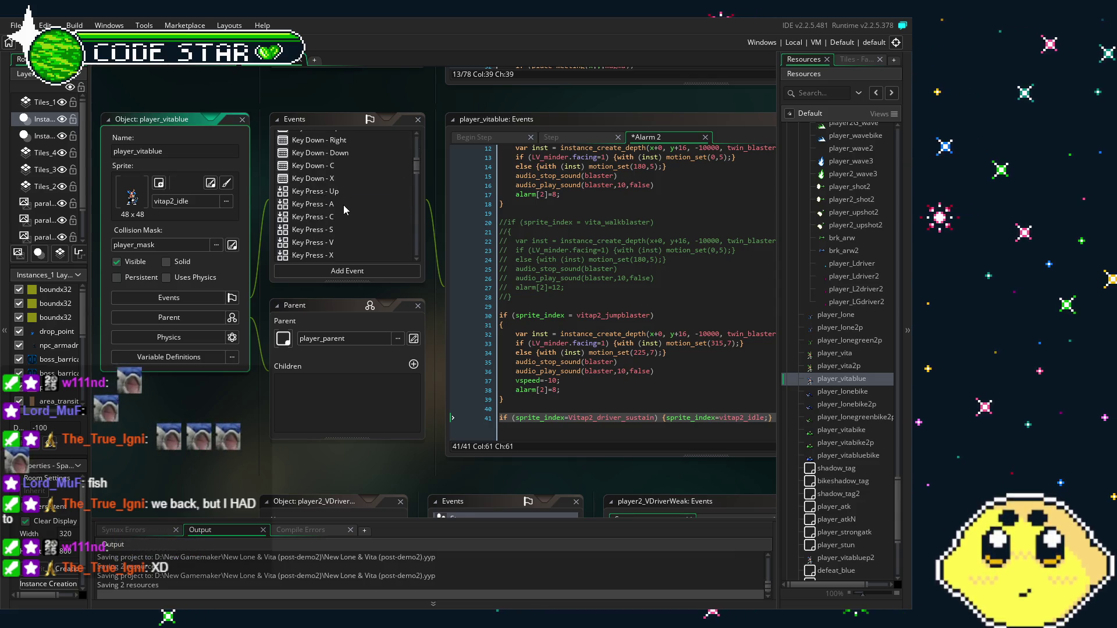
{"action": "scroll", "coordinate": [343, 205], "scroll_direction": "up", "scroll_amount": 2}
{"action": "scroll", "coordinate": [337, 217], "scroll_direction": "up", "scroll_amount": 4}
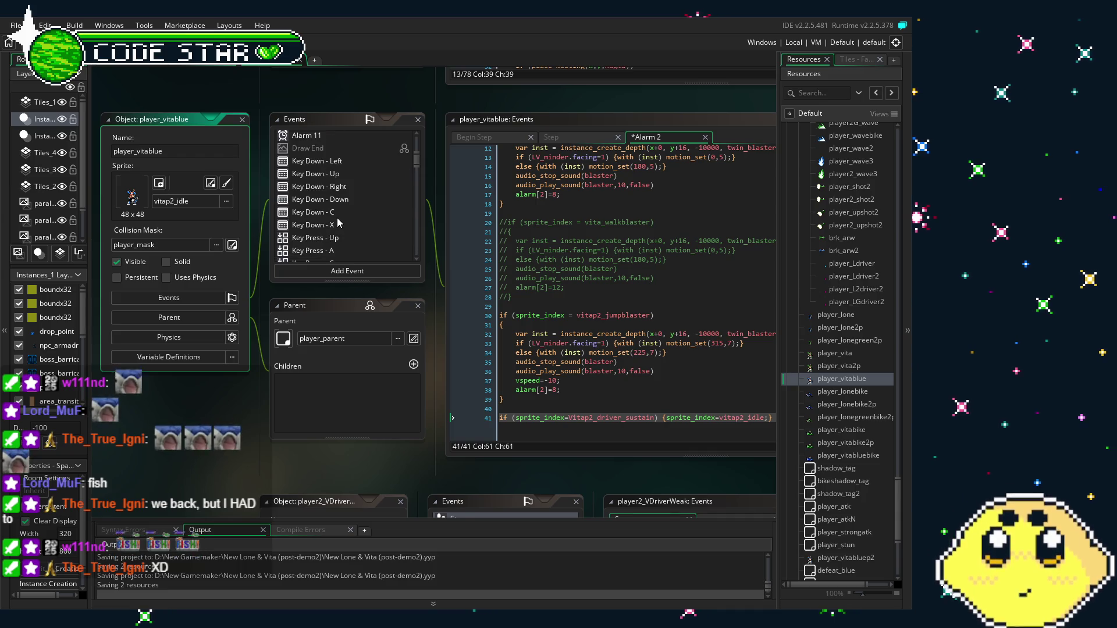
{"action": "left_click", "coordinate": [317, 187]}
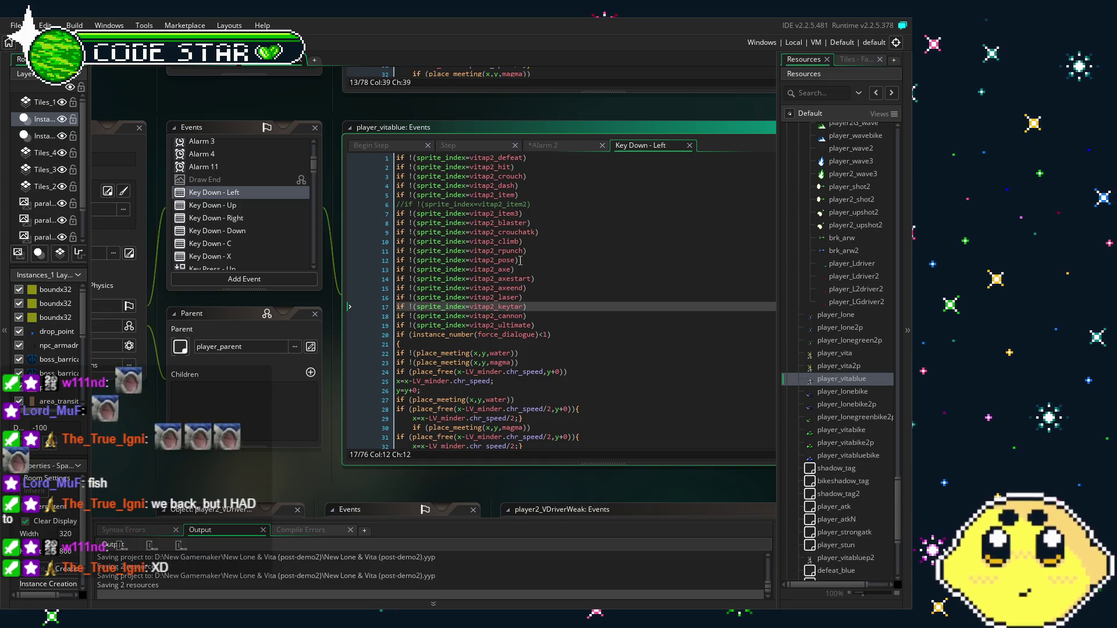
Add vitap2_driver and vitap2_driver_sustain checks after the rpunch line, save, and reopen player_vita.
{"action": "left_click", "coordinate": [538, 247]}
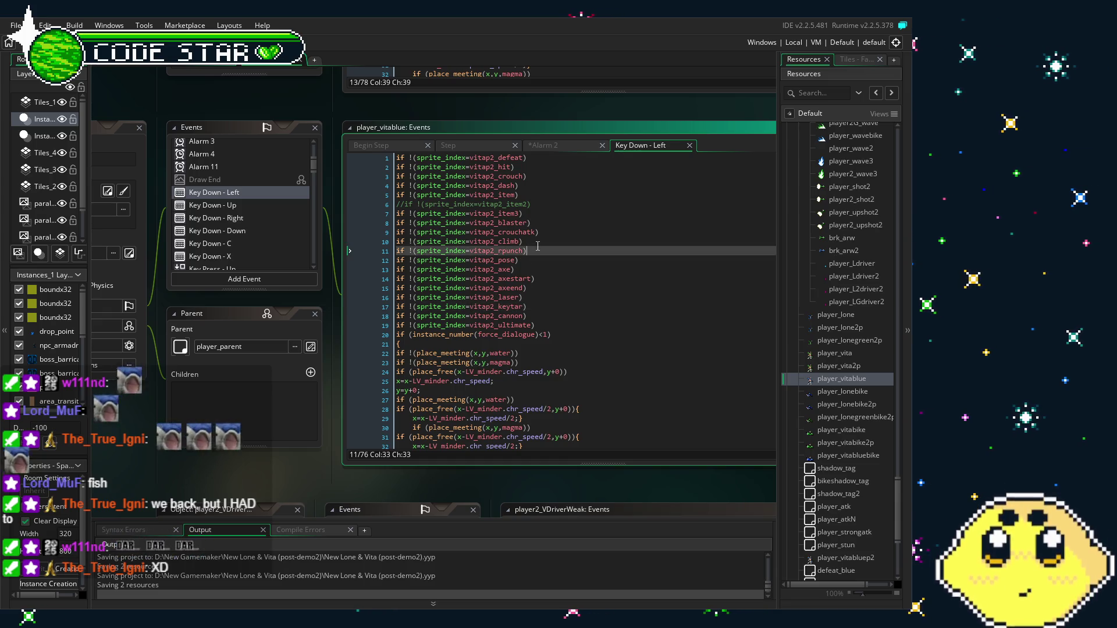
{"action": "type", "text": "if !(sprite_index=Vita_driver) if !(sprite_index=Vita_driver_sustain)"}
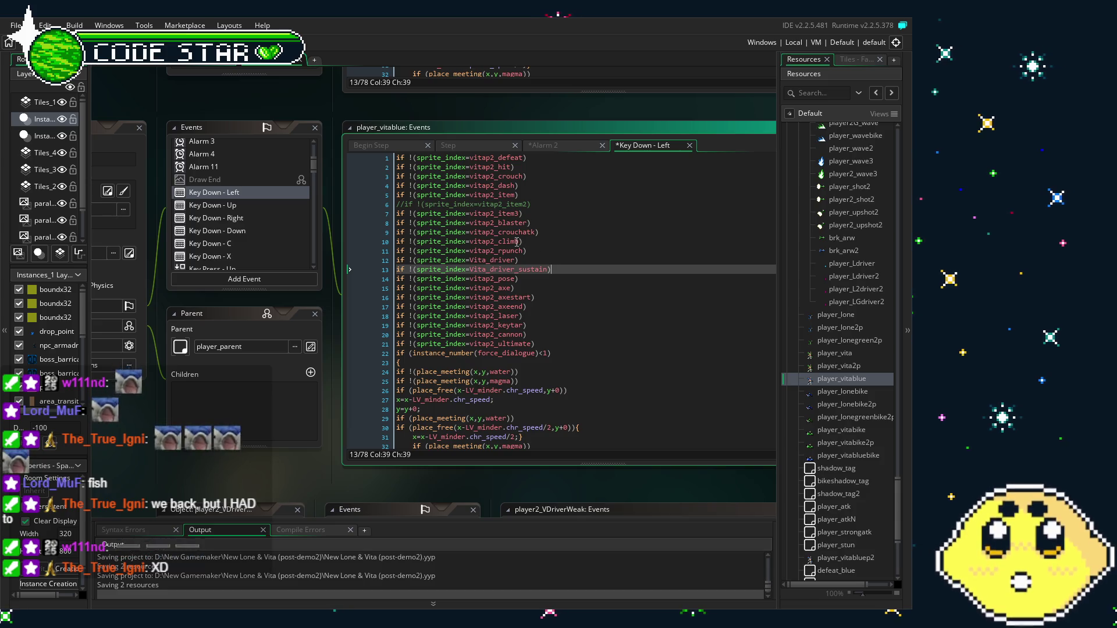
{"action": "left_click", "coordinate": [486, 260]}
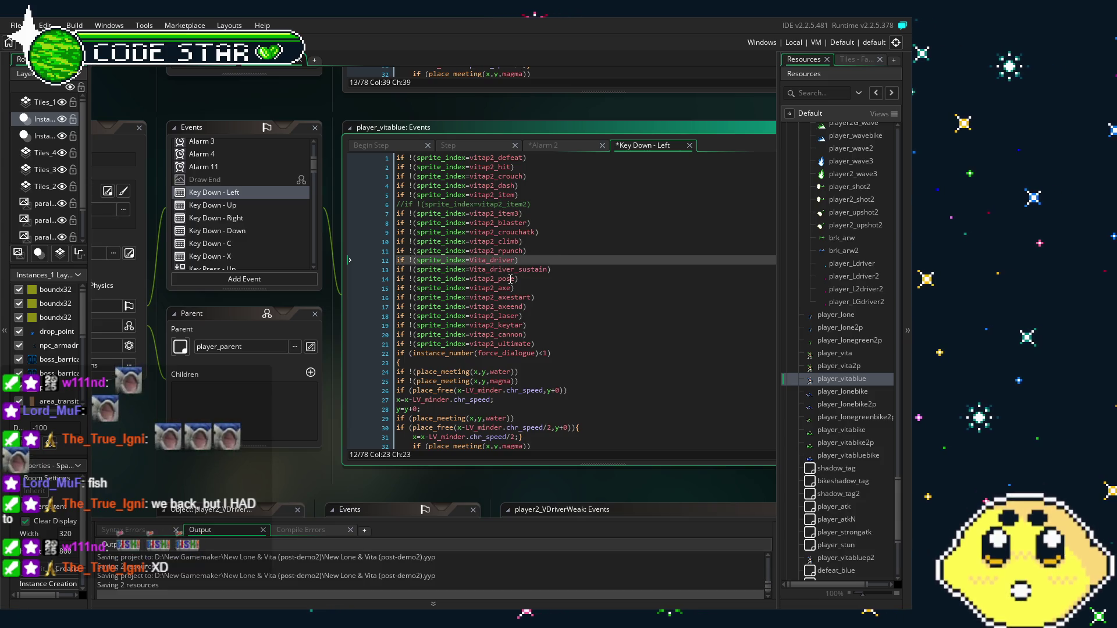
{"action": "type", "text": "p2"}
{"action": "key", "text": "Down"}
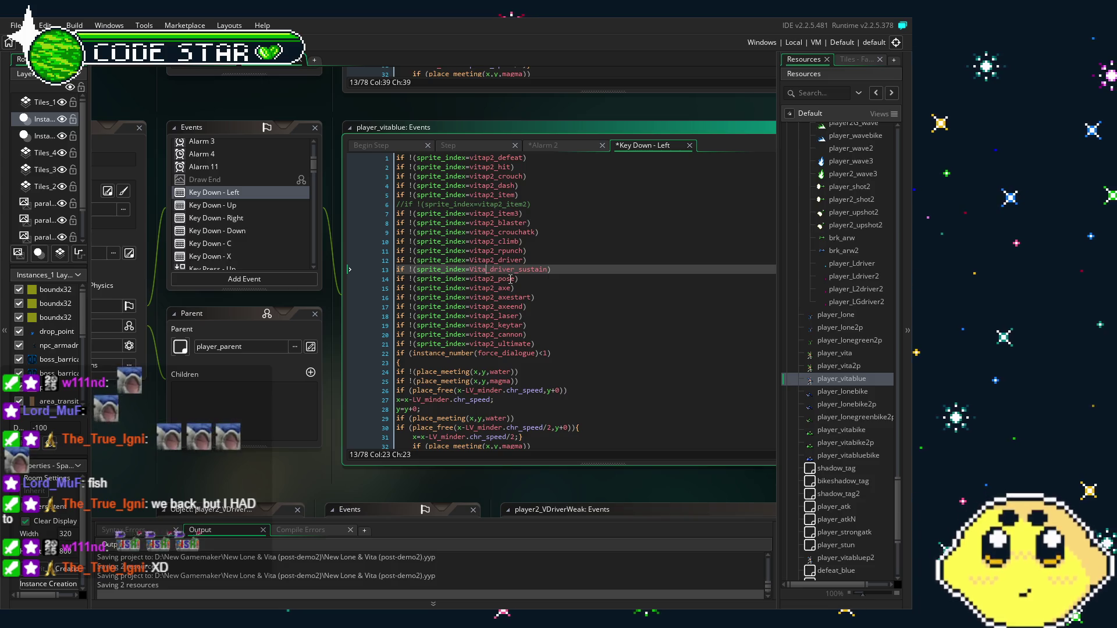
{"action": "type", "text": "p2"}
{"action": "left_click", "coordinate": [554, 337]}
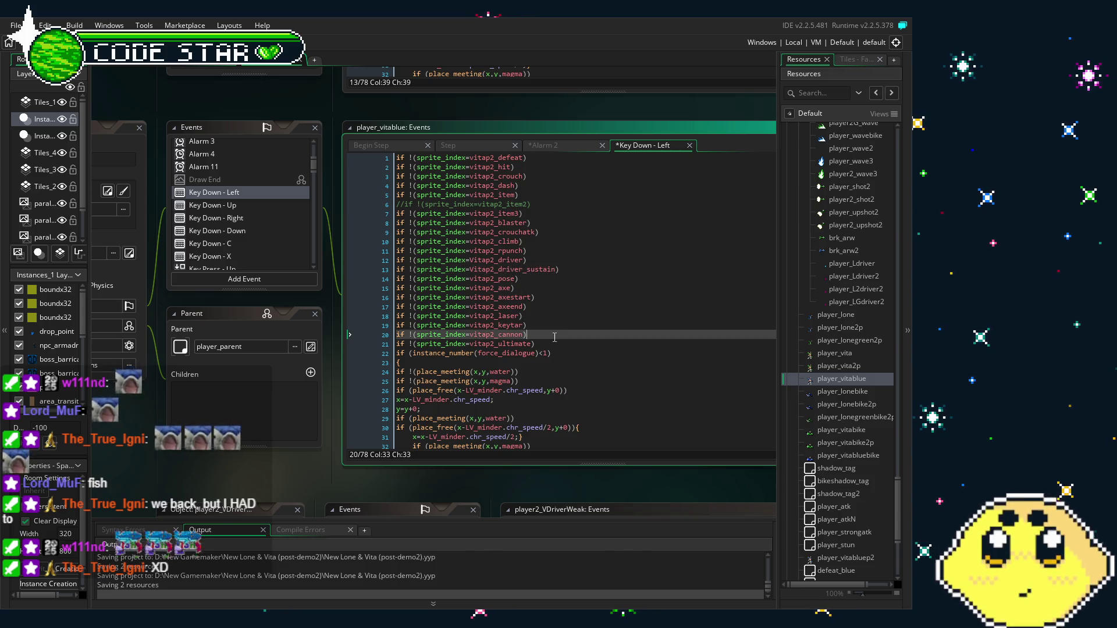
{"action": "key", "text": "ctrl+s"}
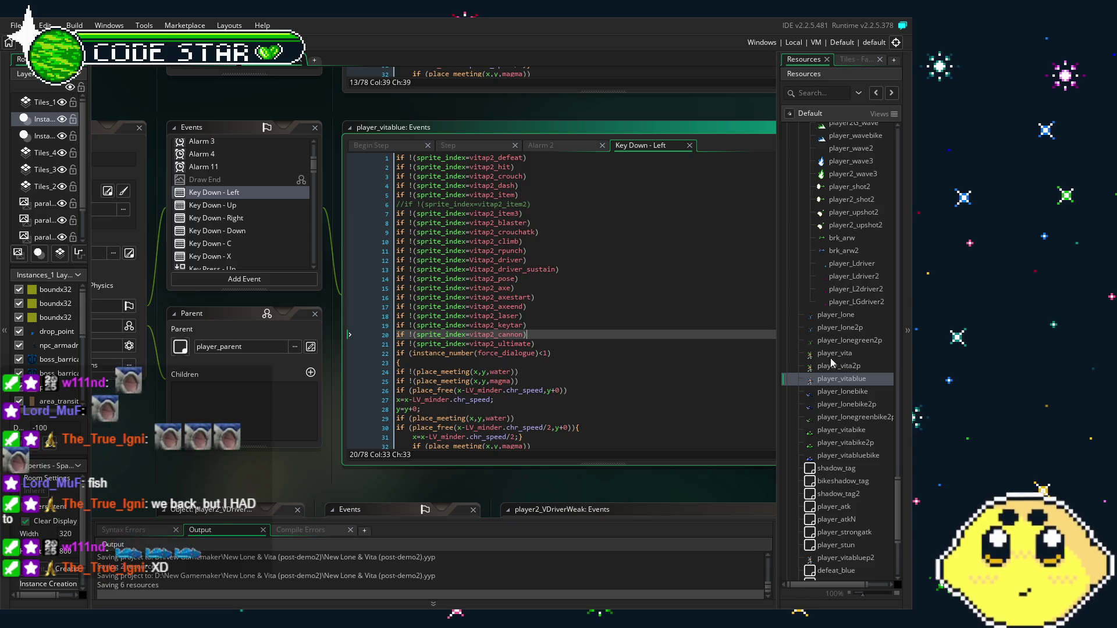
{"action": "double_click", "coordinate": [832, 355]}
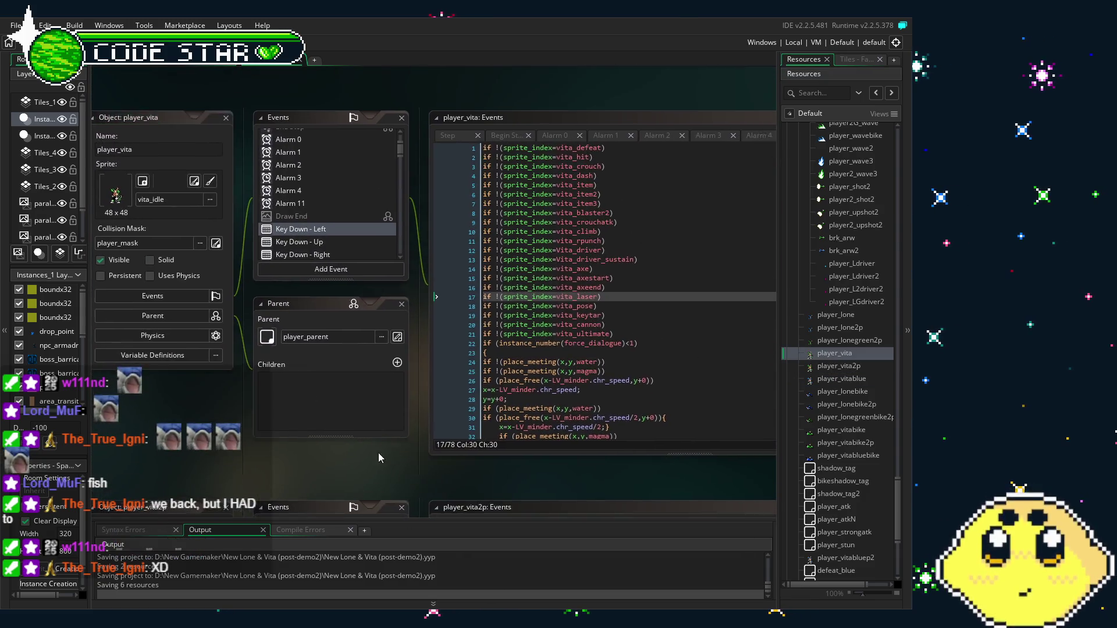
Check player_vita's Key Down - Up and Right code, select Right's driver checks, and reopen player_vita2p.
{"action": "scroll", "coordinate": [477, 330], "scroll_direction": "down", "scroll_amount": 5}
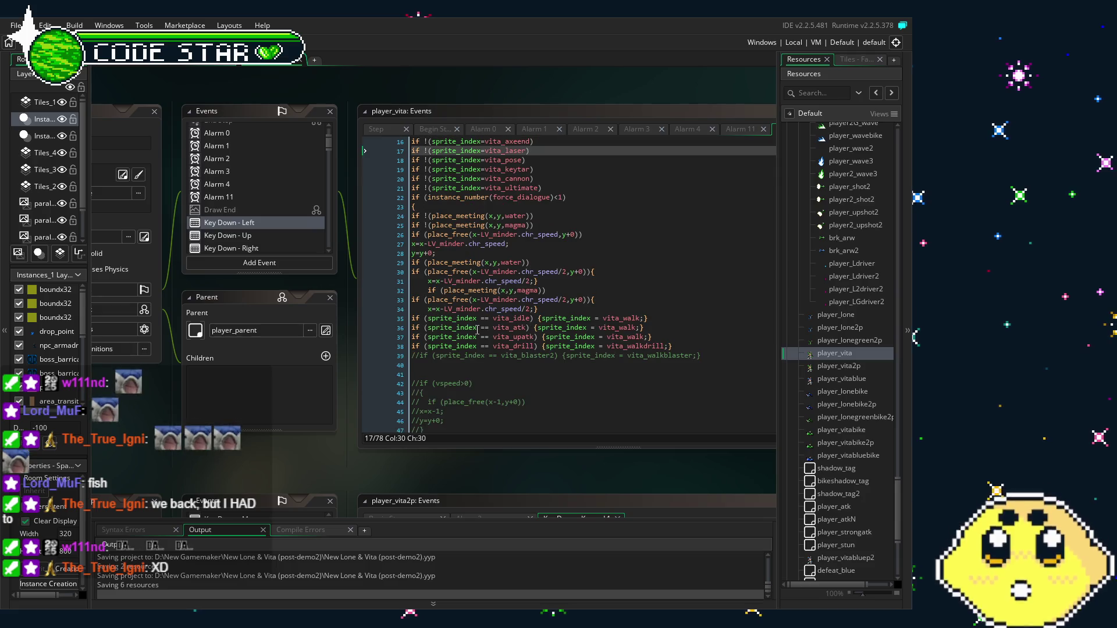
{"action": "scroll", "coordinate": [477, 330], "scroll_direction": "down", "scroll_amount": 3}
{"action": "scroll", "coordinate": [477, 330], "scroll_direction": "down", "scroll_amount": 7}
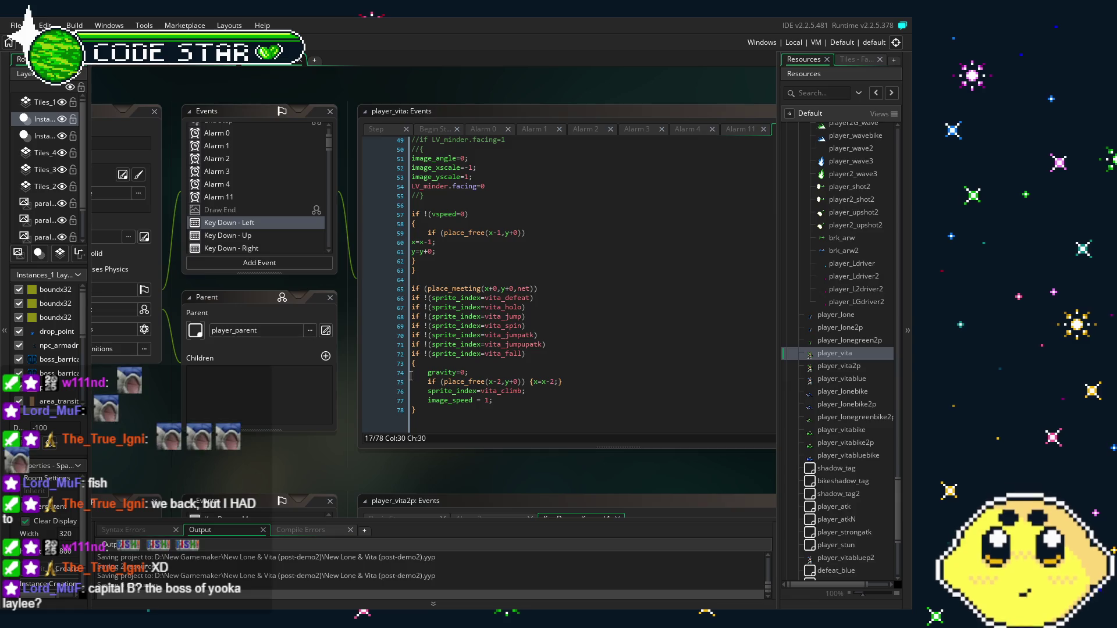
{"action": "left_click", "coordinate": [246, 236]}
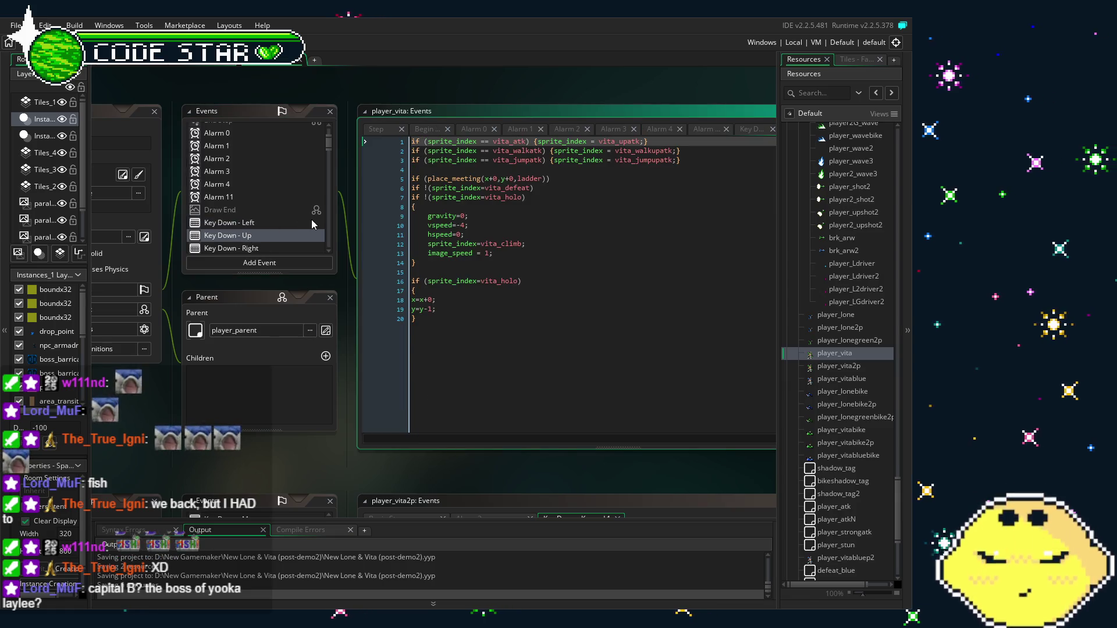
{"action": "scroll", "coordinate": [247, 206], "scroll_direction": "down", "scroll_amount": 2}
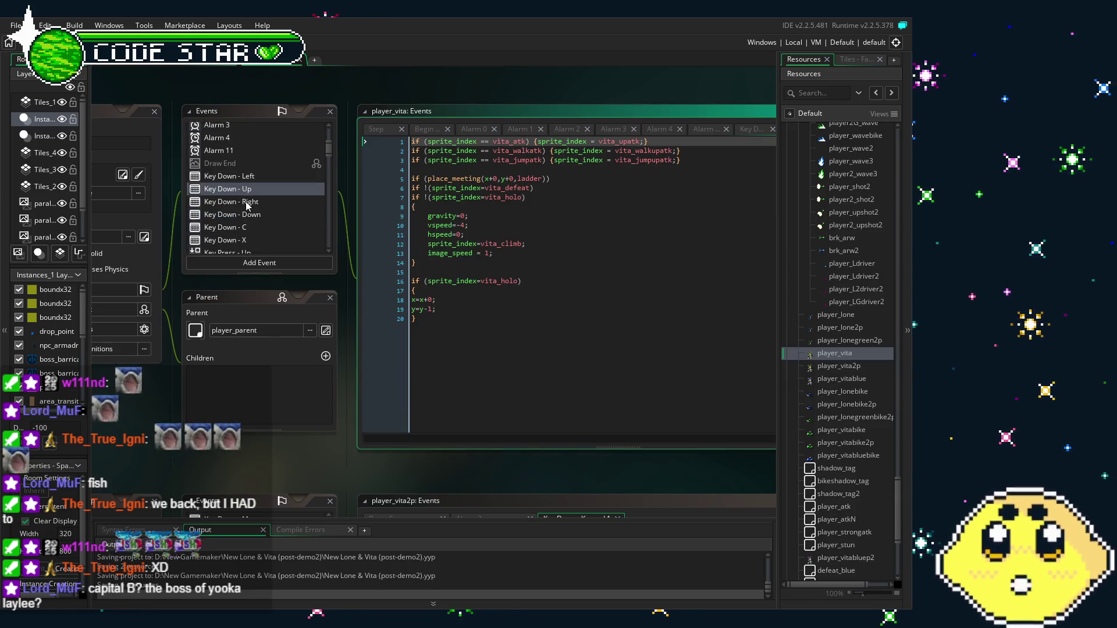
{"action": "left_click", "coordinate": [247, 204]}
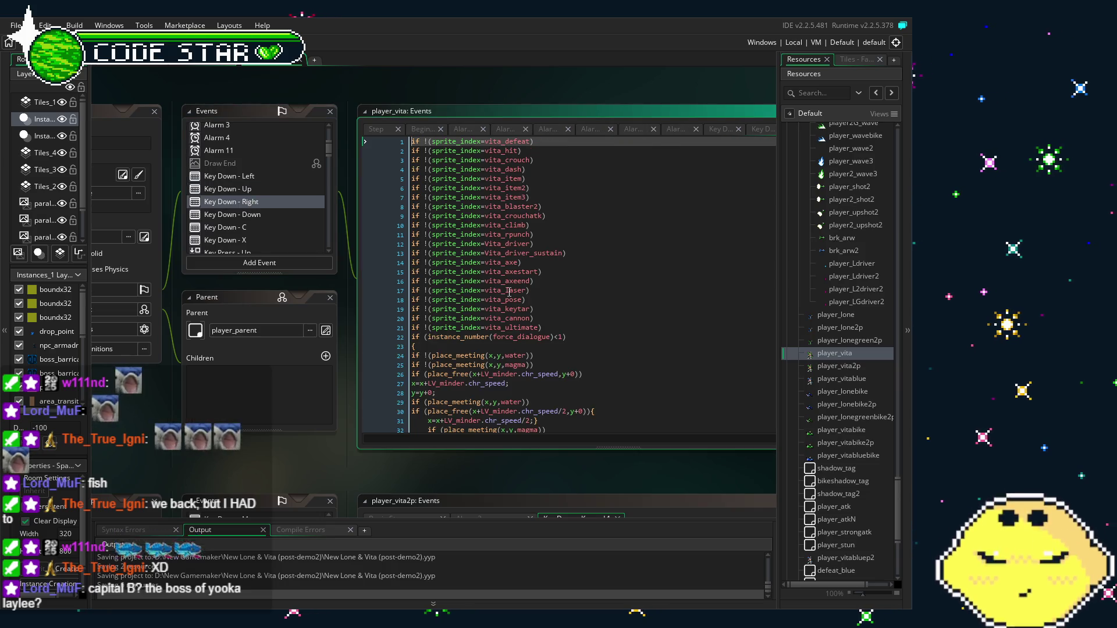
{"action": "left_click_drag", "start_coordinate": [581, 251], "coordinate": [412, 244]}
{"action": "key", "text": "ctrl+c"}
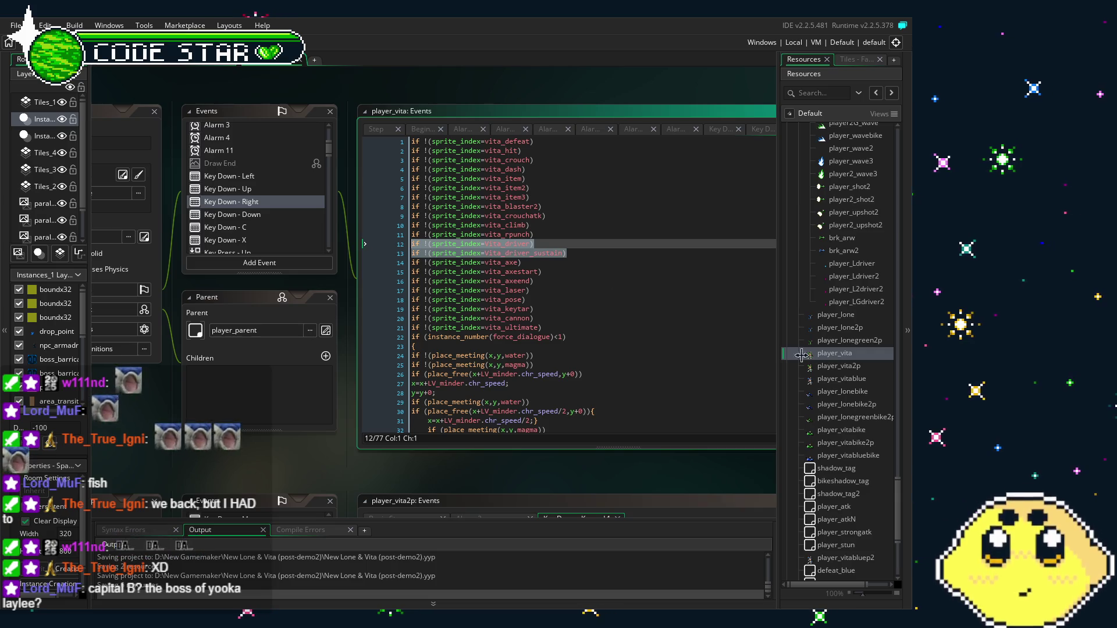
{"action": "double_click", "coordinate": [836, 366]}
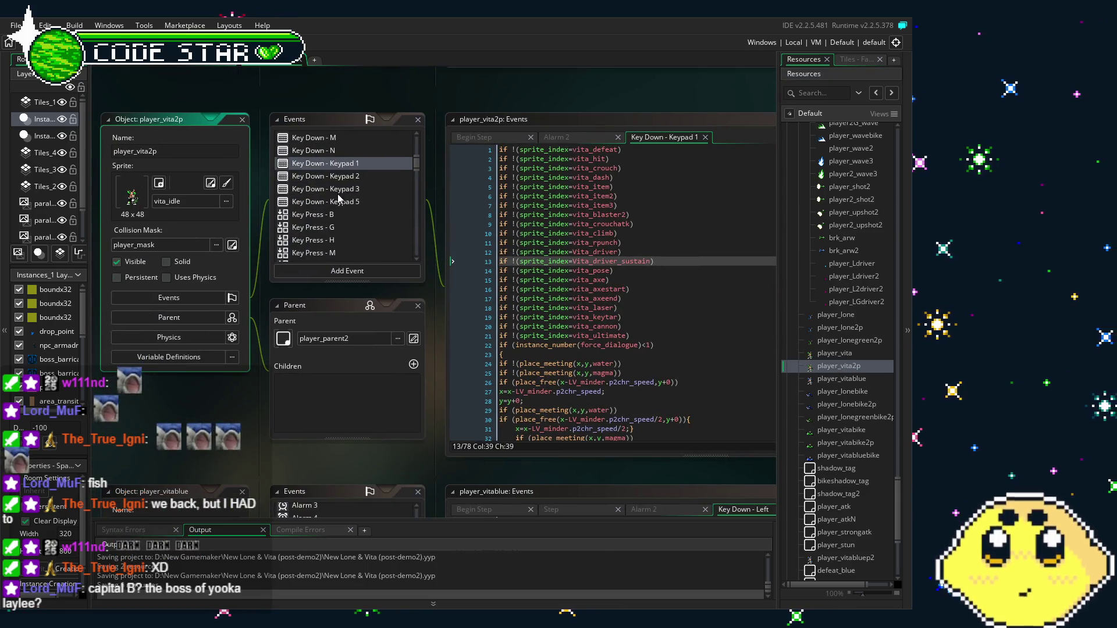
Open player_vita2p's Key Down - Keypad 3 event code.
{"action": "scroll", "coordinate": [338, 194], "scroll_direction": "down", "scroll_amount": 2}
{"action": "scroll", "coordinate": [338, 193], "scroll_direction": "up", "scroll_amount": 2}
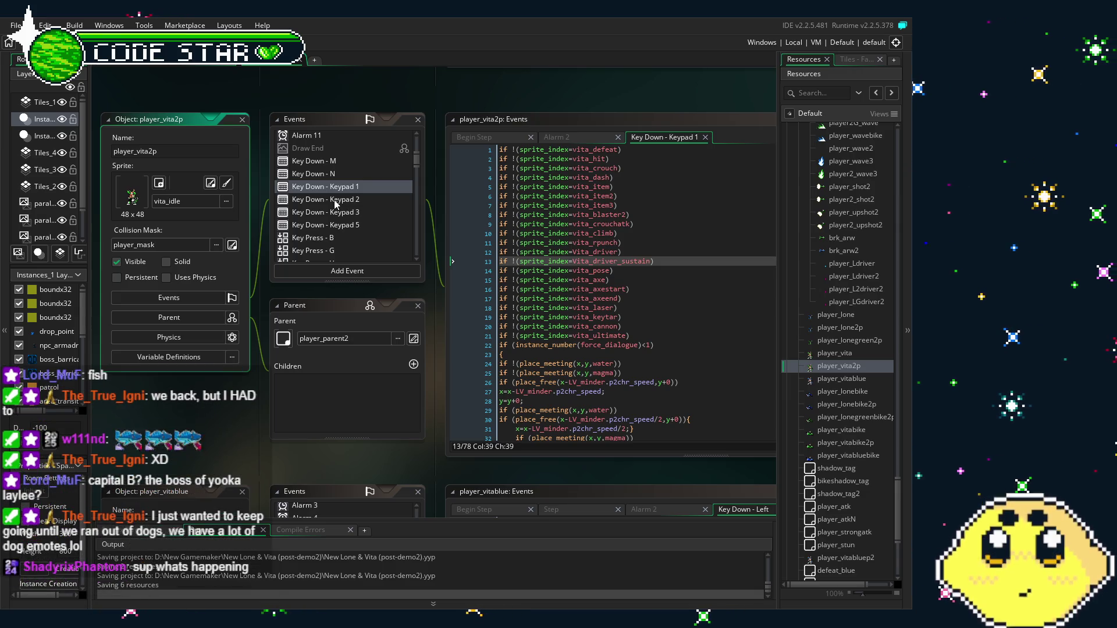
{"action": "left_click", "coordinate": [302, 425]}
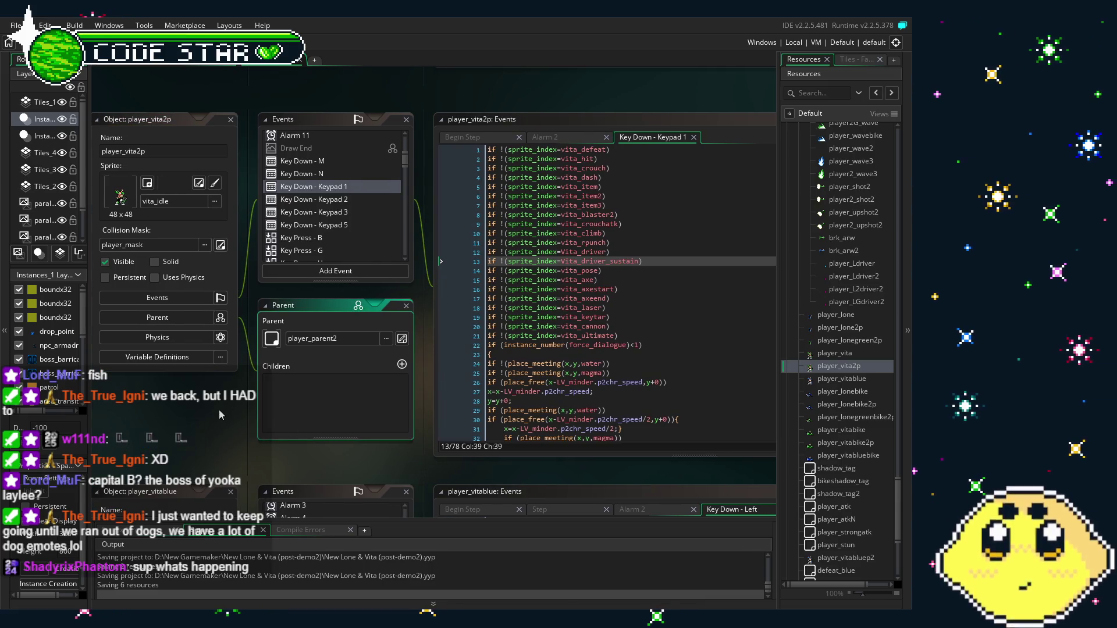
{"action": "left_click_drag", "start_coordinate": [219, 410], "coordinate": [202, 411]}
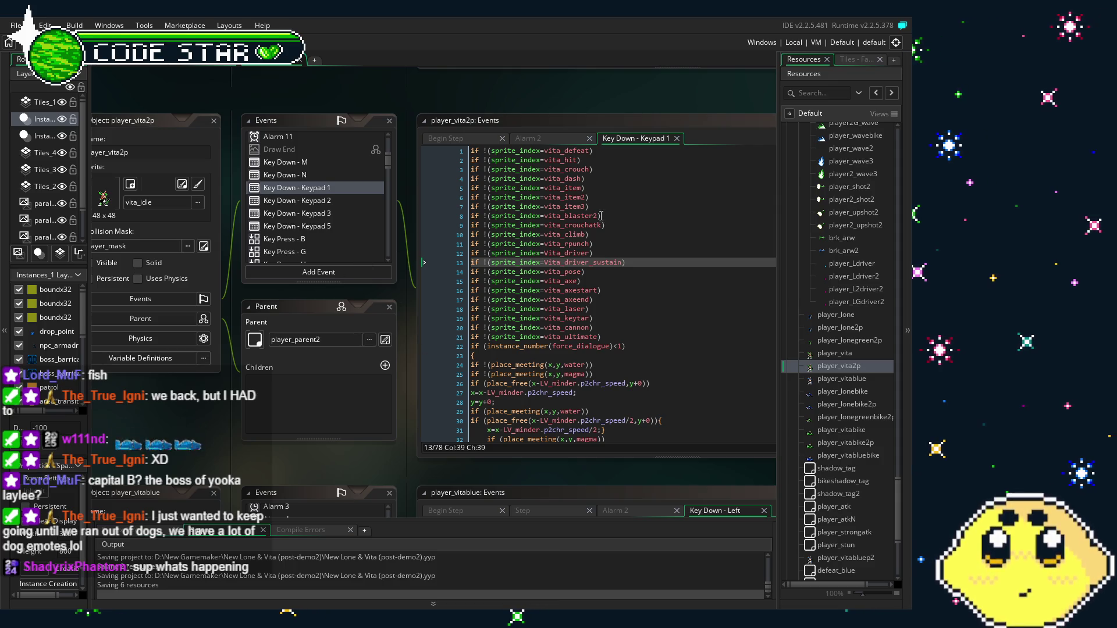
{"action": "left_click", "coordinate": [325, 214]}
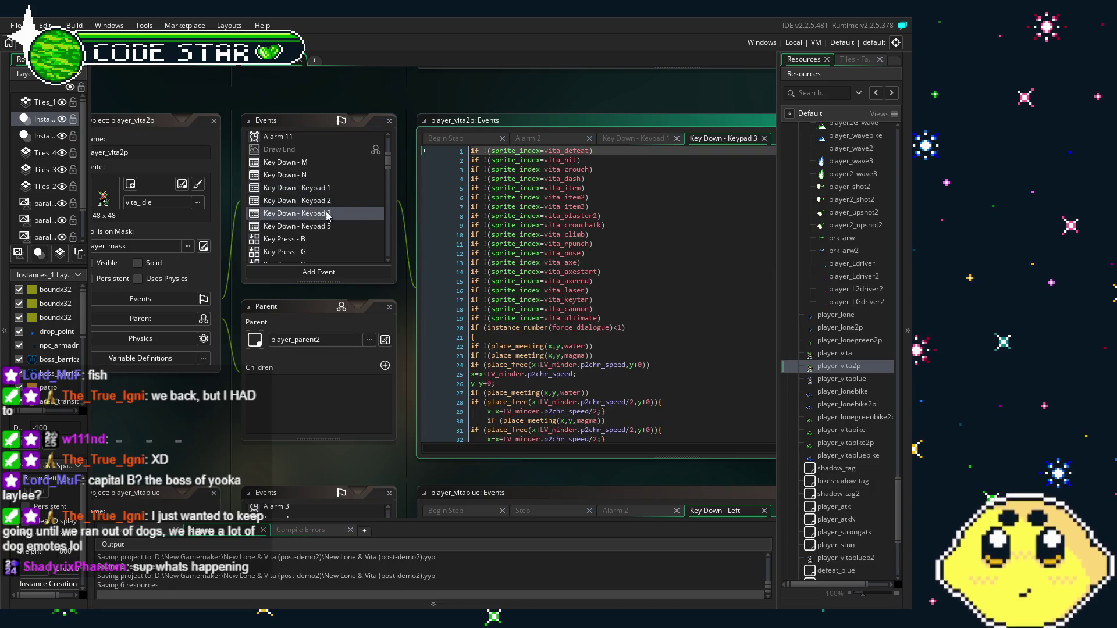
Paste the Vita_driver and Vita_driver_sustain checks after the rpunch line, then open player_vitablue.
{"action": "left_click", "coordinate": [612, 242]}
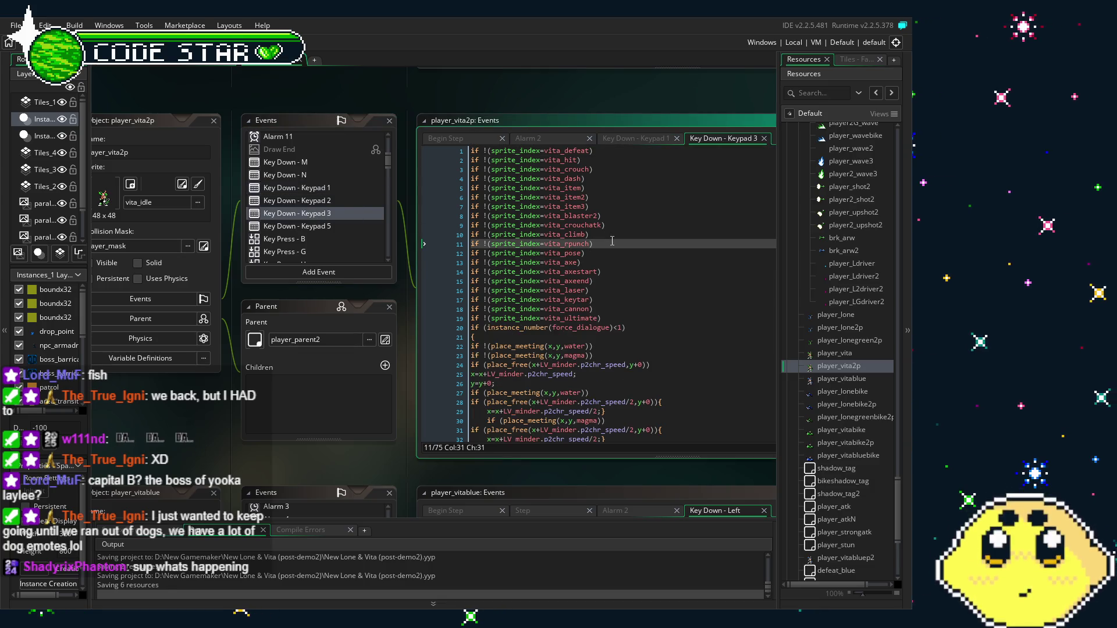
{"action": "key", "text": "ctrl+v"}
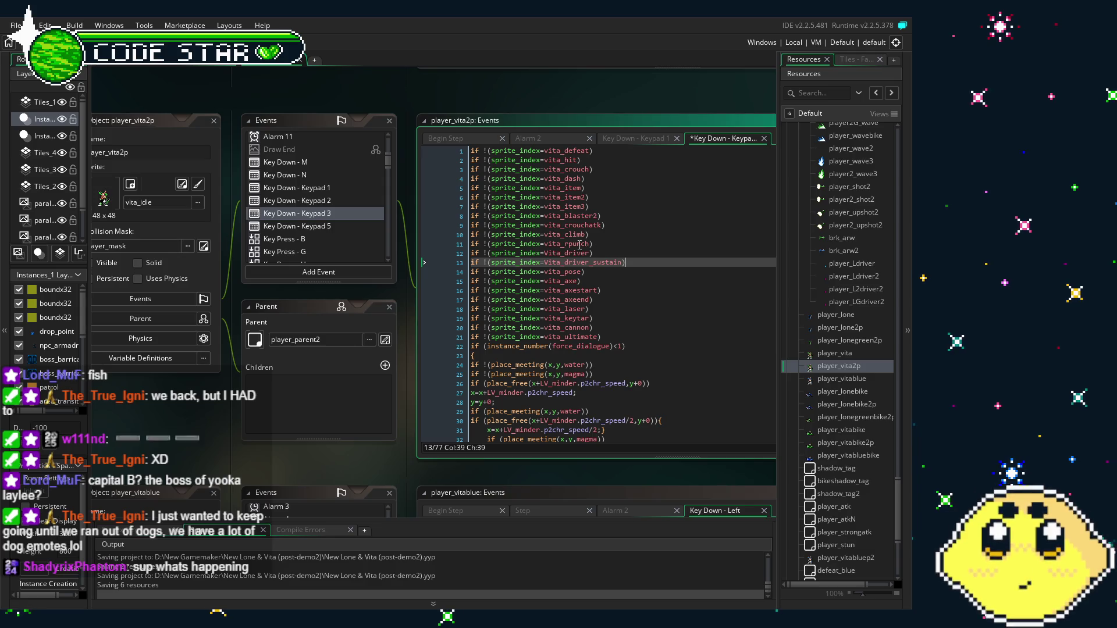
{"action": "left_click", "coordinate": [563, 253]}
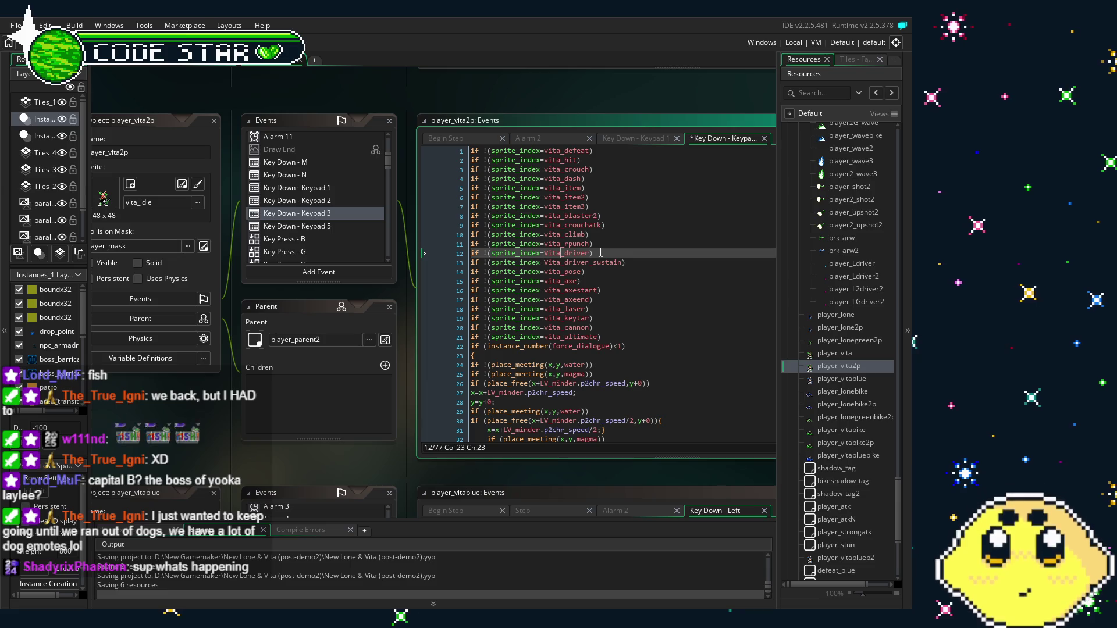
{"action": "double_click", "coordinate": [841, 379]}
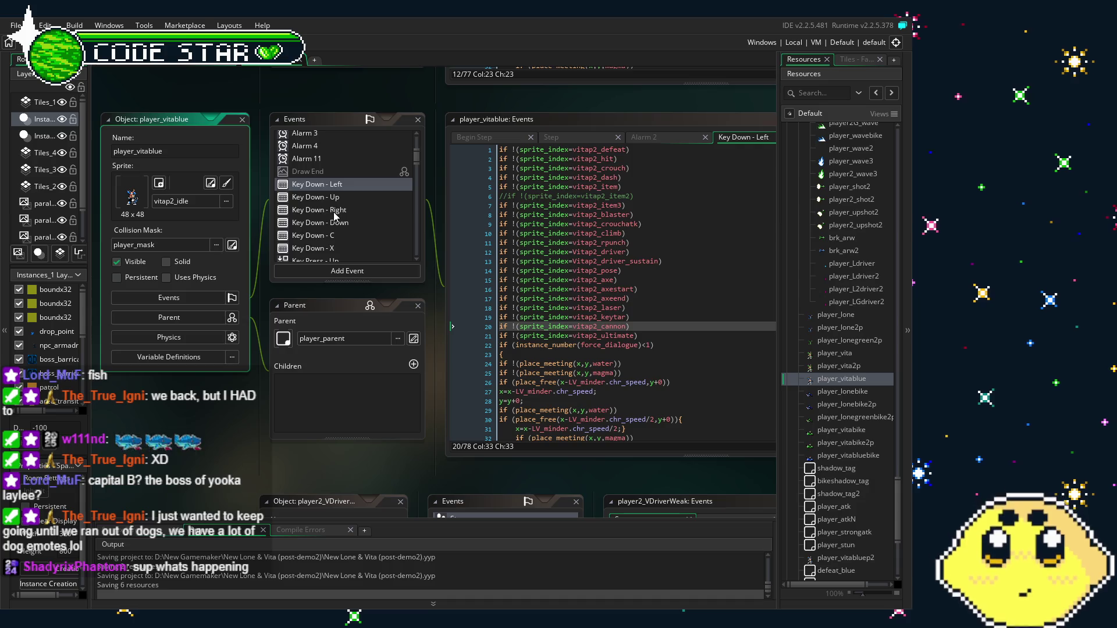
Paste the driver checks into player_vitablue's Key Down - Right, renamed to vitap2_driver and vitap2_driver_sustain.
{"action": "left_click", "coordinate": [335, 211]}
{"action": "left_click", "coordinate": [642, 244]}
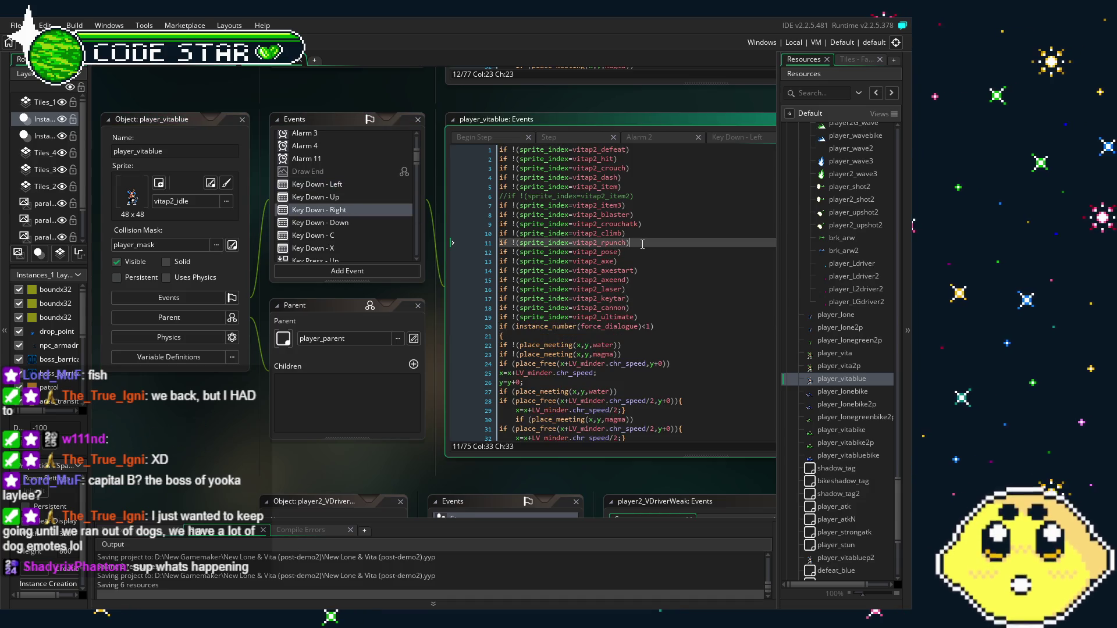
{"action": "key", "text": "ctrl+v"}
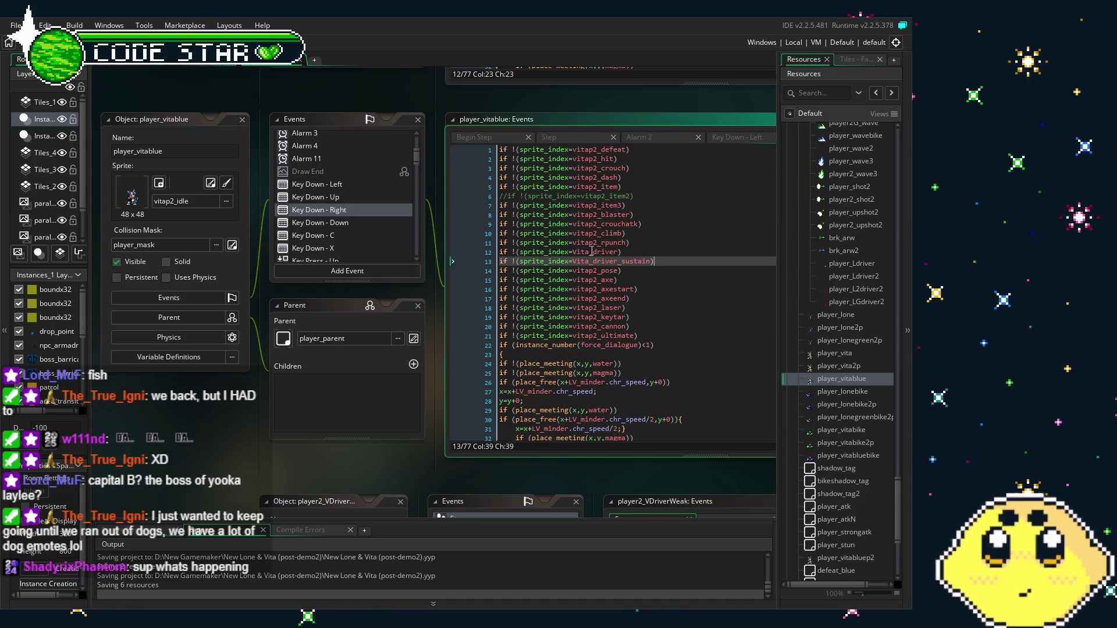
{"action": "left_click", "coordinate": [593, 251]}
{"action": "type", "text": "p2"}
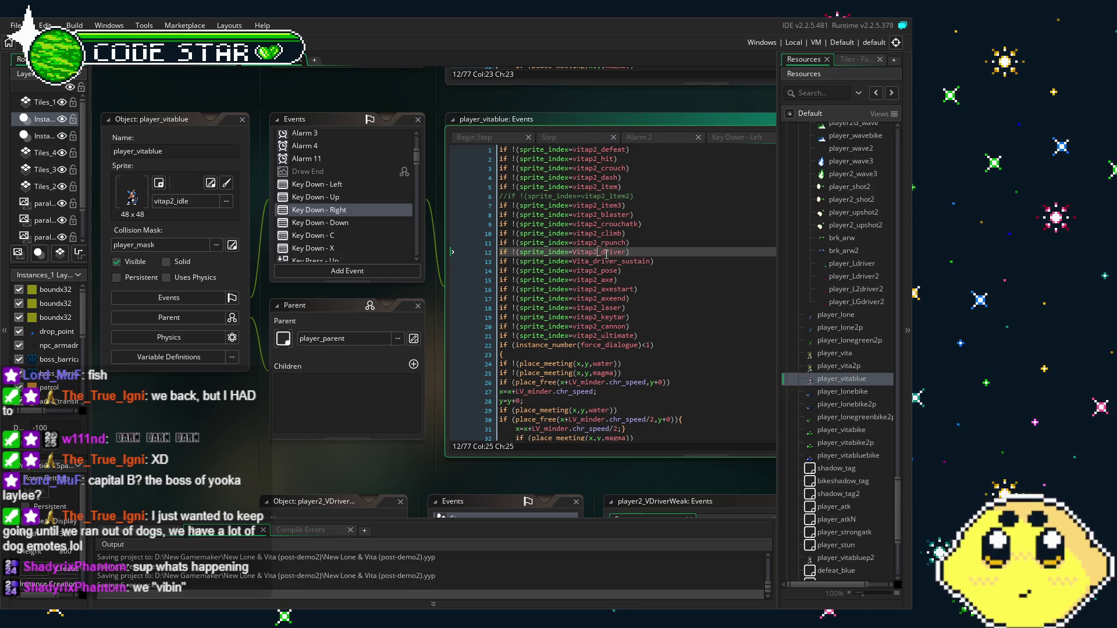
{"action": "key", "text": "Down"}
{"action": "type", "text": "p2"}
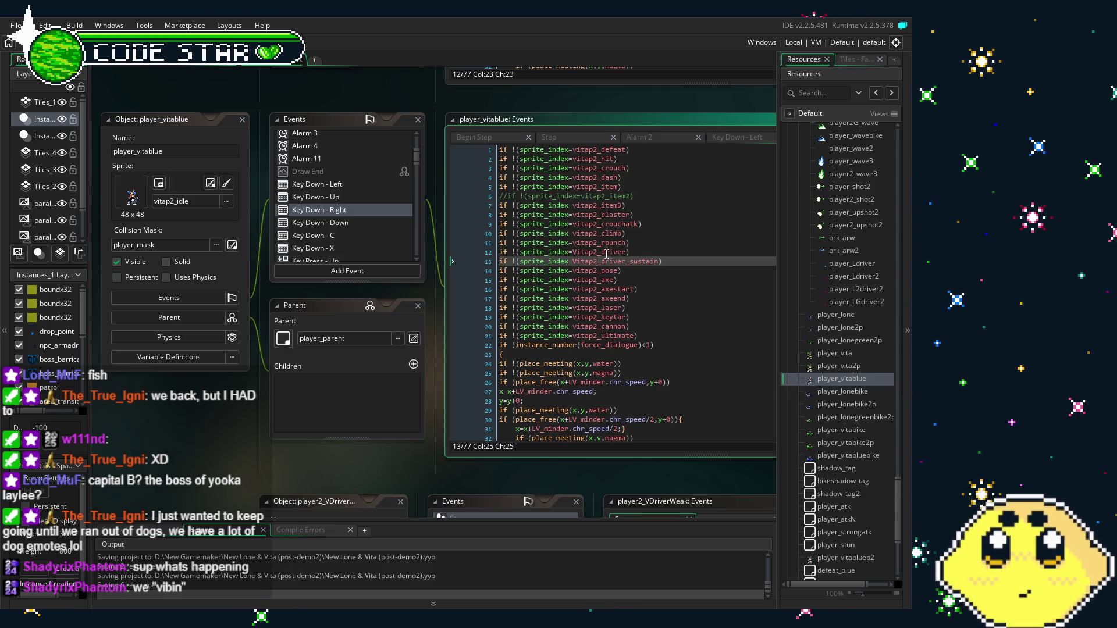
{"action": "left_click", "coordinate": [606, 254]}
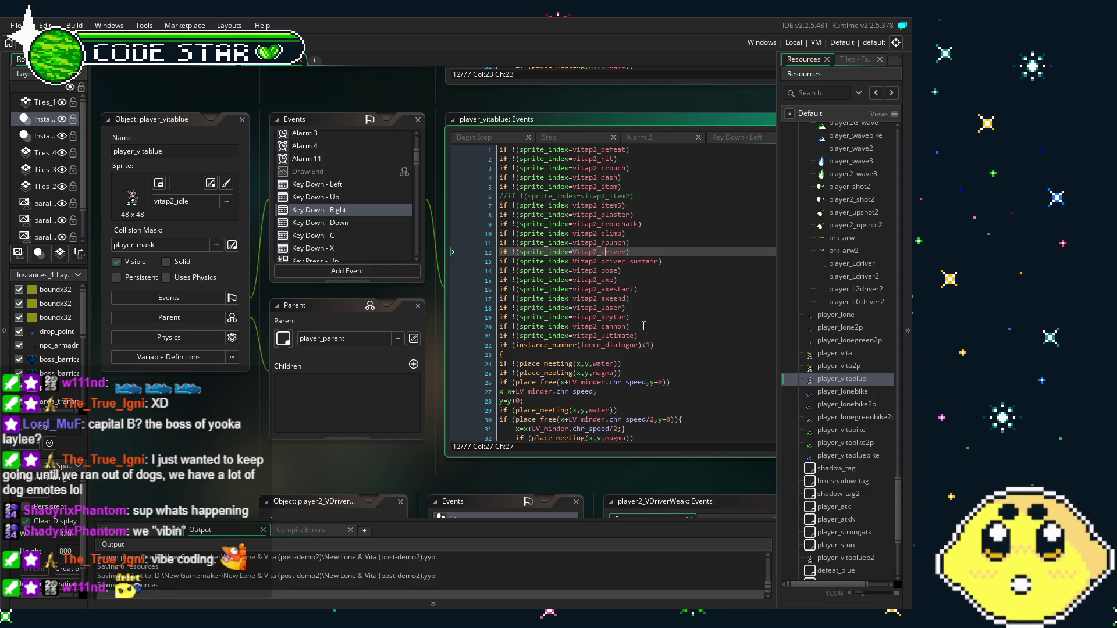
Show player_vitablue's Key Down - Left code and scroll through its vitap2_driver and vitap2_driver_sustain guard.
{"action": "left_click", "coordinate": [335, 185]}
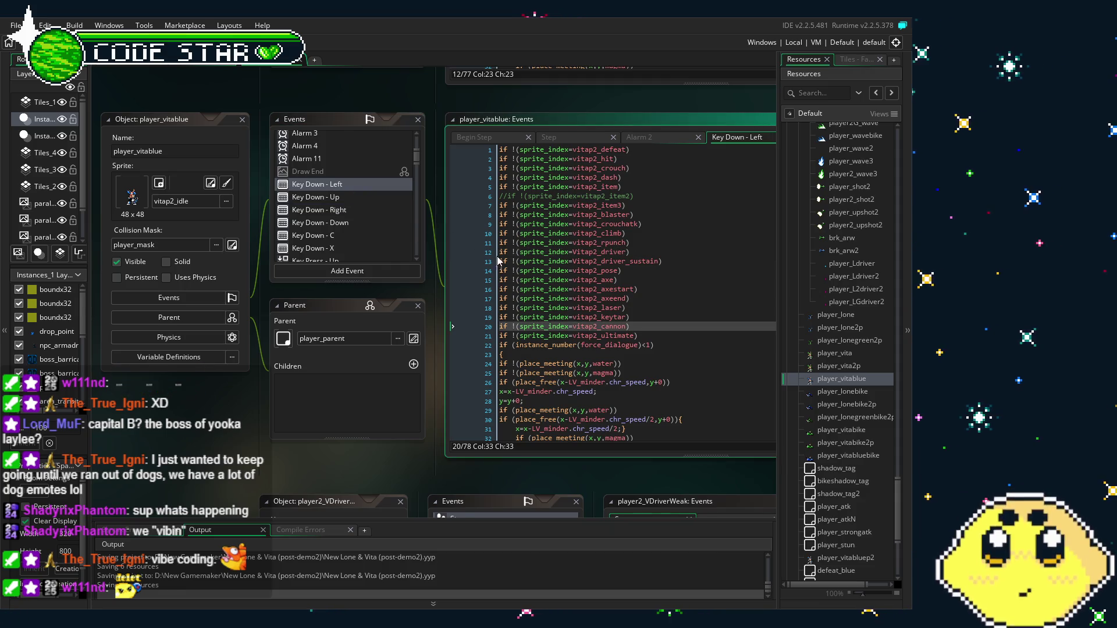
{"action": "scroll", "coordinate": [561, 276], "scroll_direction": "down", "scroll_amount": 6}
{"action": "scroll", "coordinate": [560, 276], "scroll_direction": "up", "scroll_amount": 6}
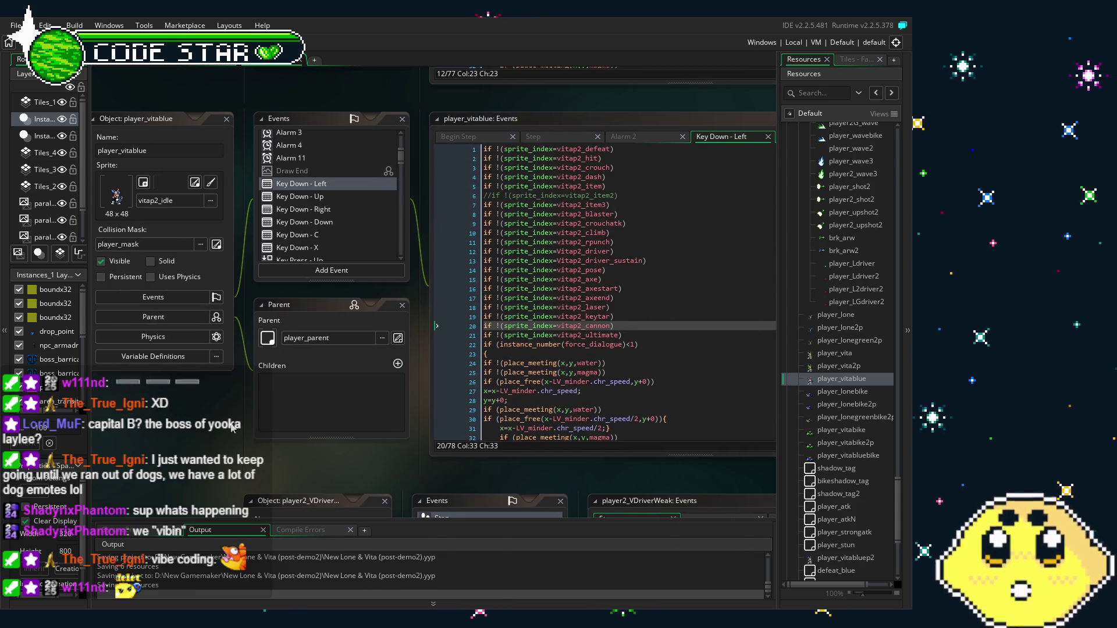
{"action": "scroll", "coordinate": [232, 429], "scroll_direction": "right", "scroll_amount": 1}
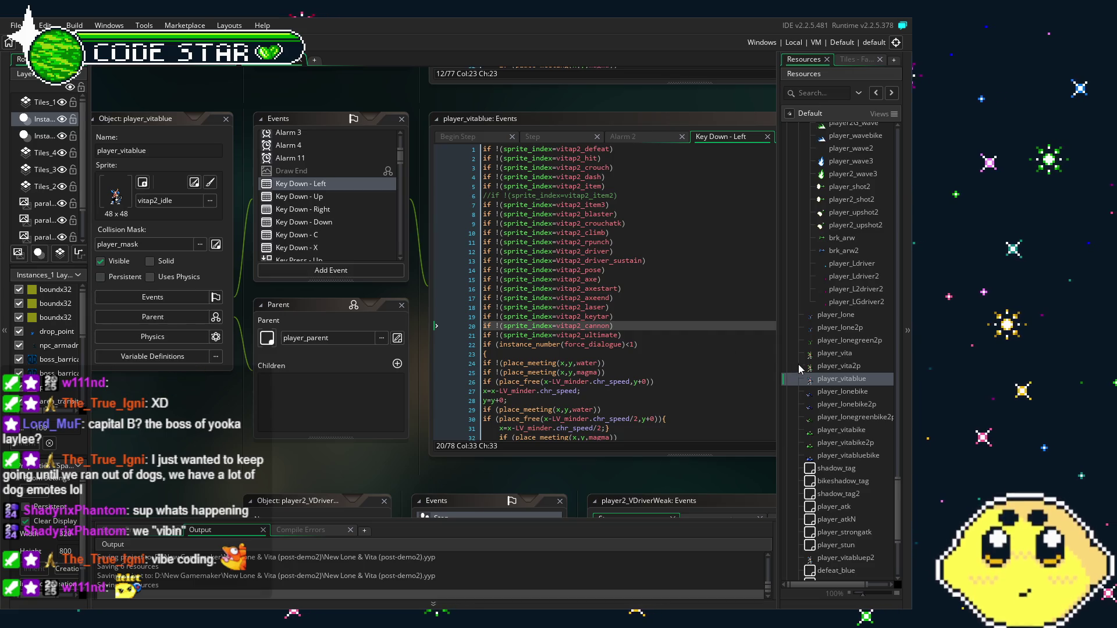
Open the player_vita object and read its Key Down - Down crouch code.
{"action": "double_click", "coordinate": [823, 353]}
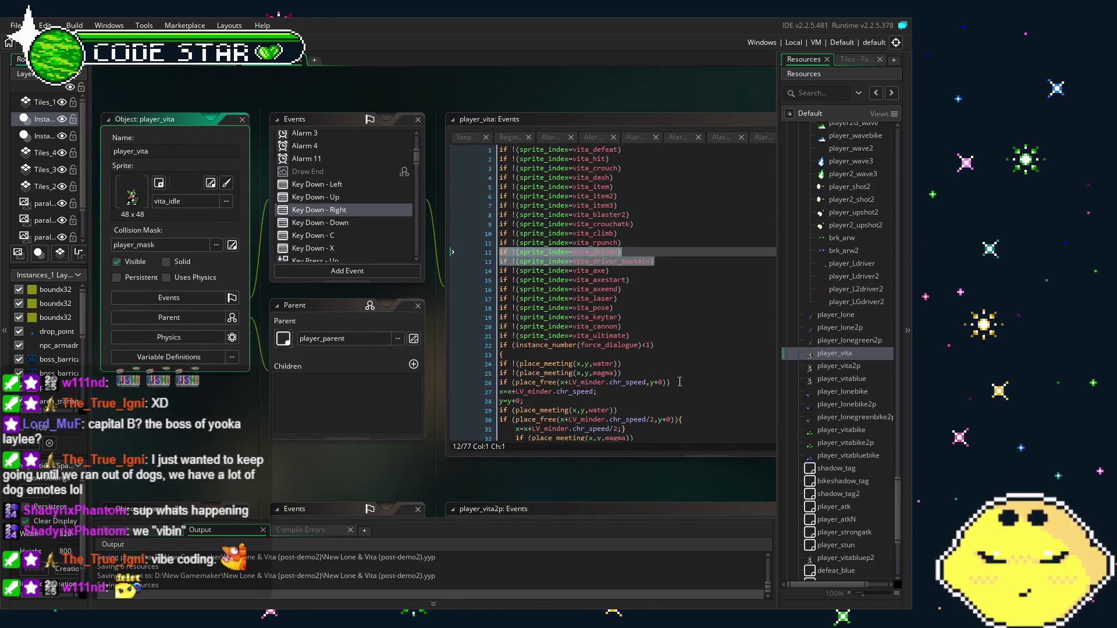
{"action": "scroll", "coordinate": [679, 381], "scroll_direction": "down", "scroll_amount": 3}
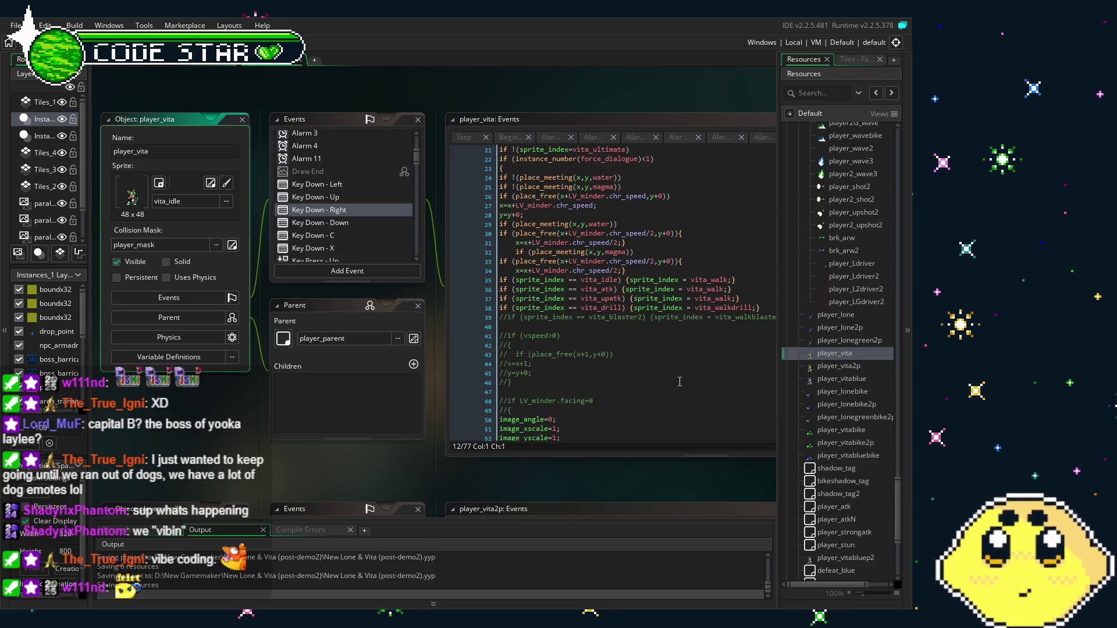
{"action": "scroll", "coordinate": [679, 382], "scroll_direction": "down", "scroll_amount": 8}
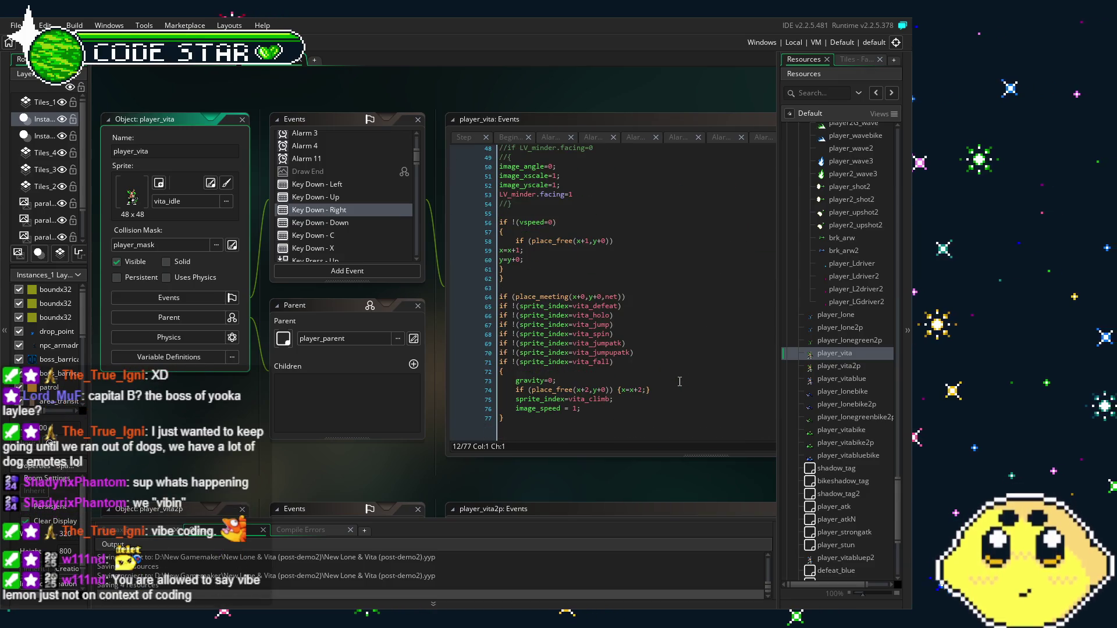
{"action": "left_click", "coordinate": [329, 227]}
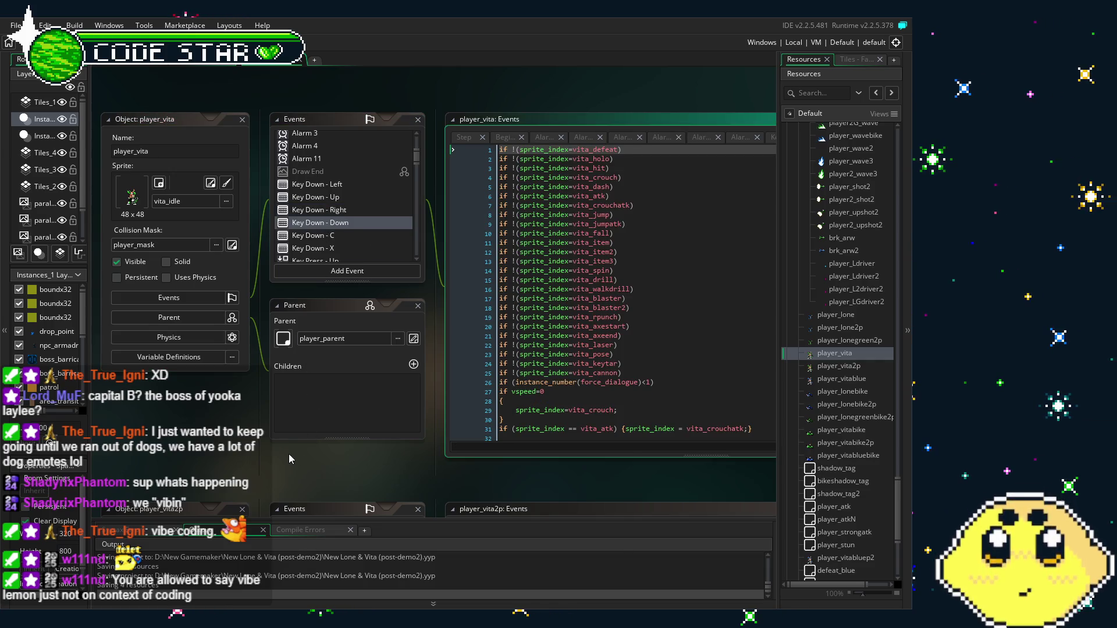
{"action": "left_click_drag", "start_coordinate": [291, 459], "coordinate": [242, 461]}
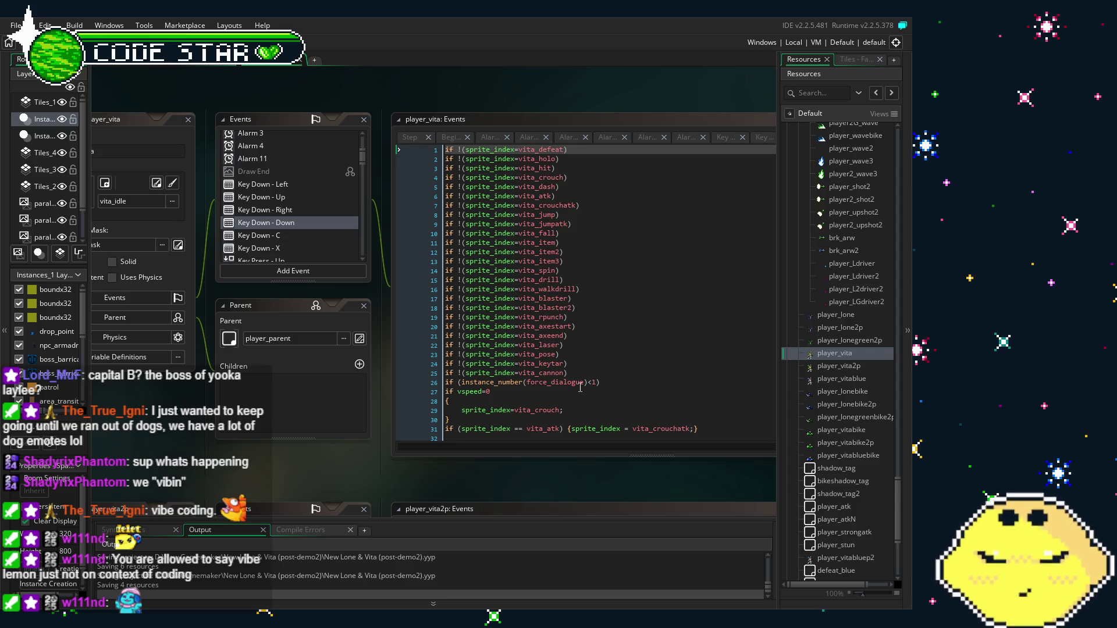
{"action": "scroll", "coordinate": [508, 402], "scroll_direction": "down", "scroll_amount": 6}
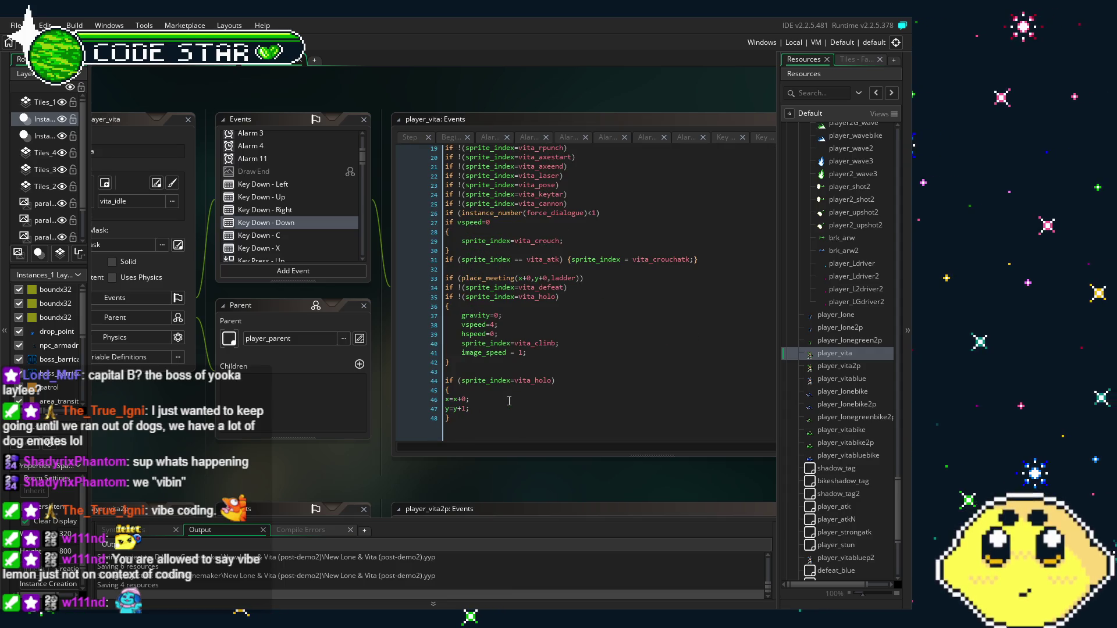
{"action": "scroll", "coordinate": [509, 401], "scroll_direction": "up", "scroll_amount": 6}
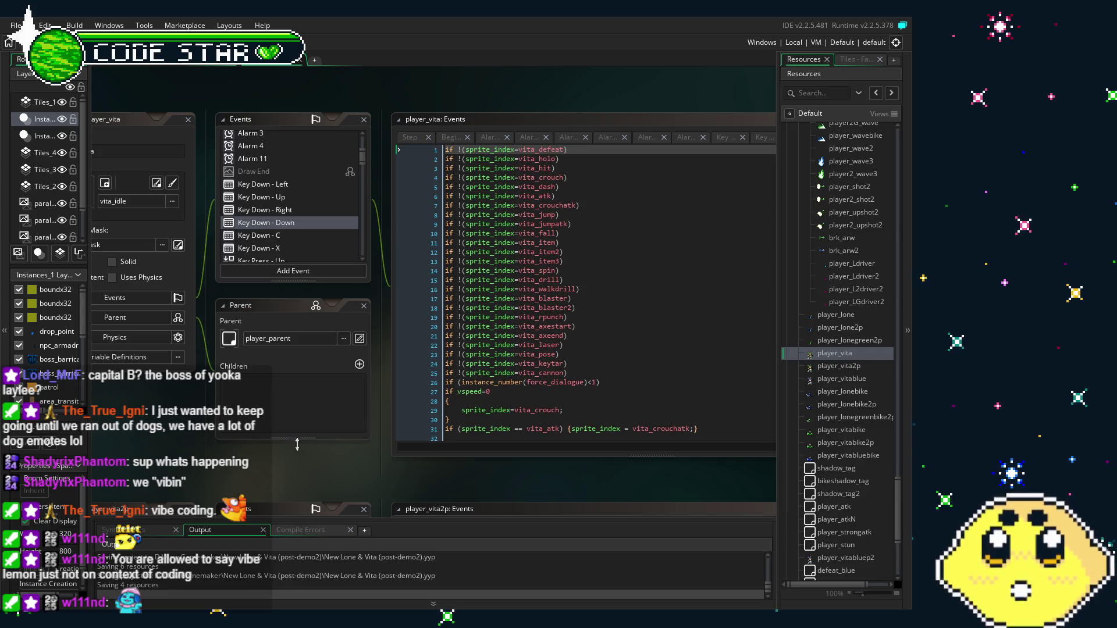
Switch to player_vita's Key Down - Left movement code.
{"action": "left_click_drag", "start_coordinate": [204, 445], "coordinate": [245, 457]}
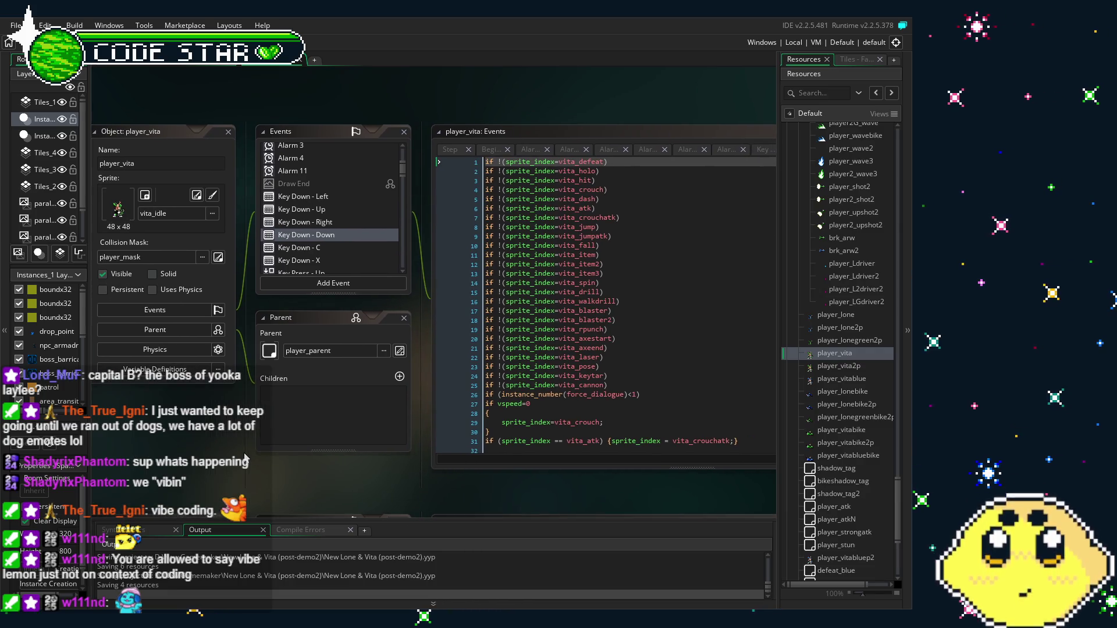
{"action": "scroll", "coordinate": [343, 186], "scroll_direction": "up", "scroll_amount": 3}
{"action": "scroll", "coordinate": [335, 209], "scroll_direction": "down", "scroll_amount": 3}
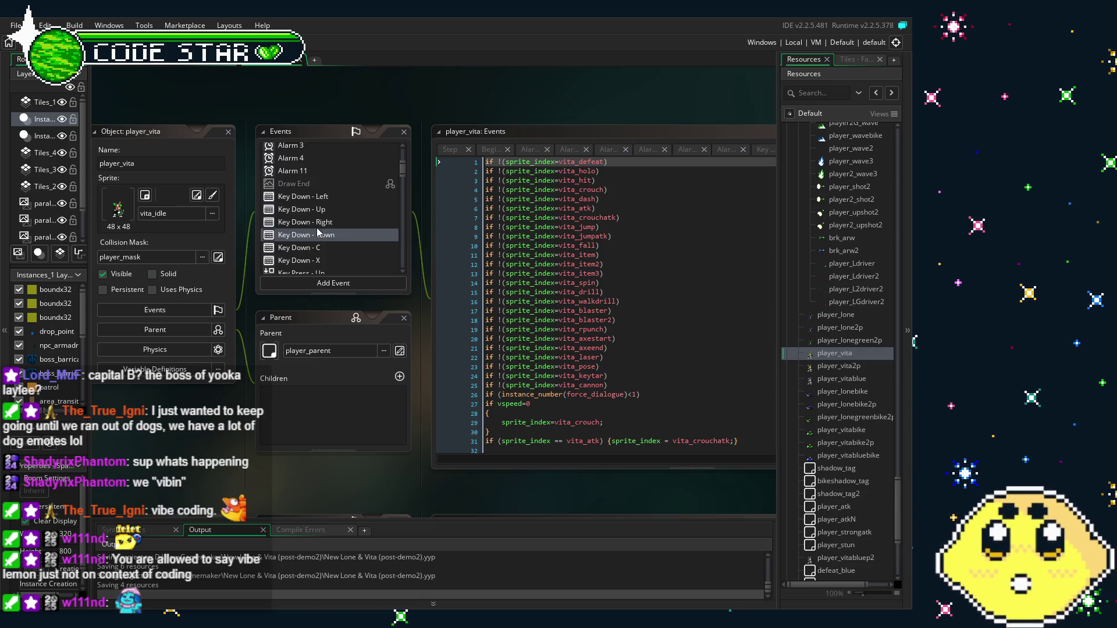
{"action": "scroll", "coordinate": [326, 227], "scroll_direction": "up", "scroll_amount": 3}
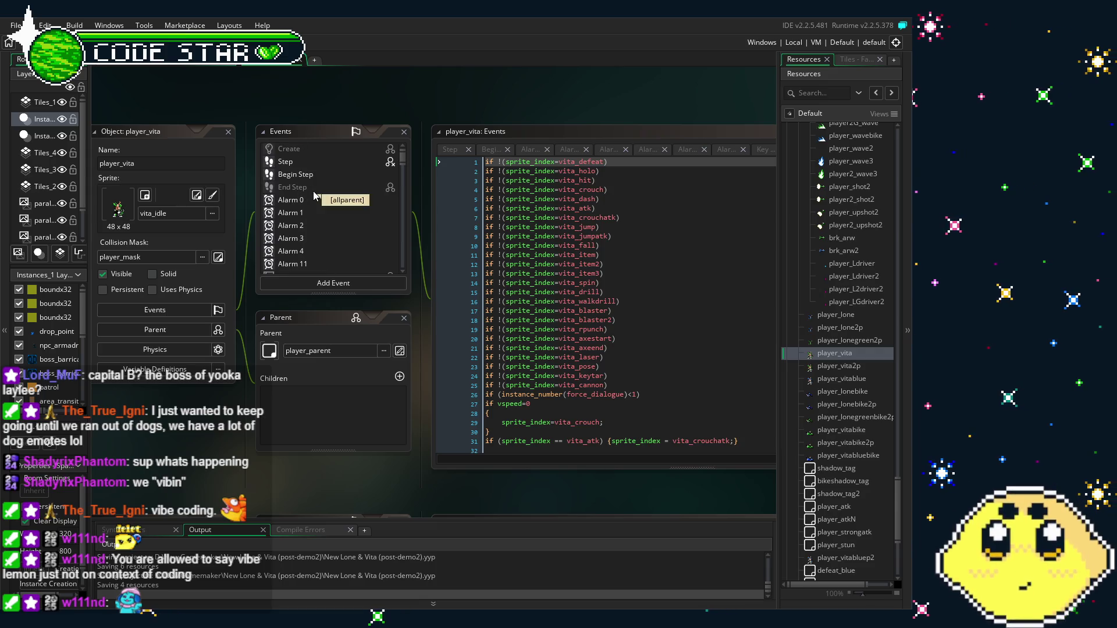
{"action": "scroll", "coordinate": [302, 175], "scroll_direction": "down", "scroll_amount": 4}
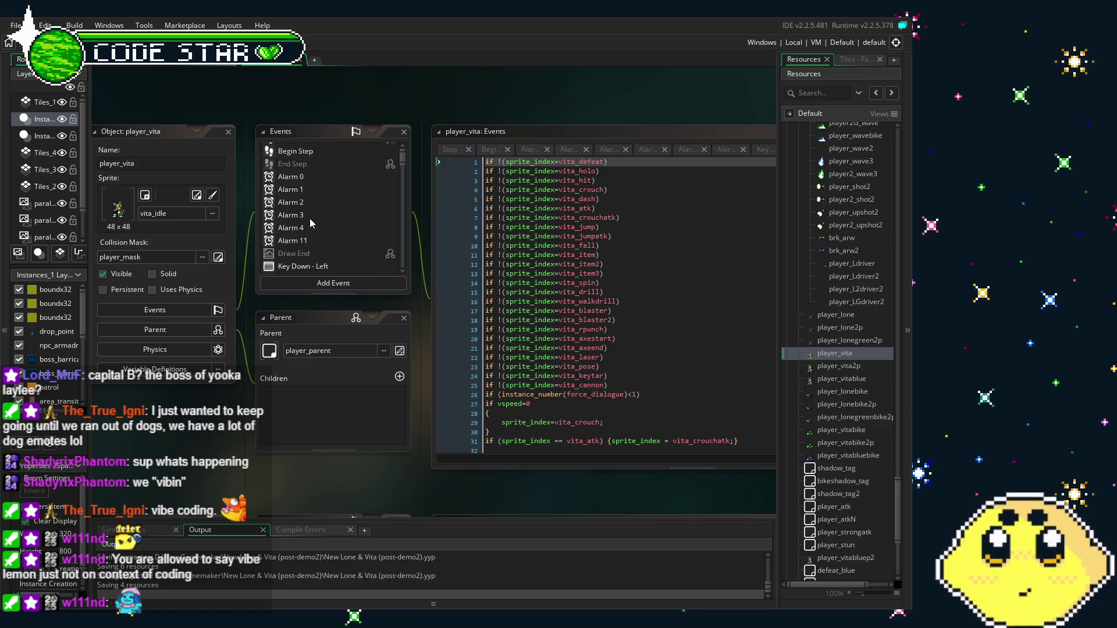
{"action": "left_click", "coordinate": [312, 177]}
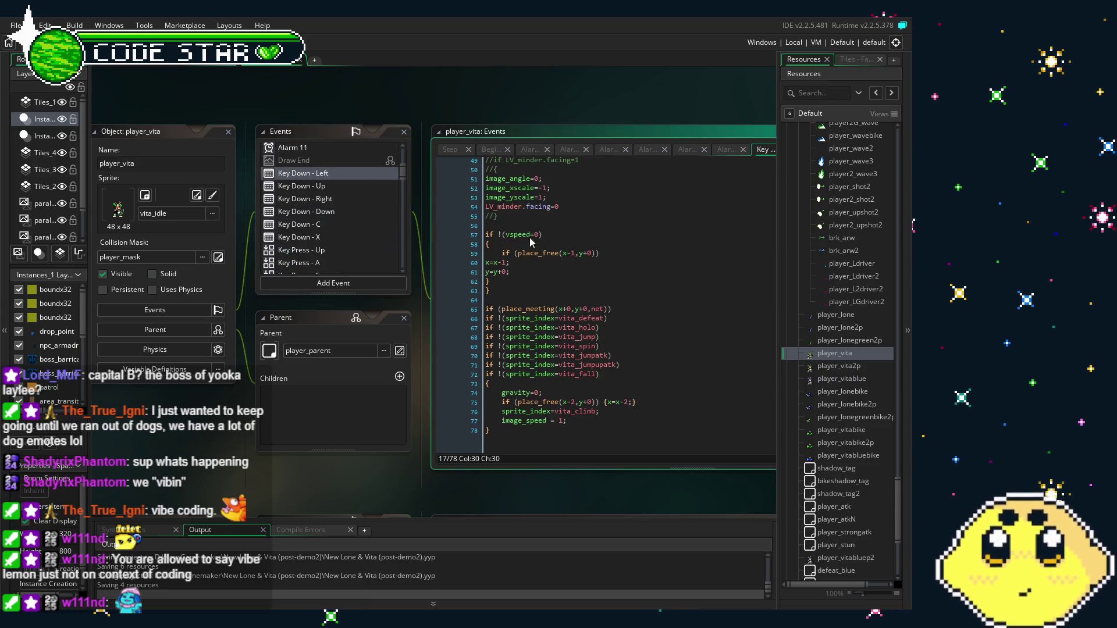
Scroll up the Key Down - Left code, then return to player_vita's Key Down - Down crouch code.
{"action": "scroll", "coordinate": [584, 339], "scroll_direction": "up", "scroll_amount": 5}
{"action": "scroll", "coordinate": [584, 339], "scroll_direction": "up", "scroll_amount": 2}
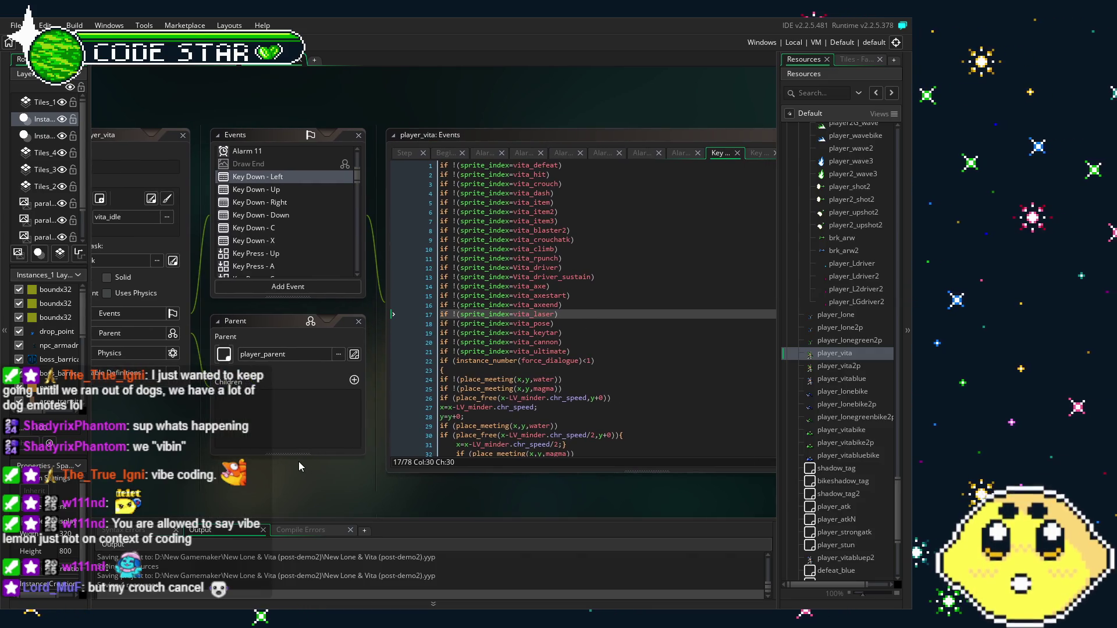
{"action": "left_click", "coordinate": [265, 215]}
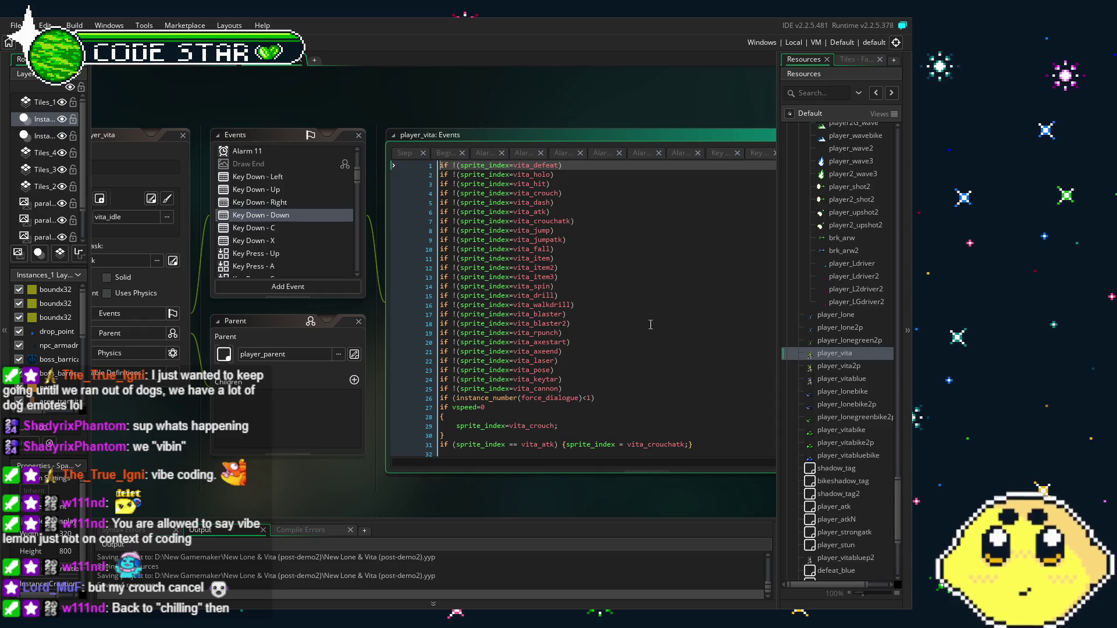
Bring the player_vita panel into view and check Key Down - C, then Key Down - X.
{"action": "scroll", "coordinate": [650, 324], "scroll_direction": "down", "scroll_amount": 6}
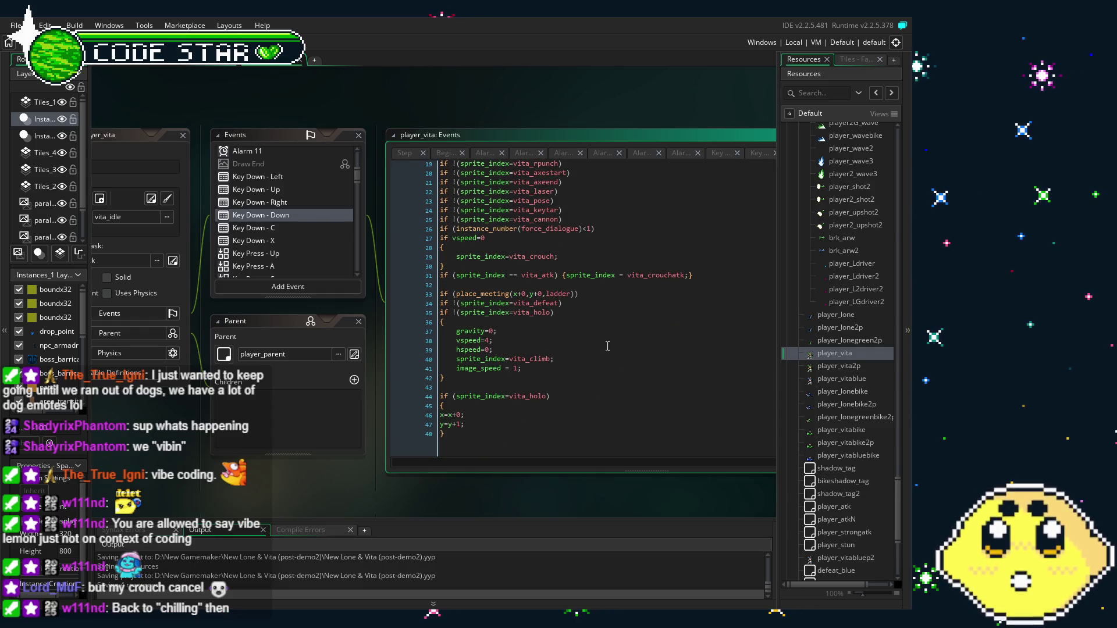
{"action": "left_click", "coordinate": [181, 399]}
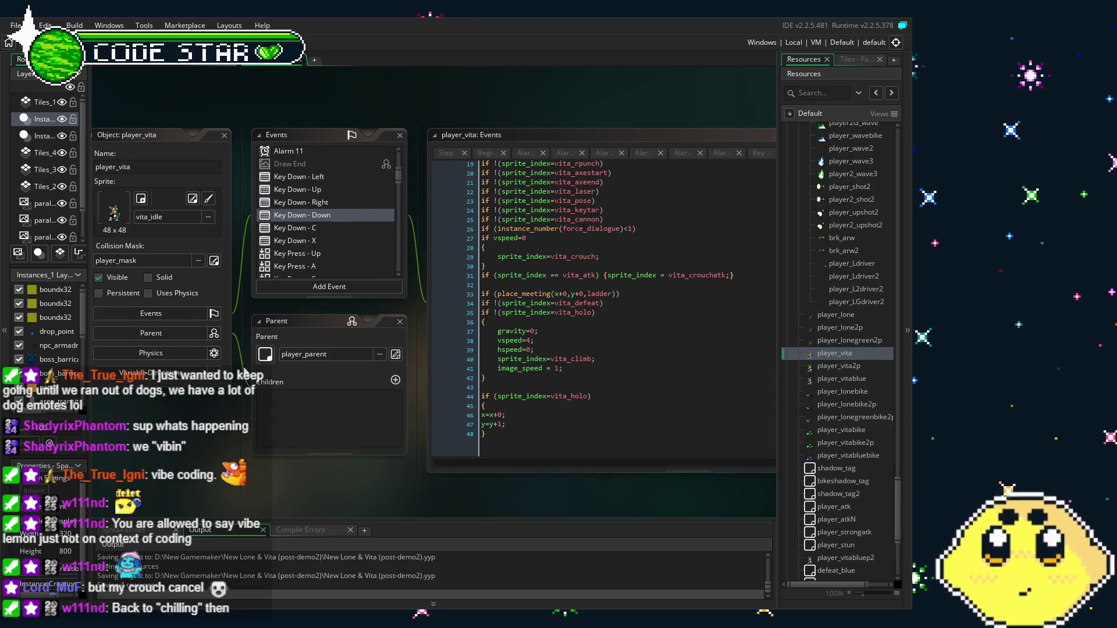
{"action": "left_click", "coordinate": [320, 228]}
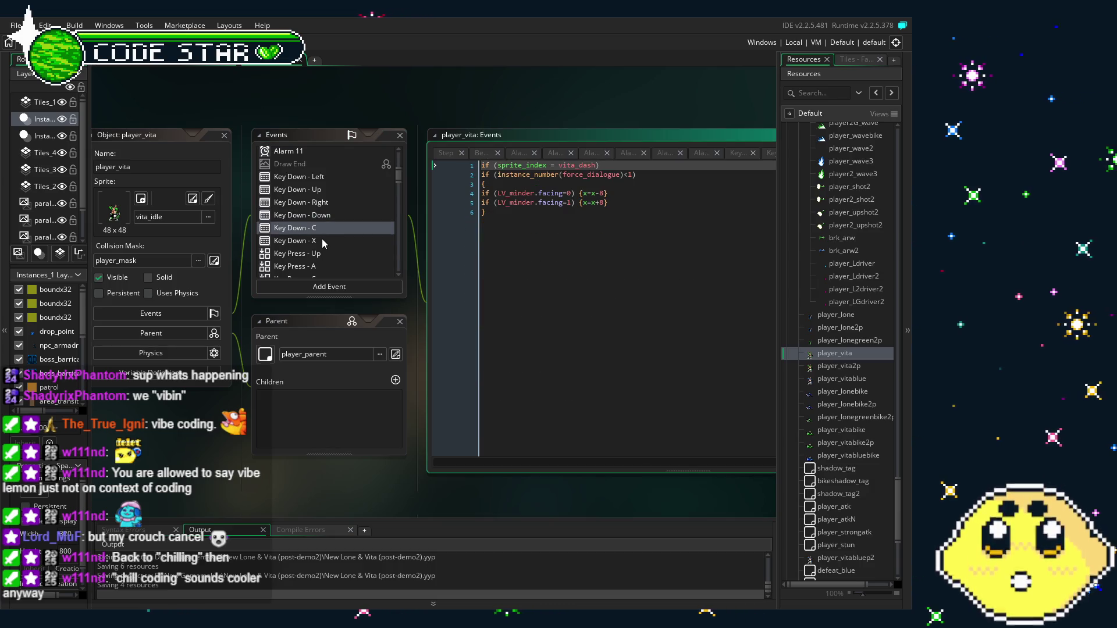
{"action": "left_click", "coordinate": [322, 240]}
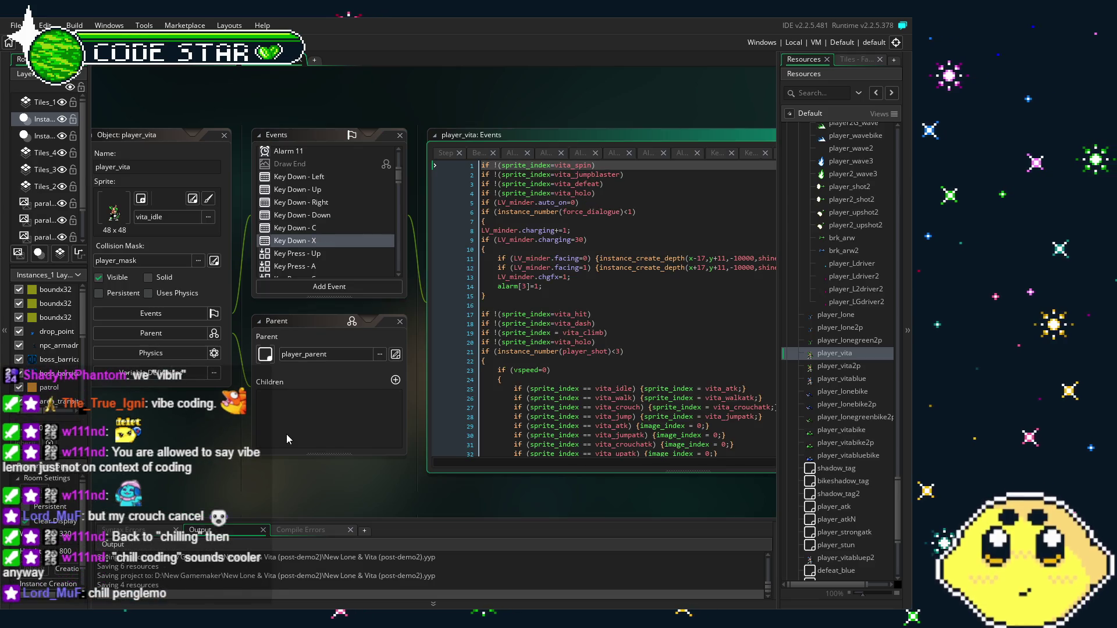
Read through the Key Down - X charging and shot logic.
{"action": "left_click_drag", "start_coordinate": [277, 436], "coordinate": [232, 439]}
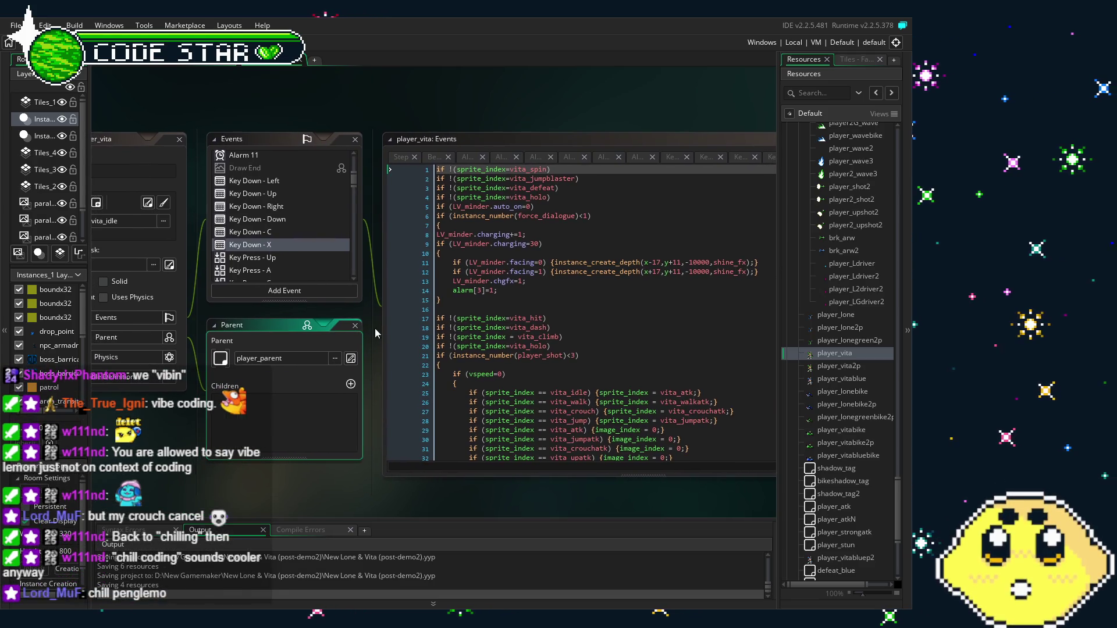
{"action": "left_click", "coordinate": [541, 290]}
{"action": "scroll", "coordinate": [541, 290], "scroll_direction": "down", "scroll_amount": 1}
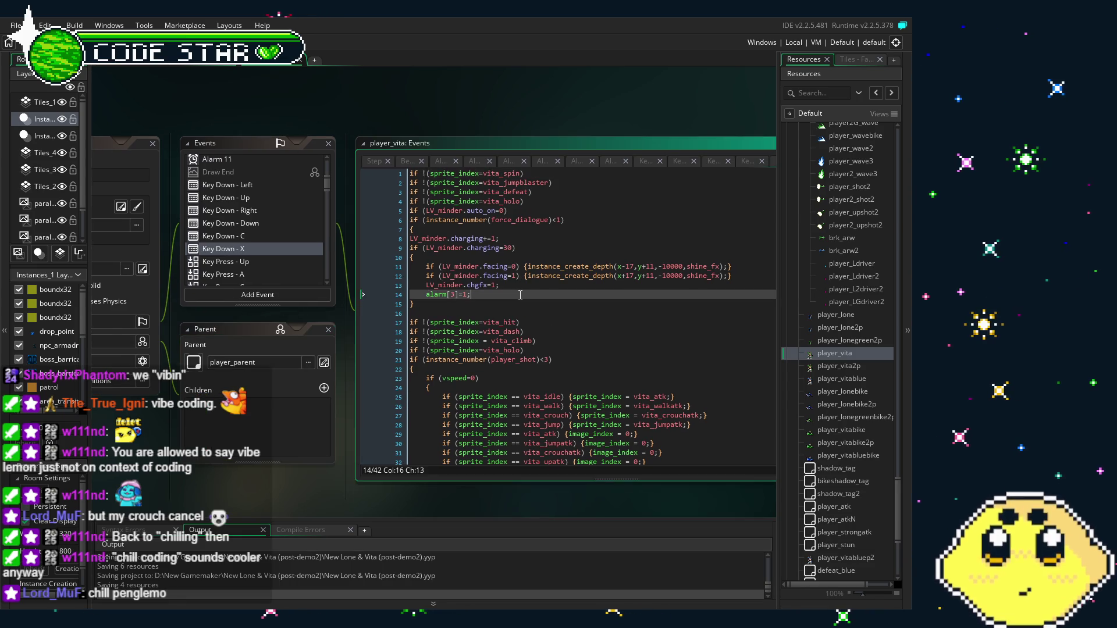
{"action": "scroll", "coordinate": [520, 295], "scroll_direction": "down", "scroll_amount": 3}
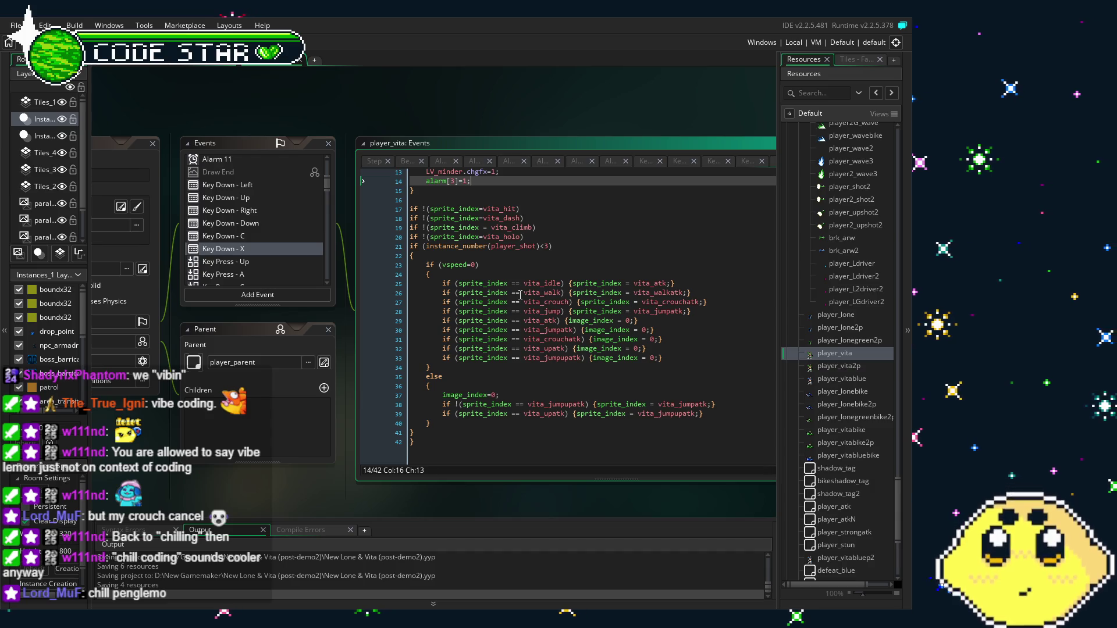
{"action": "scroll", "coordinate": [519, 295], "scroll_direction": "up", "scroll_amount": 3}
{"action": "scroll", "coordinate": [520, 295], "scroll_direction": "up", "scroll_amount": 1}
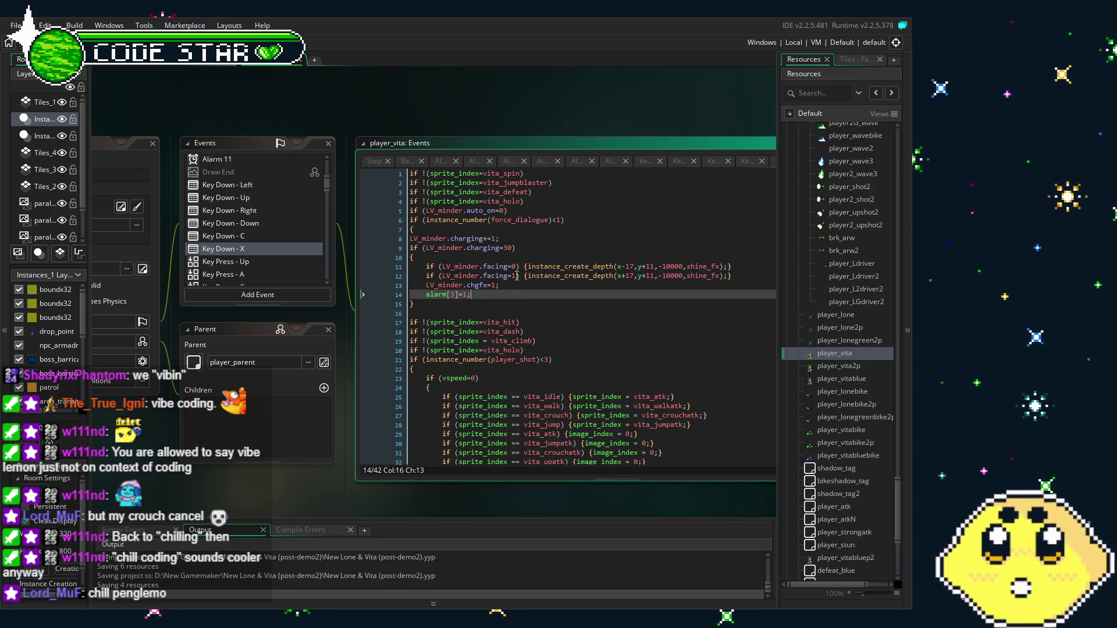
{"action": "scroll", "coordinate": [523, 275], "scroll_direction": "down", "scroll_amount": 4}
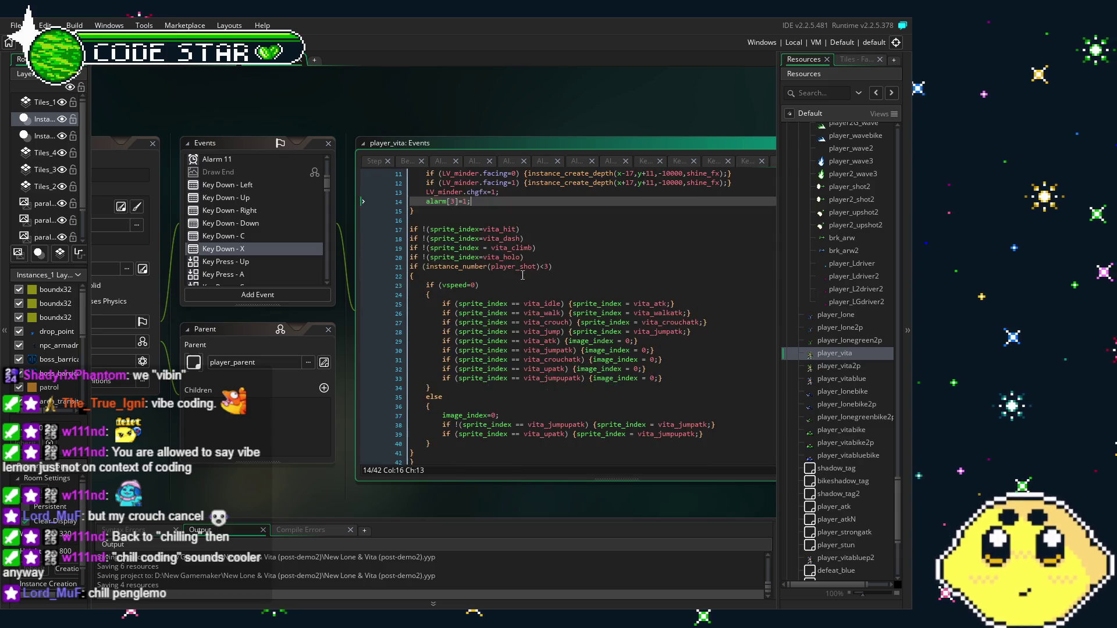
{"action": "scroll", "coordinate": [524, 276], "scroll_direction": "up", "scroll_amount": 4}
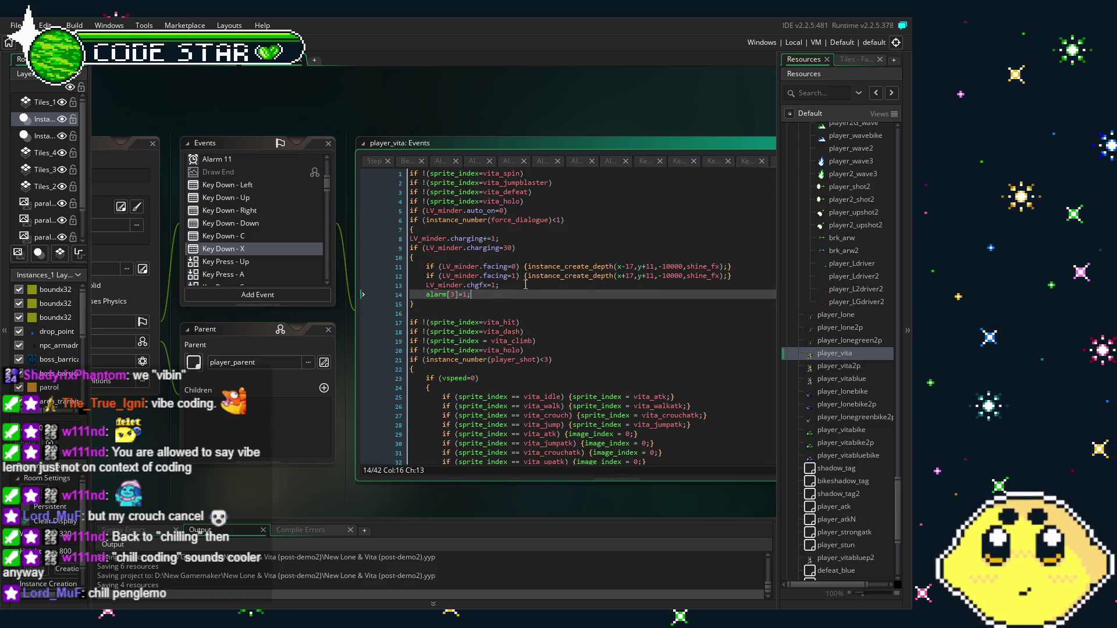
{"action": "scroll", "coordinate": [530, 288], "scroll_direction": "down", "scroll_amount": 3}
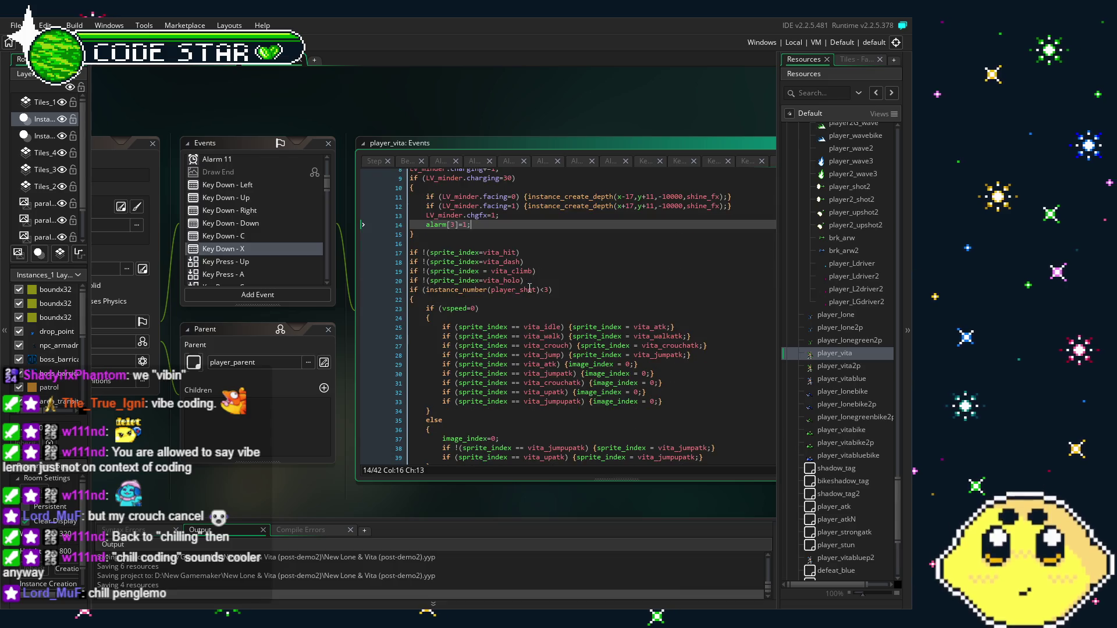
{"action": "scroll", "coordinate": [529, 289], "scroll_direction": "down", "scroll_amount": 2}
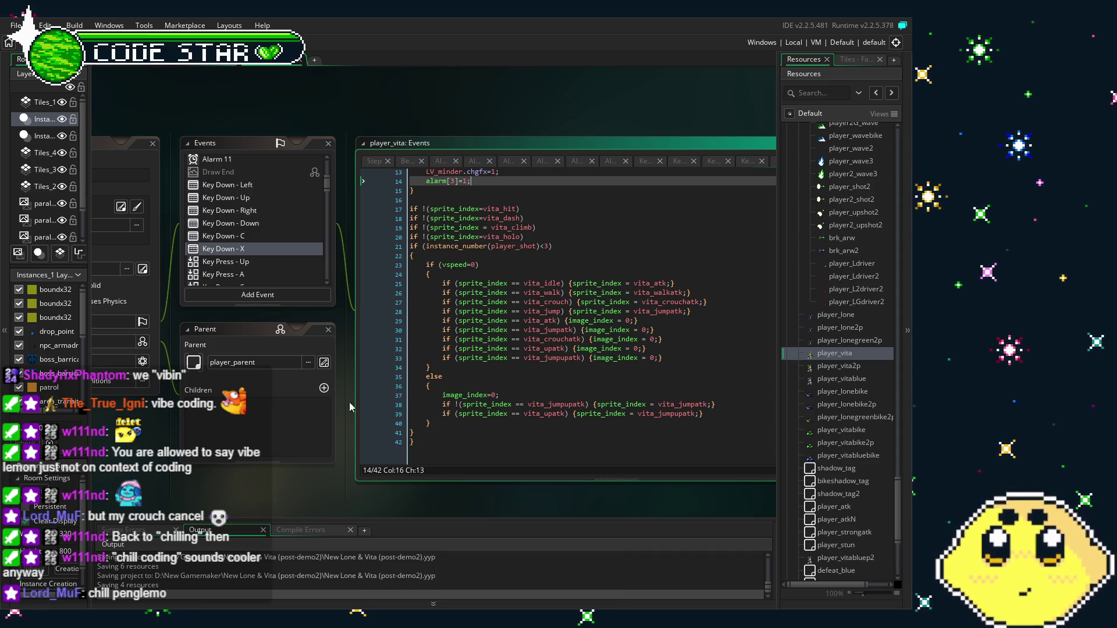
{"action": "left_click_drag", "start_coordinate": [215, 462], "coordinate": [241, 464]}
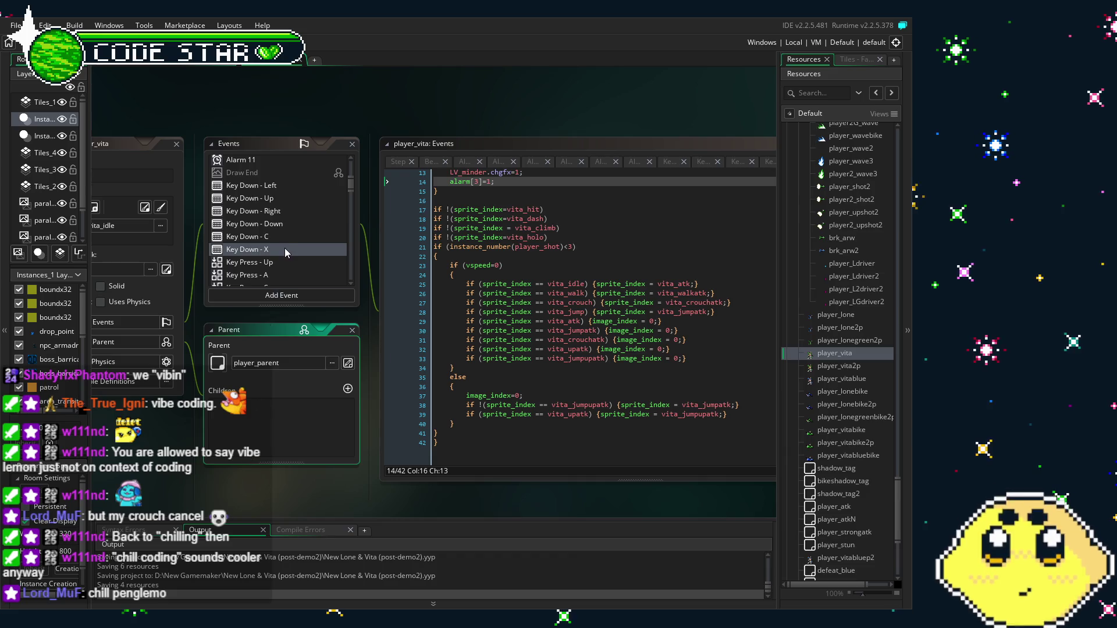
{"action": "scroll", "coordinate": [285, 248], "scroll_direction": "down", "scroll_amount": 2}
Review the Key Press - Up code that sends the player to rooms via mission_transition.
{"action": "left_click", "coordinate": [285, 217]}
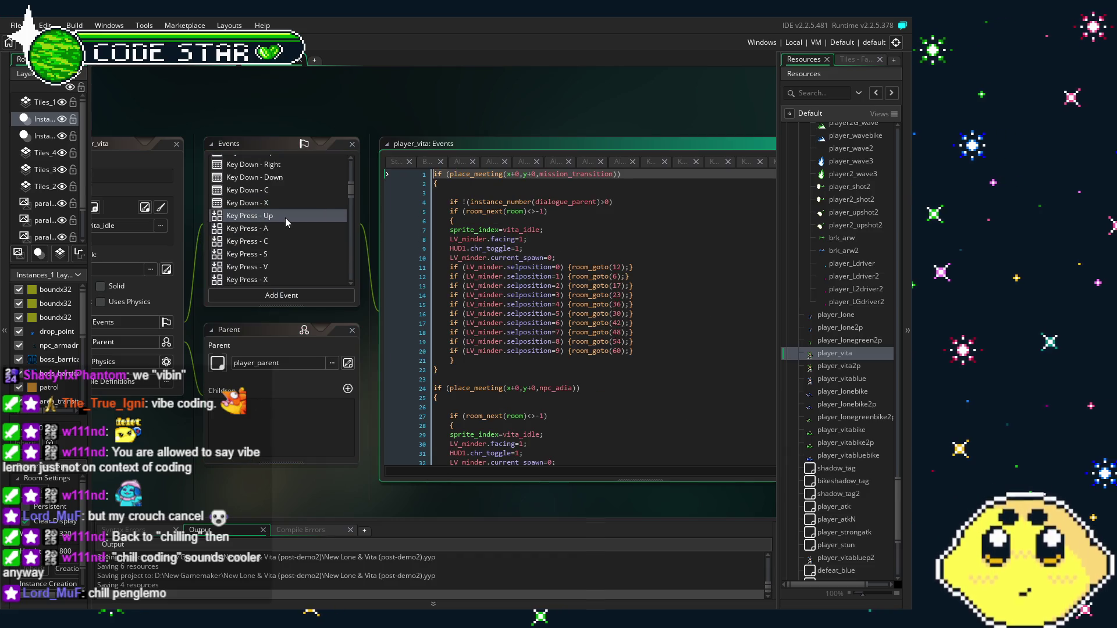
{"action": "scroll", "coordinate": [471, 334], "scroll_direction": "down", "scroll_amount": 4}
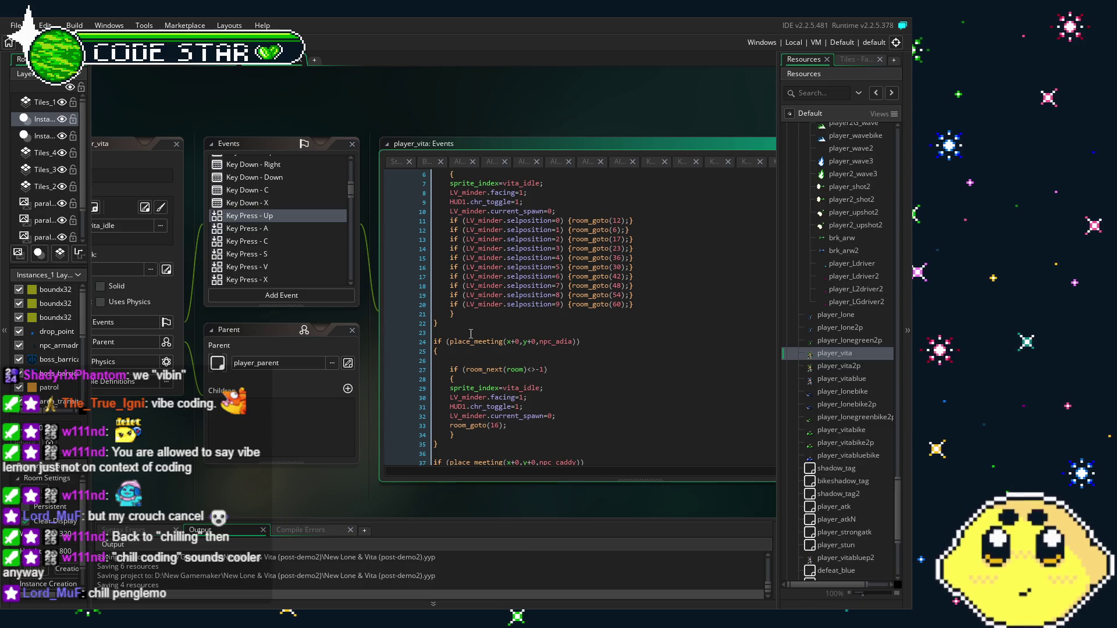
{"action": "scroll", "coordinate": [472, 334], "scroll_direction": "down", "scroll_amount": 13}
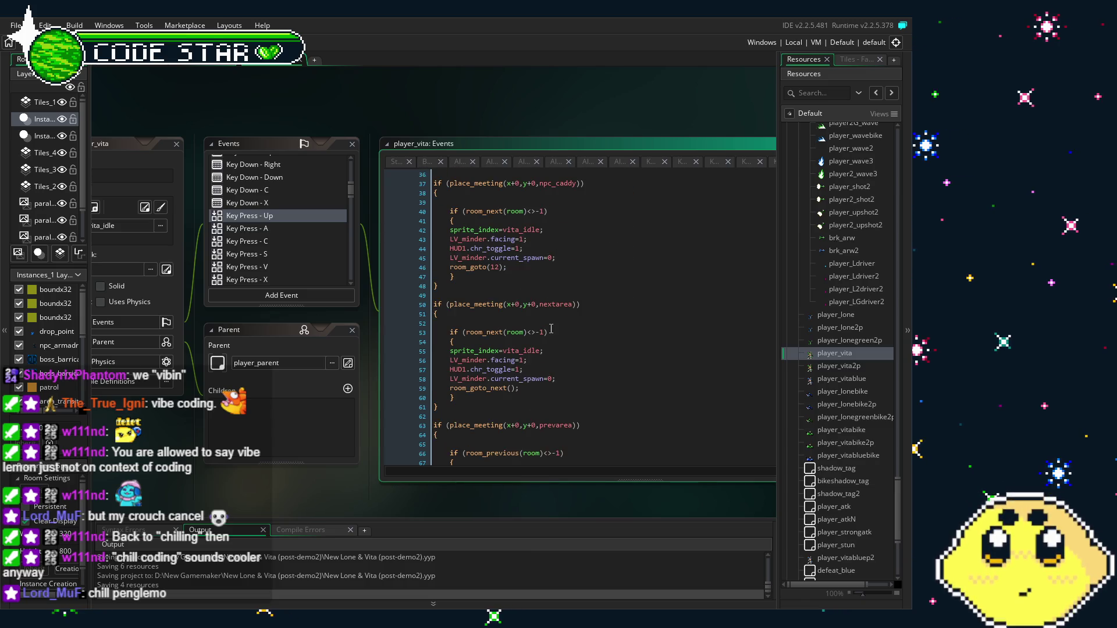
{"action": "scroll", "coordinate": [551, 330], "scroll_direction": "down", "scroll_amount": 3}
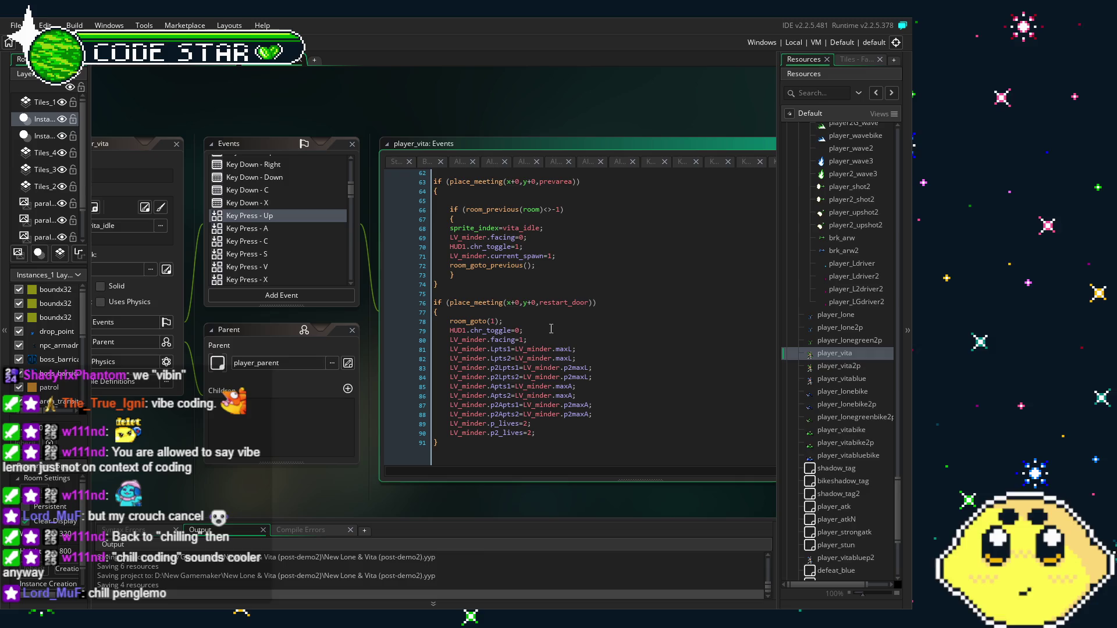
Look over the Key Press - A, C and S event code.
{"action": "left_click", "coordinate": [266, 231]}
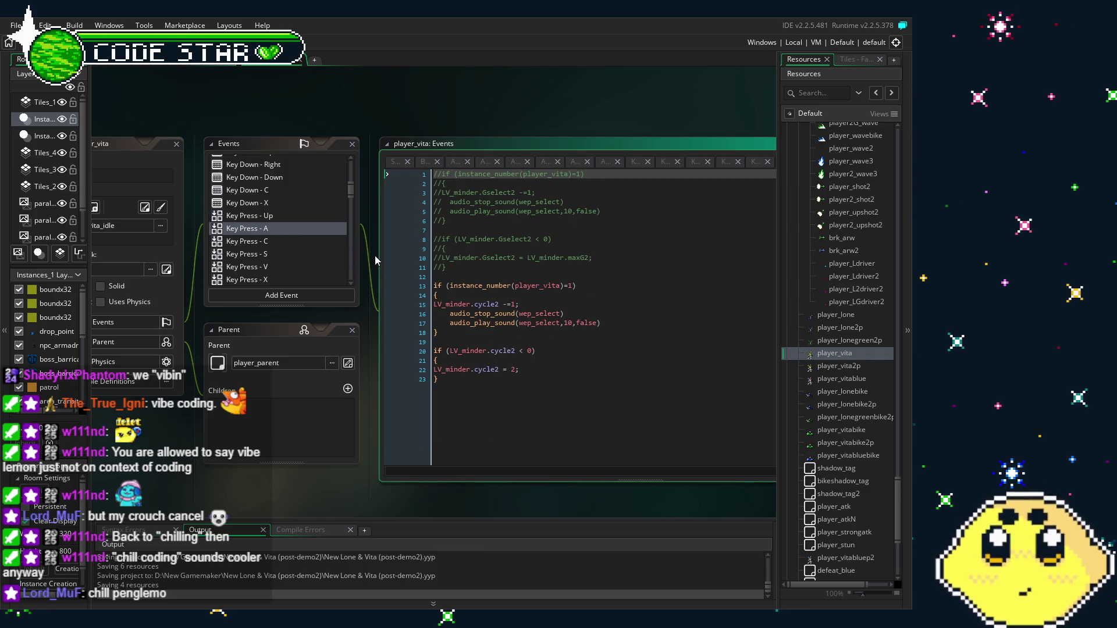
{"action": "left_click", "coordinate": [294, 244]}
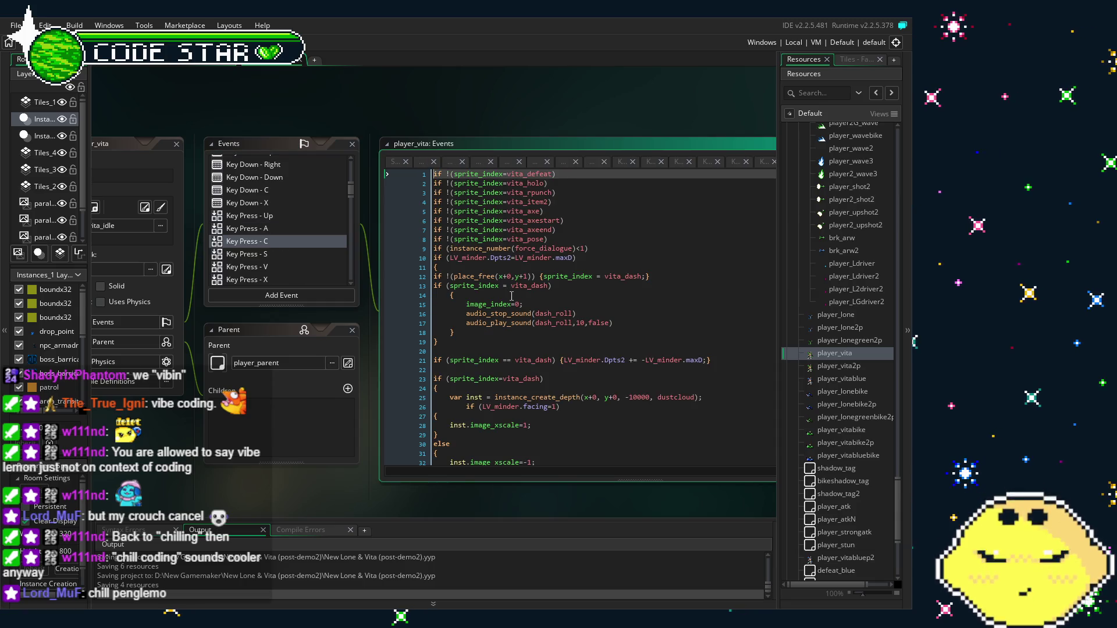
{"action": "scroll", "coordinate": [511, 296], "scroll_direction": "down", "scroll_amount": 2}
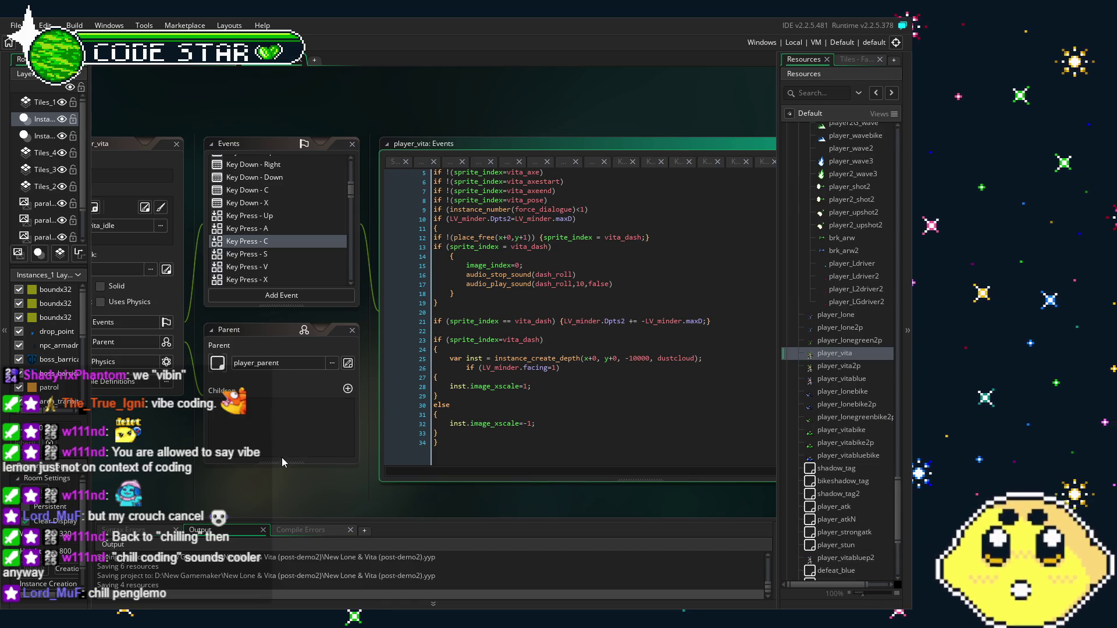
{"action": "left_click", "coordinate": [264, 260]}
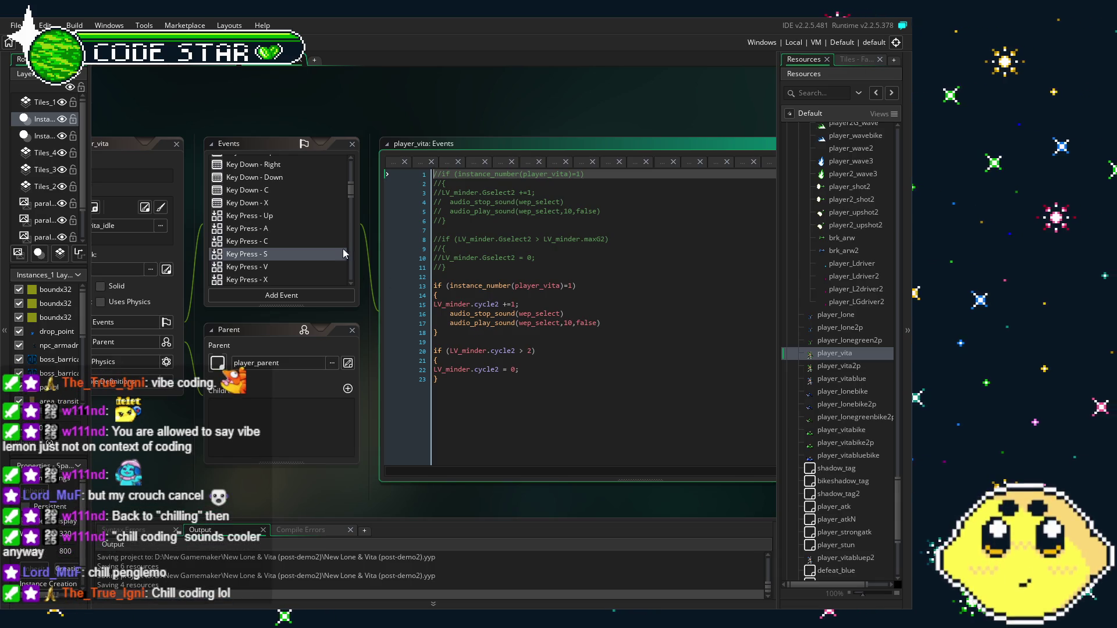
{"action": "scroll", "coordinate": [288, 233], "scroll_direction": "down", "scroll_amount": 2}
Open Key Press - V to see the stun_grenade and rocket spawning code.
{"action": "left_click", "coordinate": [283, 239]}
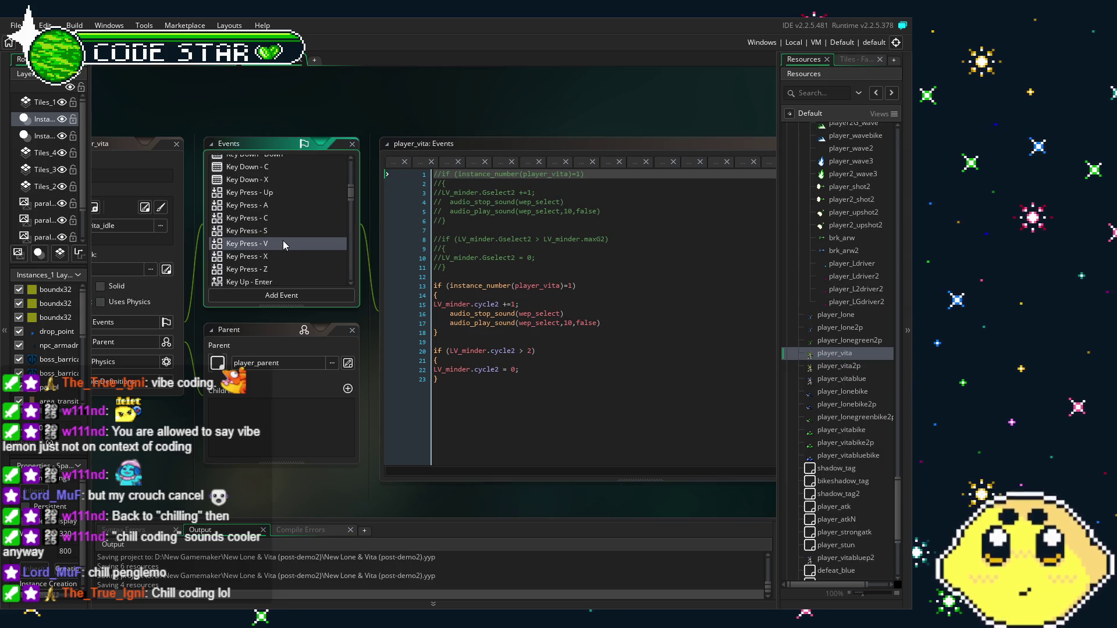
{"action": "double_click", "coordinate": [249, 244]}
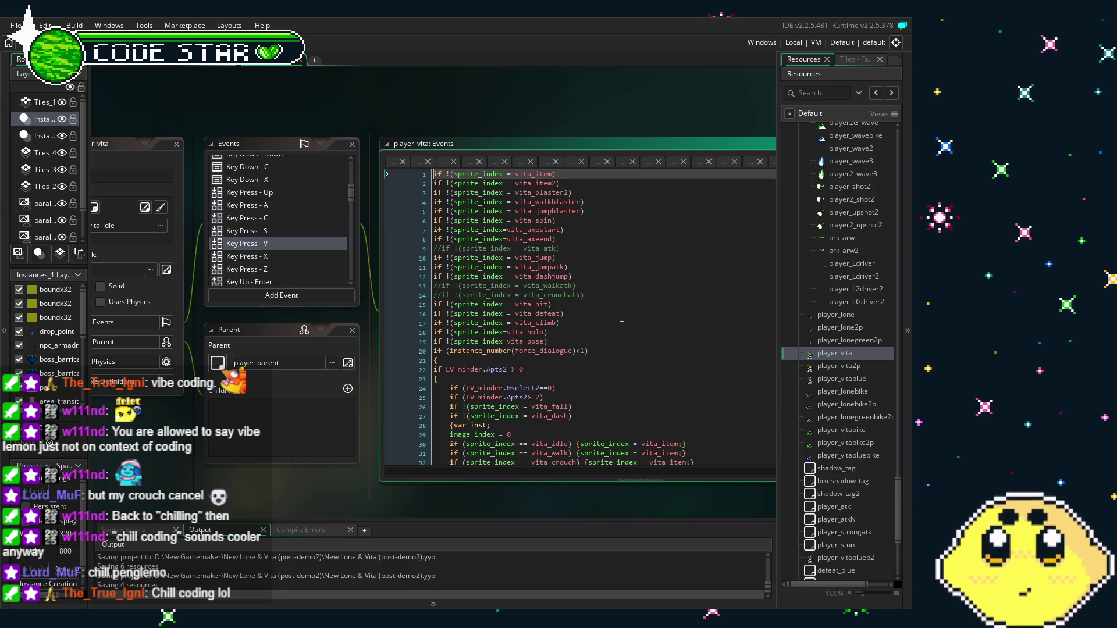
{"action": "scroll", "coordinate": [622, 326], "scroll_direction": "down", "scroll_amount": 7}
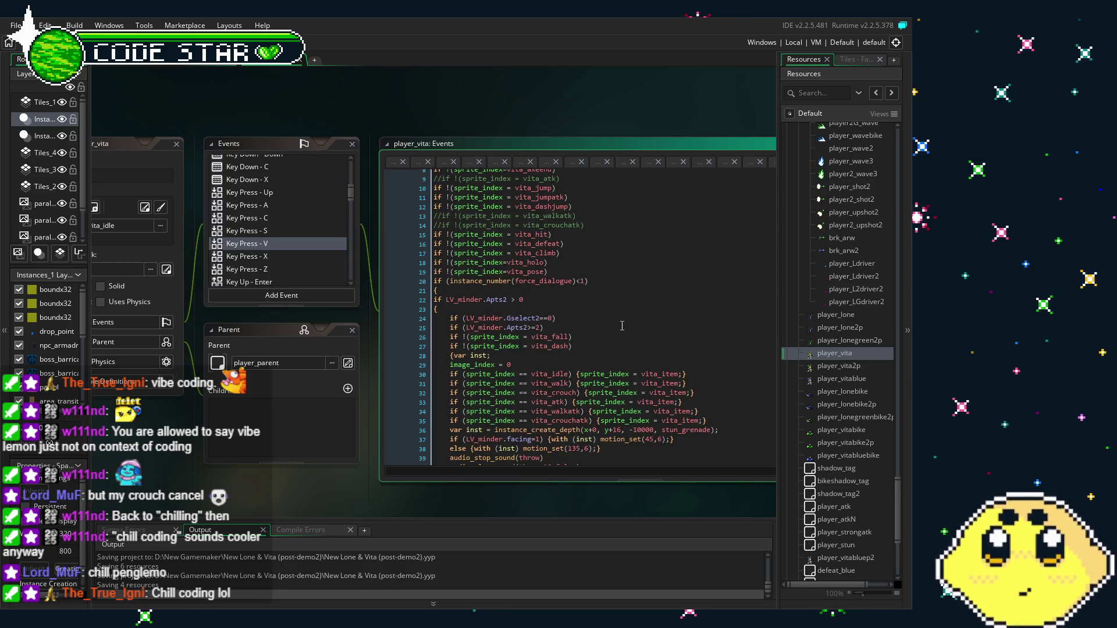
{"action": "scroll", "coordinate": [622, 326], "scroll_direction": "up", "scroll_amount": 7}
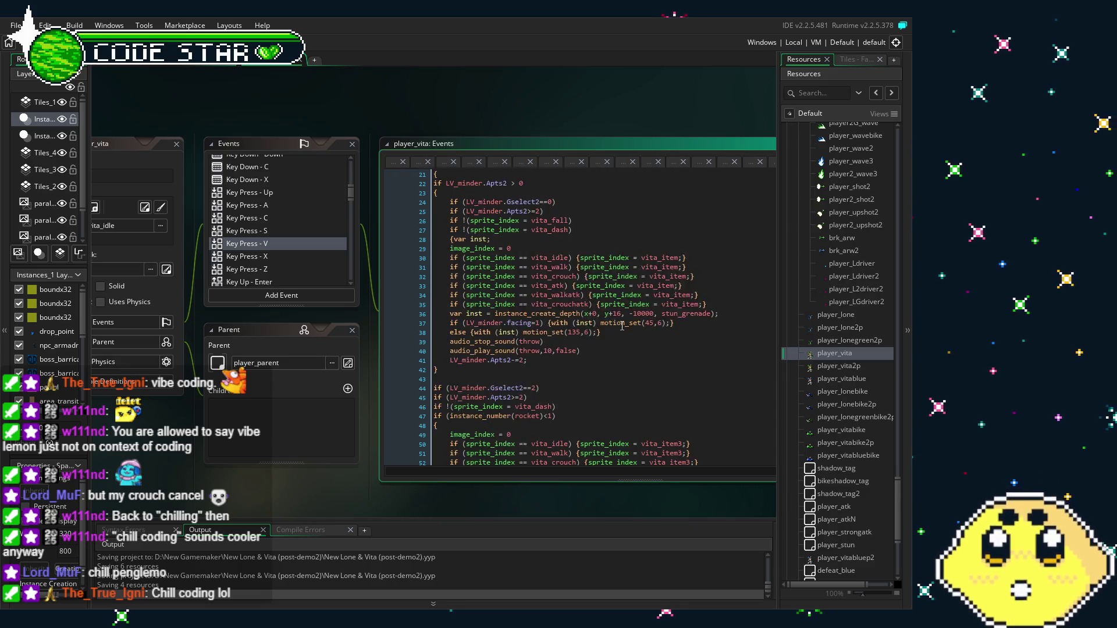
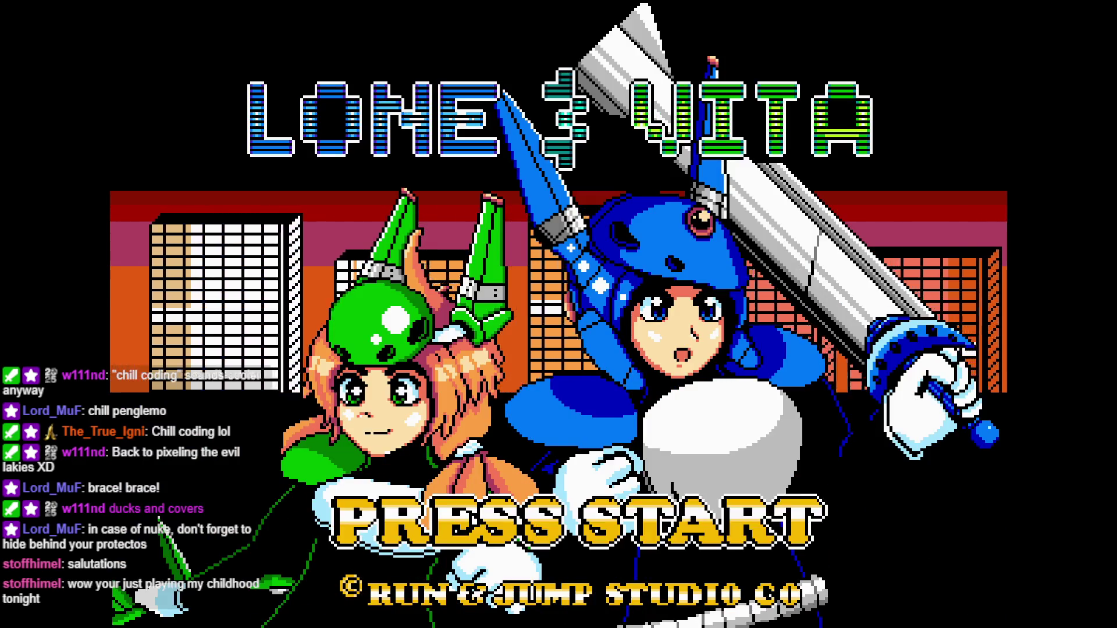
Start a SOLO game from the title screen and swap Lone for Vita with Q.
{"action": "key", "text": "Return"}
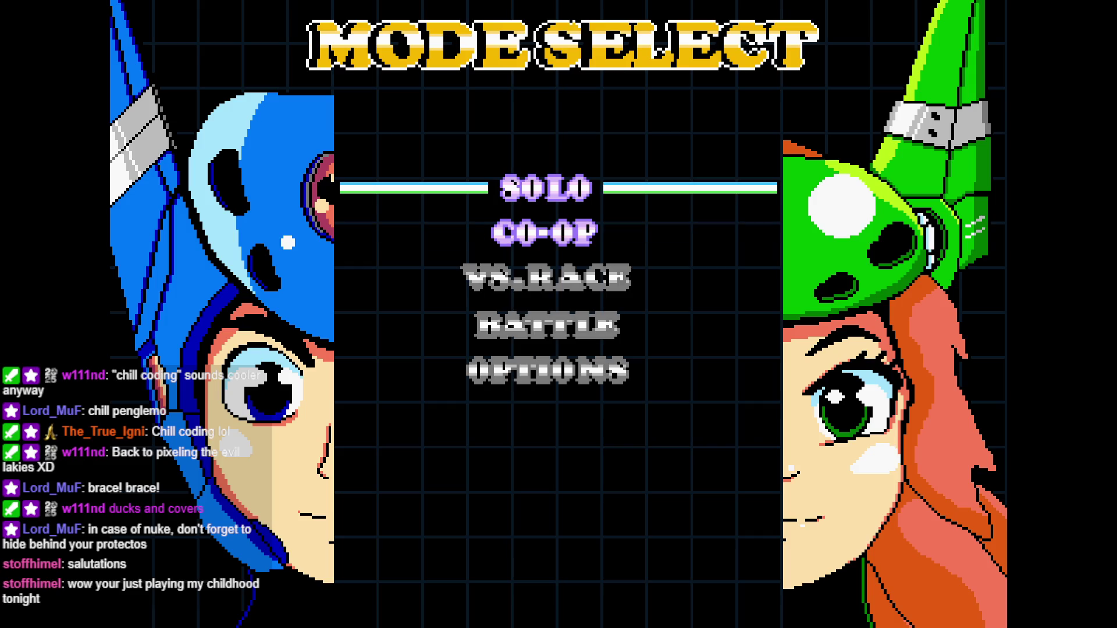
{"action": "key", "text": "Return"}
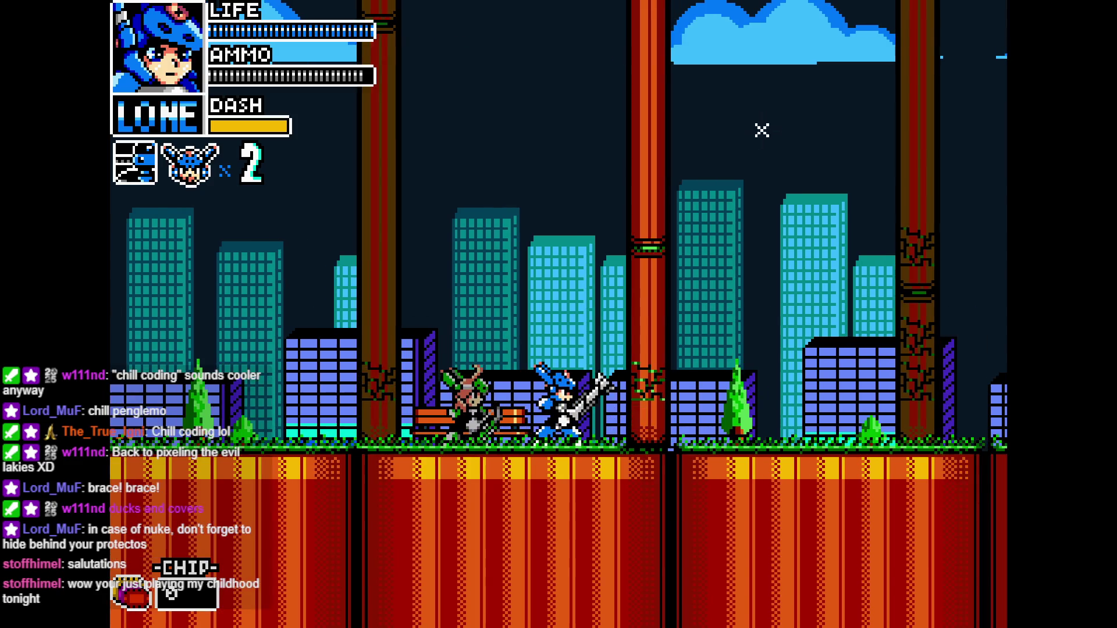
{"action": "key", "text": "q"}
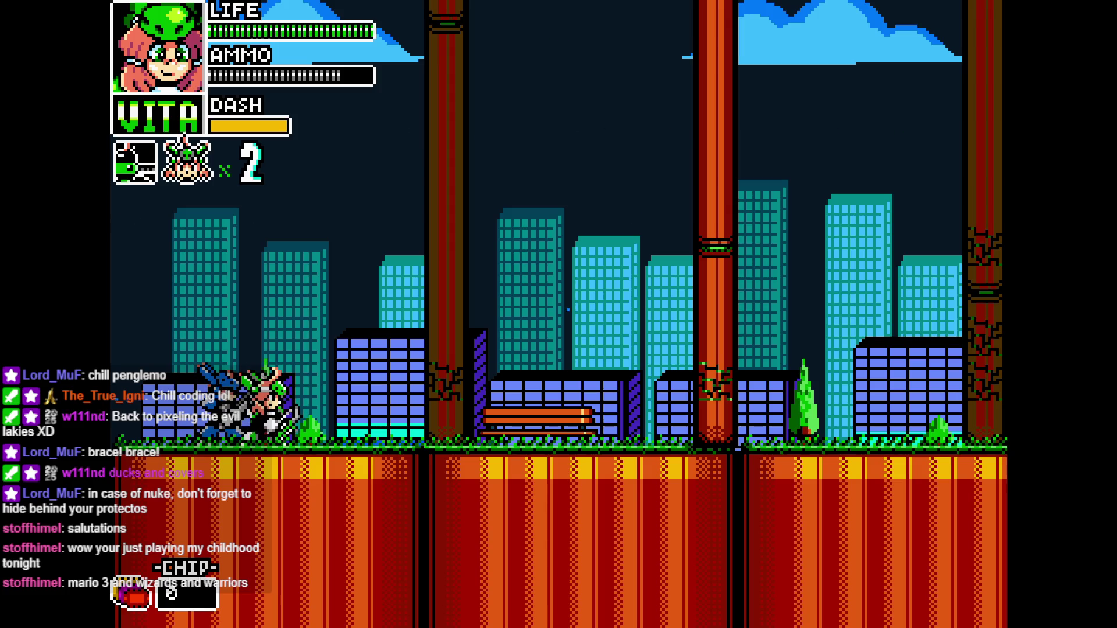
Run Vita left and right and hit the blue enemy with repeated X attacks.
{"action": "key", "text": "Right"}
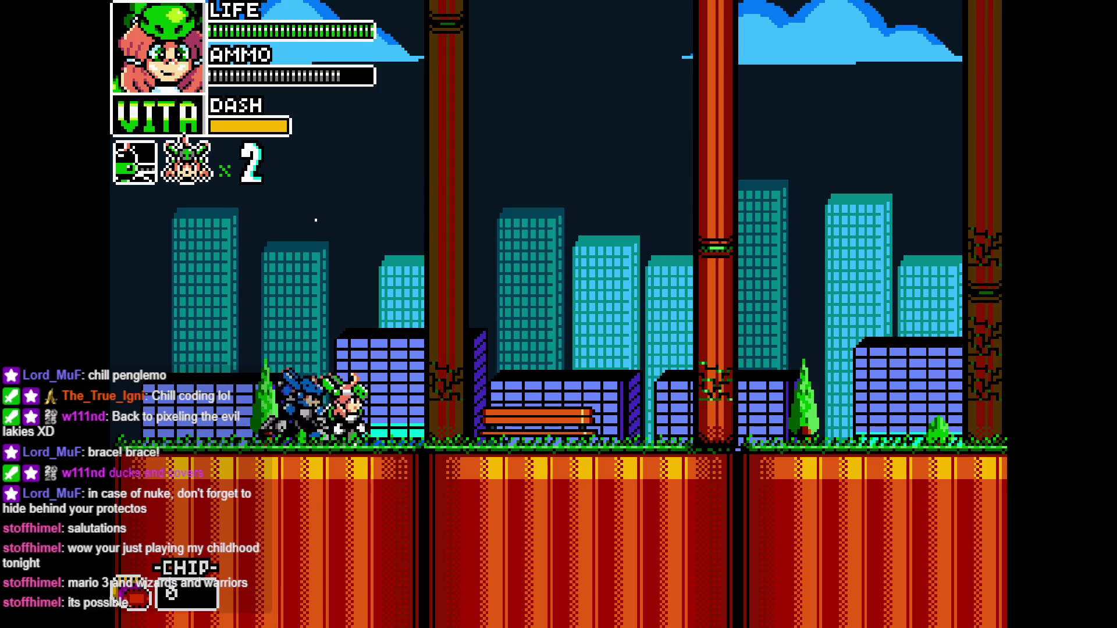
{"action": "key", "text": "Right"}
{"action": "key", "text": "Left"}
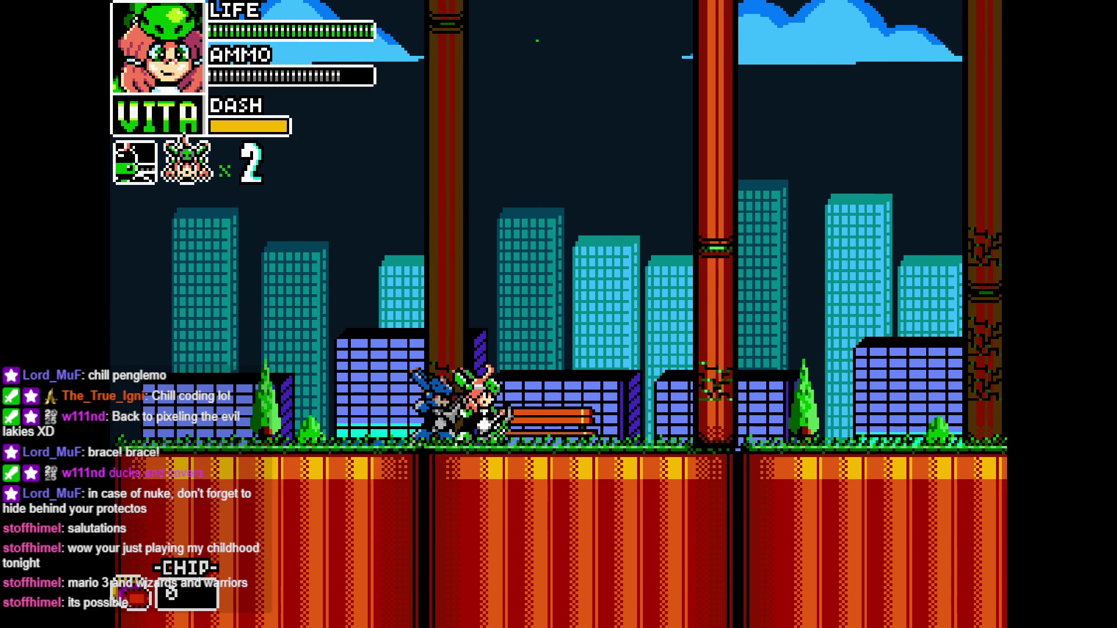
{"action": "key", "text": "x"}
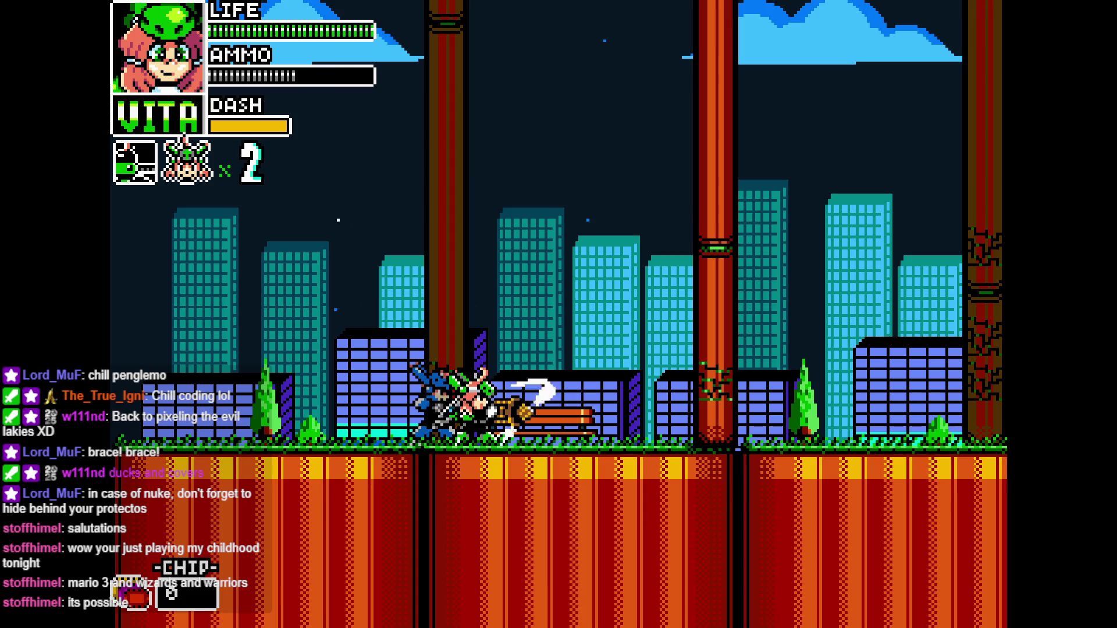
{"action": "key", "text": "x"}
{"action": "key", "text": "Right"}
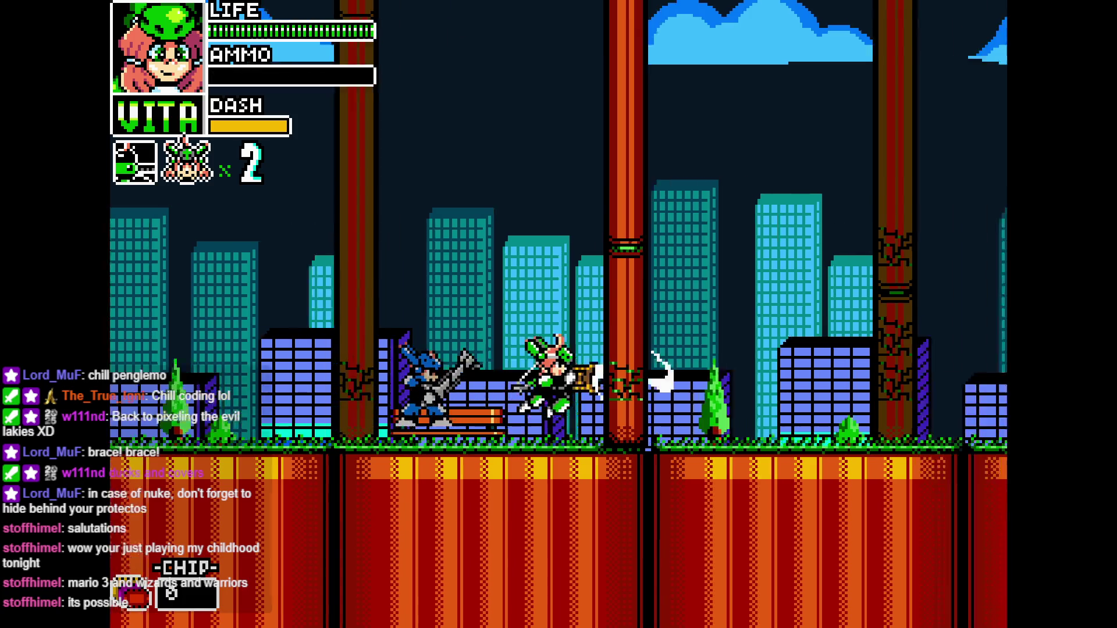
{"action": "key", "text": "x"}
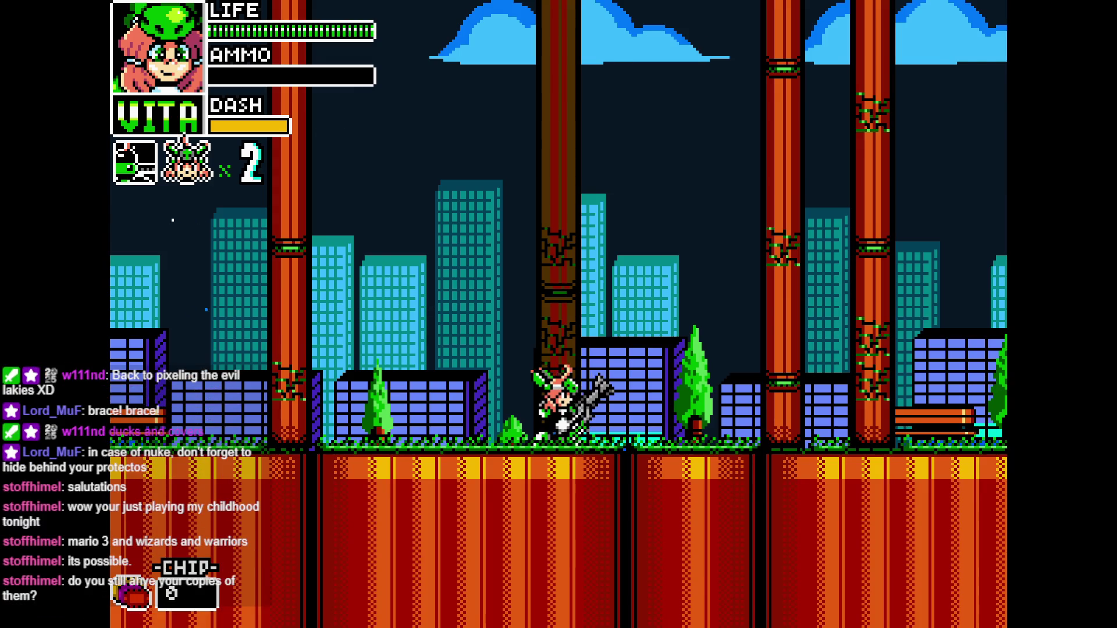
{"action": "key", "text": "Left"}
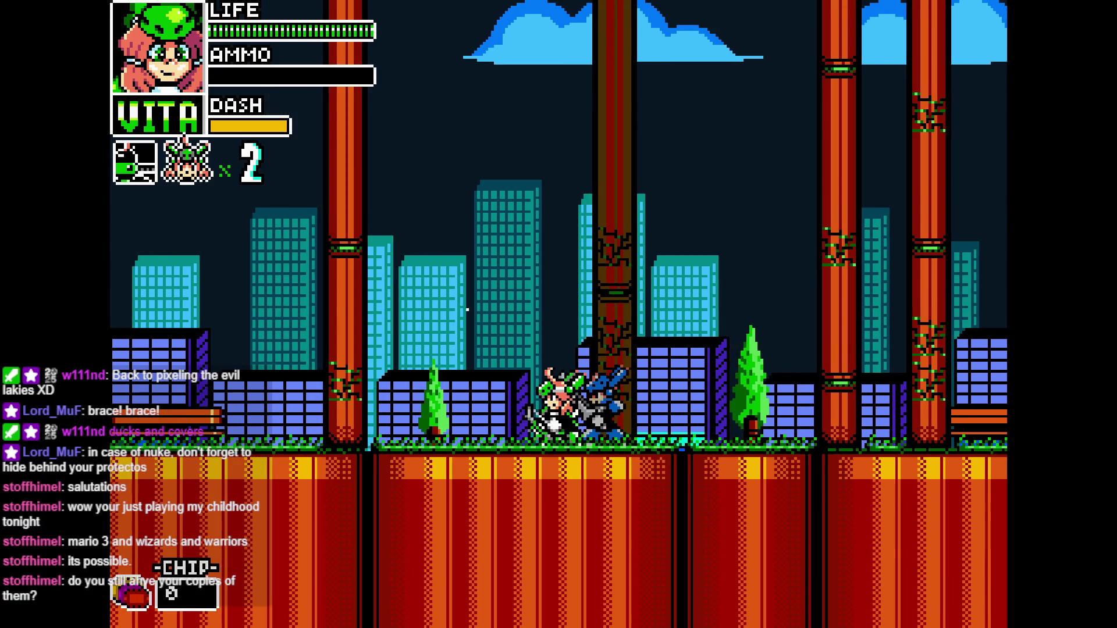
{"action": "key", "text": "x"}
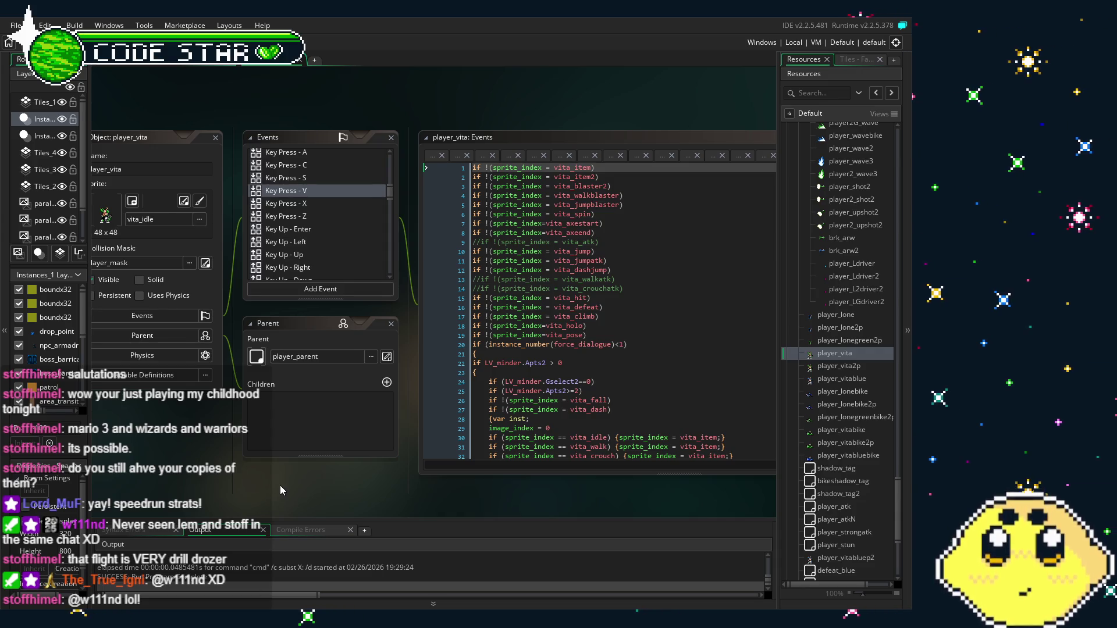
{"action": "mouse_move", "coordinate": [281, 485]}
{"action": "left_mouse_down"}
{"action": "mouse_move", "coordinate": [238, 480]}
{"action": "mouse_move", "coordinate": [259, 480]}
{"action": "left_mouse_up"}
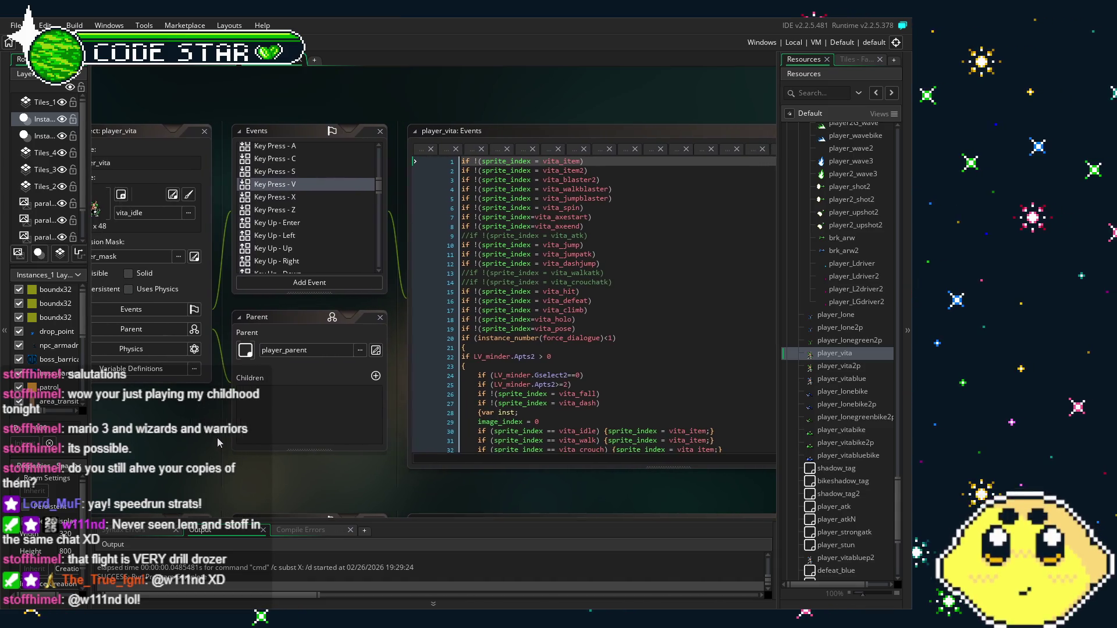
{"action": "left_click", "coordinate": [273, 158]}
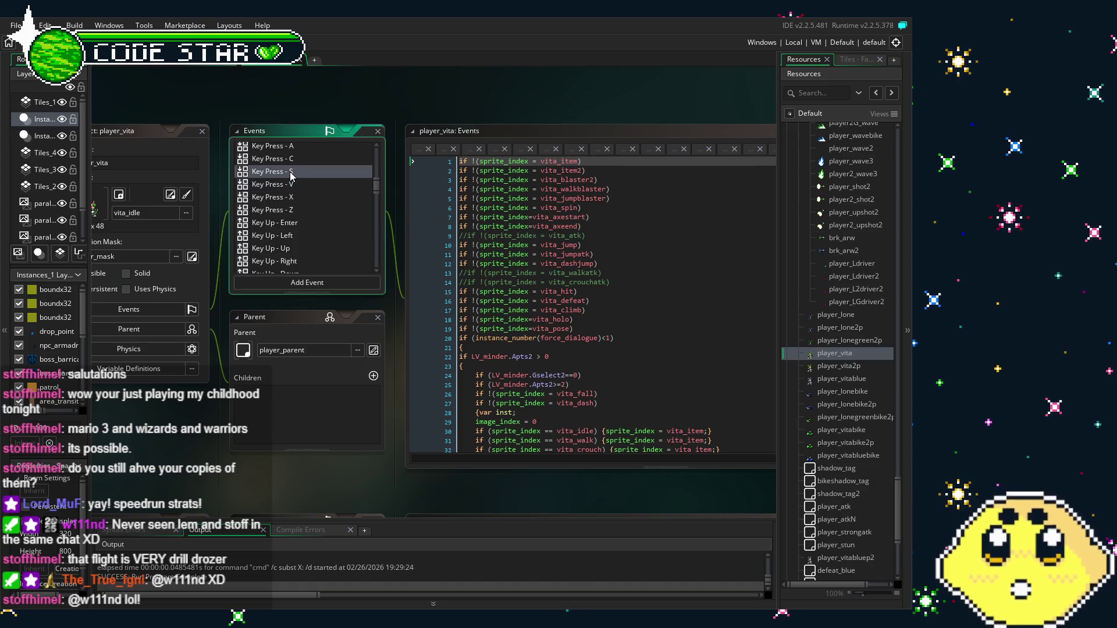
{"action": "scroll", "coordinate": [295, 212], "scroll_direction": "up", "scroll_amount": 5}
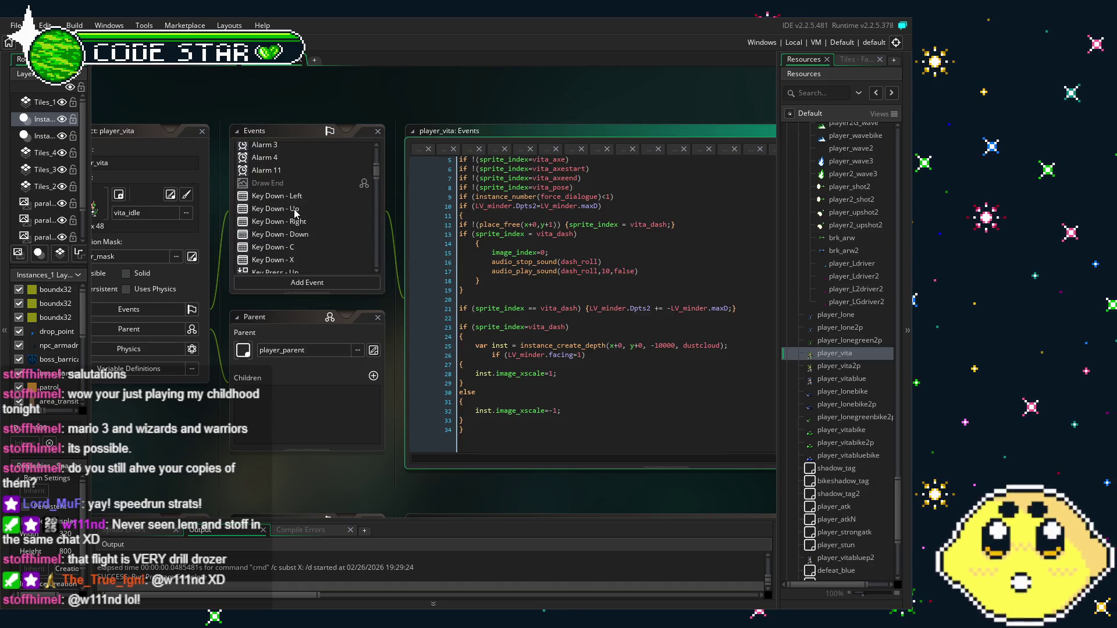
{"action": "left_click", "coordinate": [289, 198]}
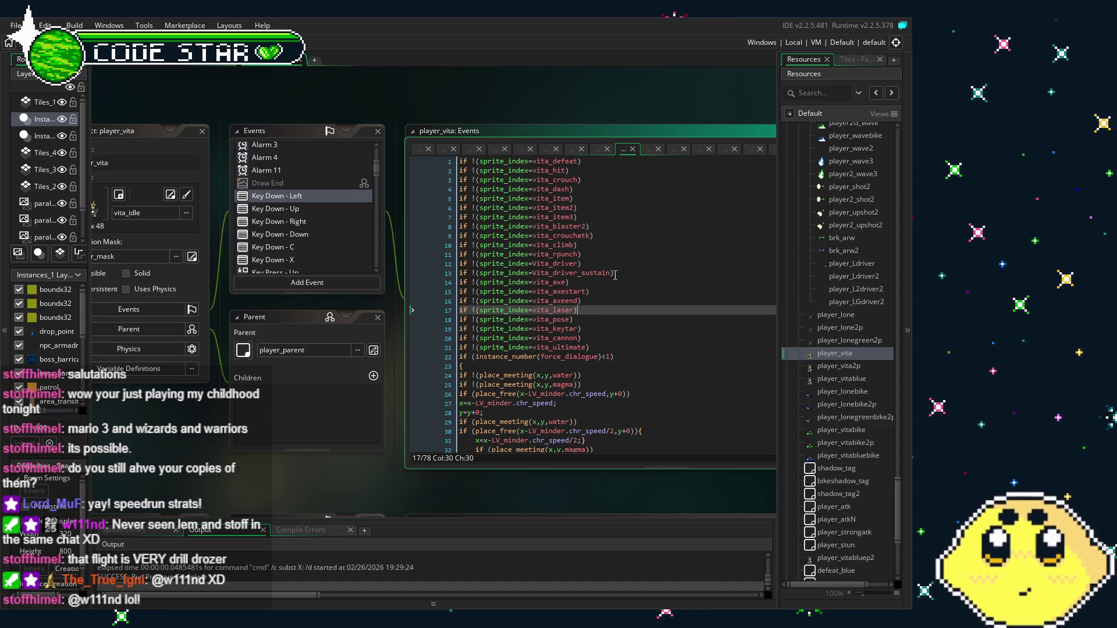
{"action": "left_click_drag", "start_coordinate": [614, 272], "coordinate": [431, 264]}
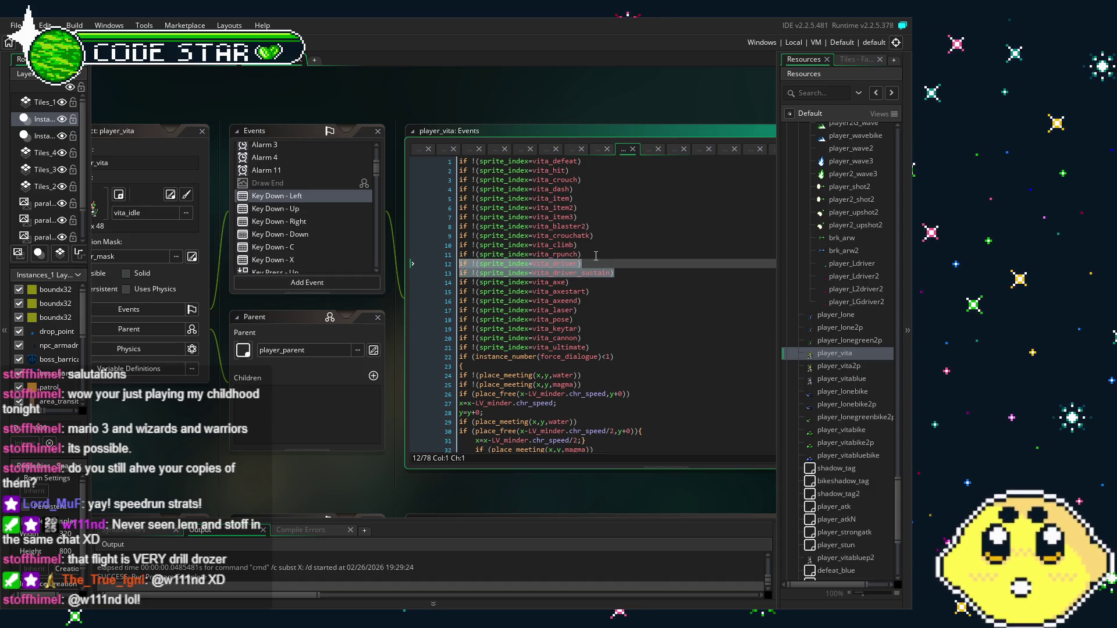
{"action": "left_click", "coordinate": [594, 263]}
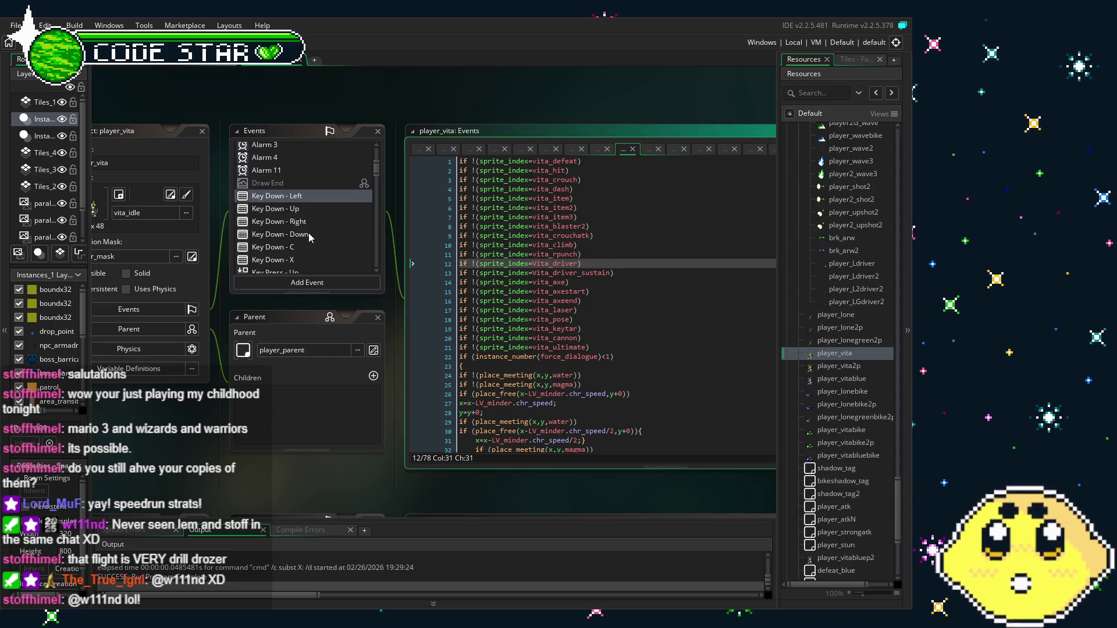
{"action": "scroll", "coordinate": [308, 232], "scroll_direction": "down", "scroll_amount": 1}
{"action": "scroll", "coordinate": [309, 246], "scroll_direction": "down", "scroll_amount": 2}
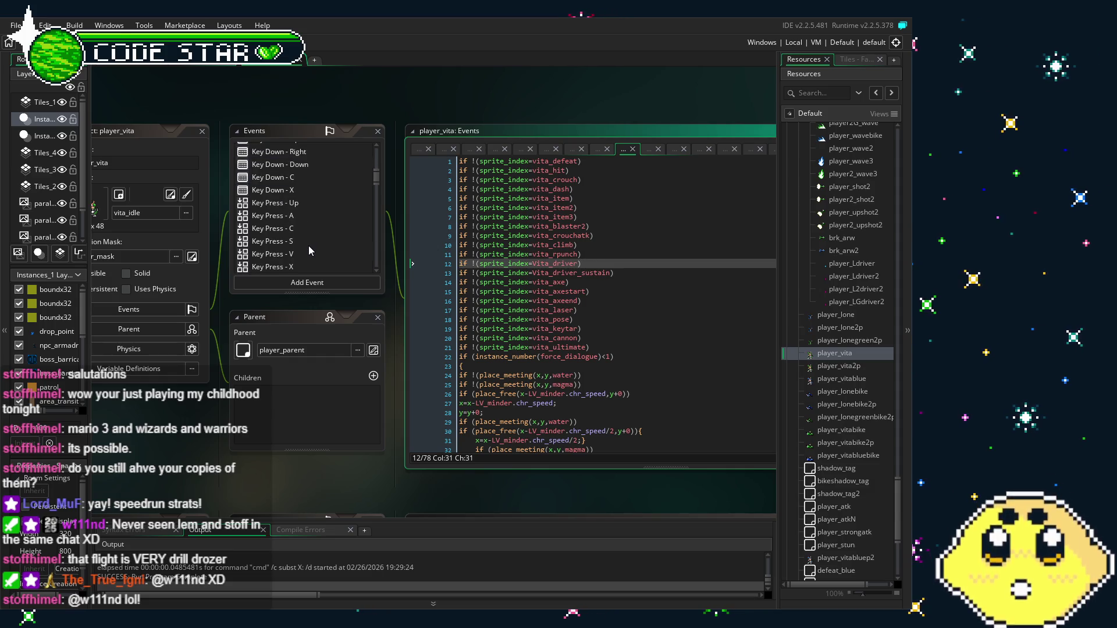
{"action": "left_click", "coordinate": [303, 253]}
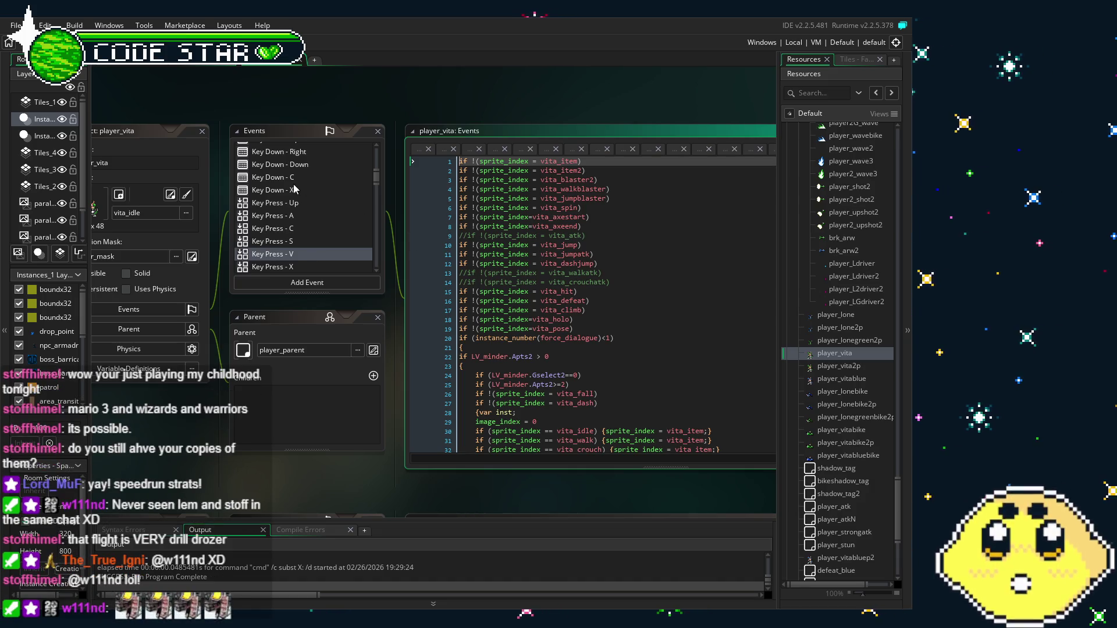
View player_vita's Key Press - Up event code and scroll the Events list.
{"action": "left_click", "coordinate": [294, 203]}
{"action": "scroll", "coordinate": [294, 245], "scroll_direction": "up", "scroll_amount": 5}
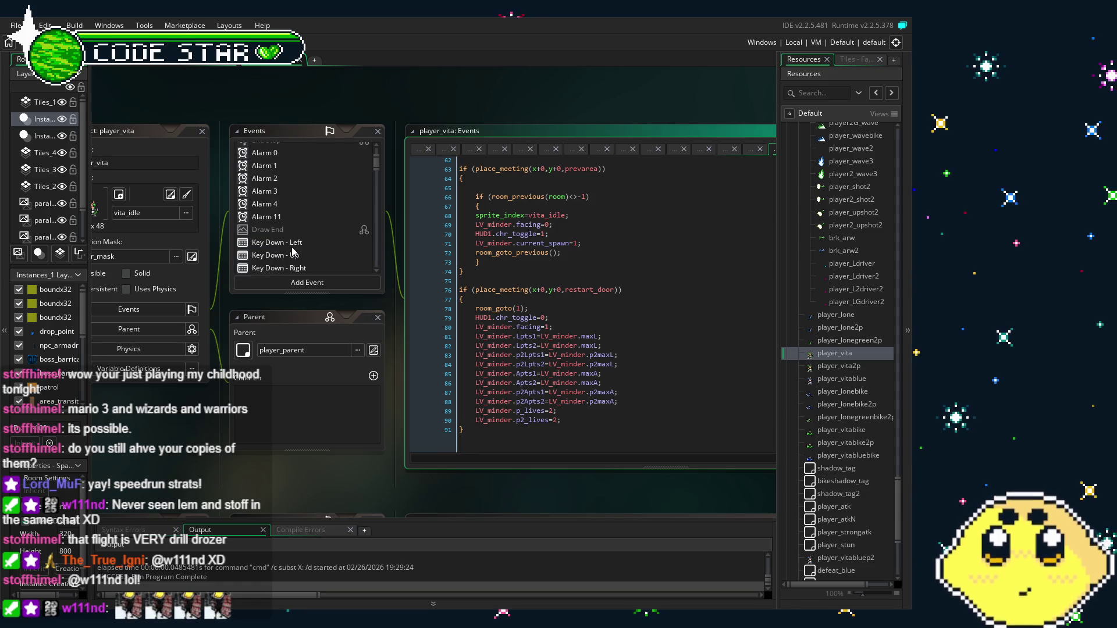
{"action": "scroll", "coordinate": [294, 251], "scroll_direction": "up", "scroll_amount": 2}
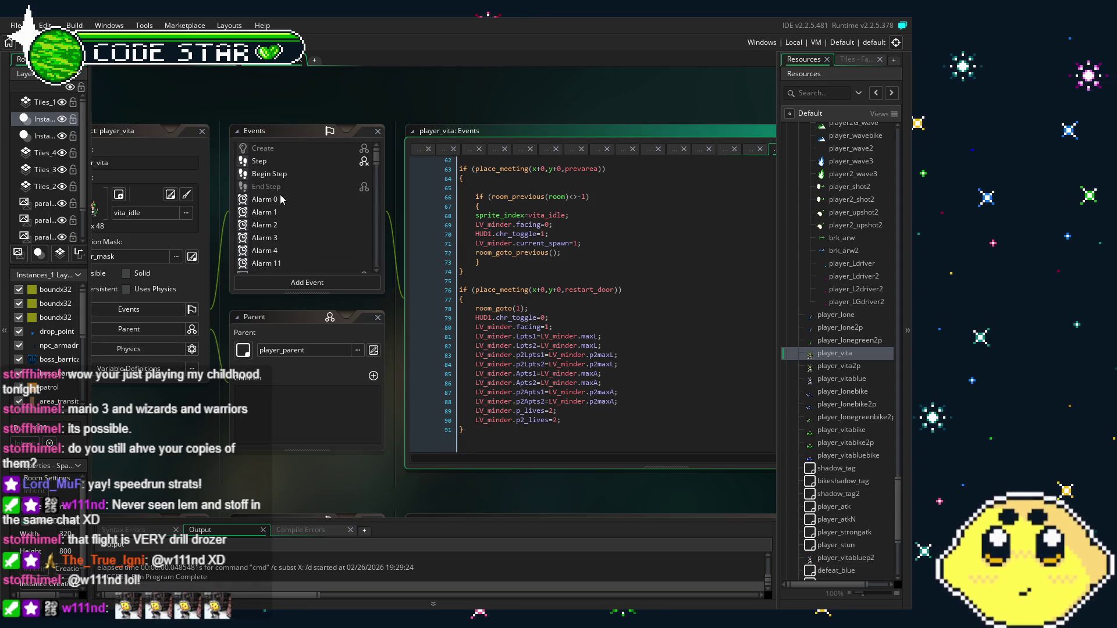
{"action": "scroll", "coordinate": [281, 226], "scroll_direction": "down", "scroll_amount": 3}
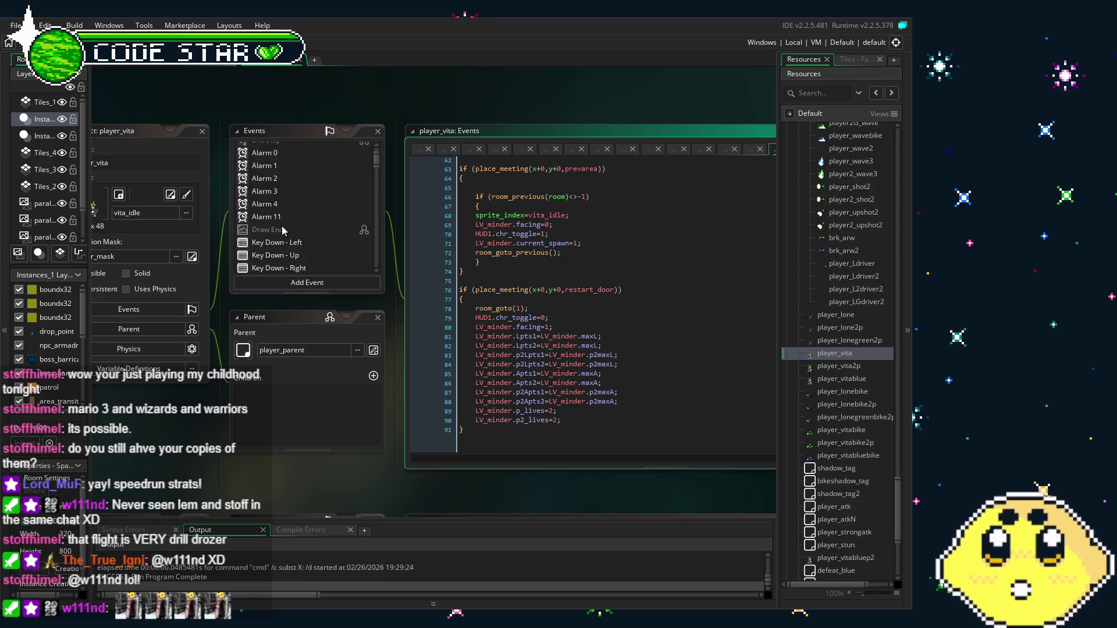
Open Key Down - Left and scroll through its vita_defeat to vita_ultimate sprite checks.
{"action": "left_click", "coordinate": [284, 225]}
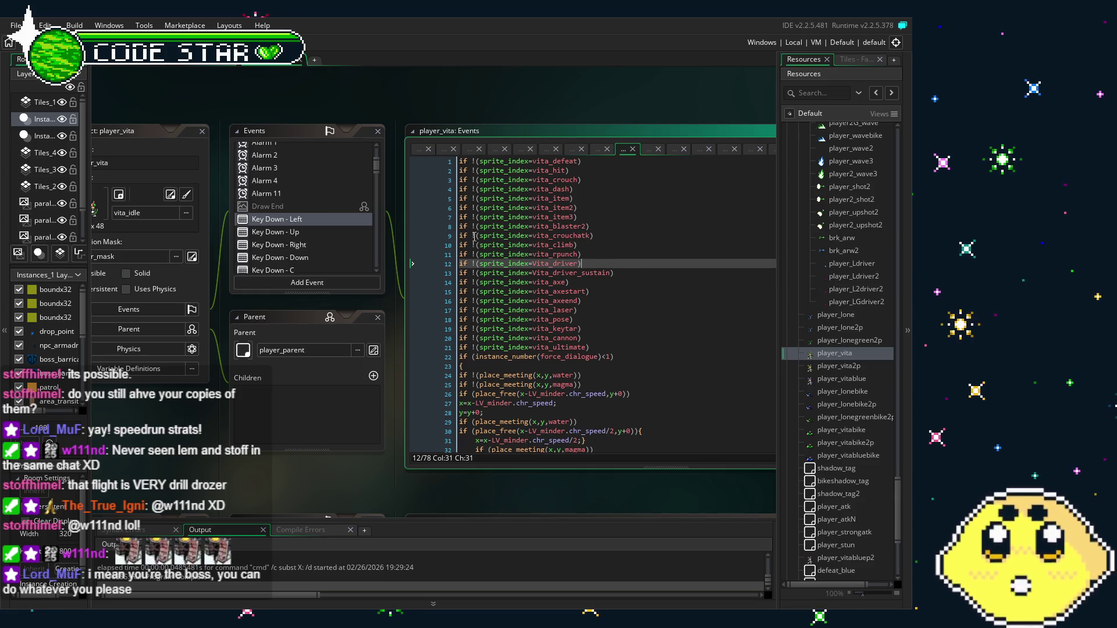
{"action": "scroll", "coordinate": [299, 232], "scroll_direction": "down", "scroll_amount": 2}
{"action": "scroll", "coordinate": [299, 233], "scroll_direction": "down", "scroll_amount": 2}
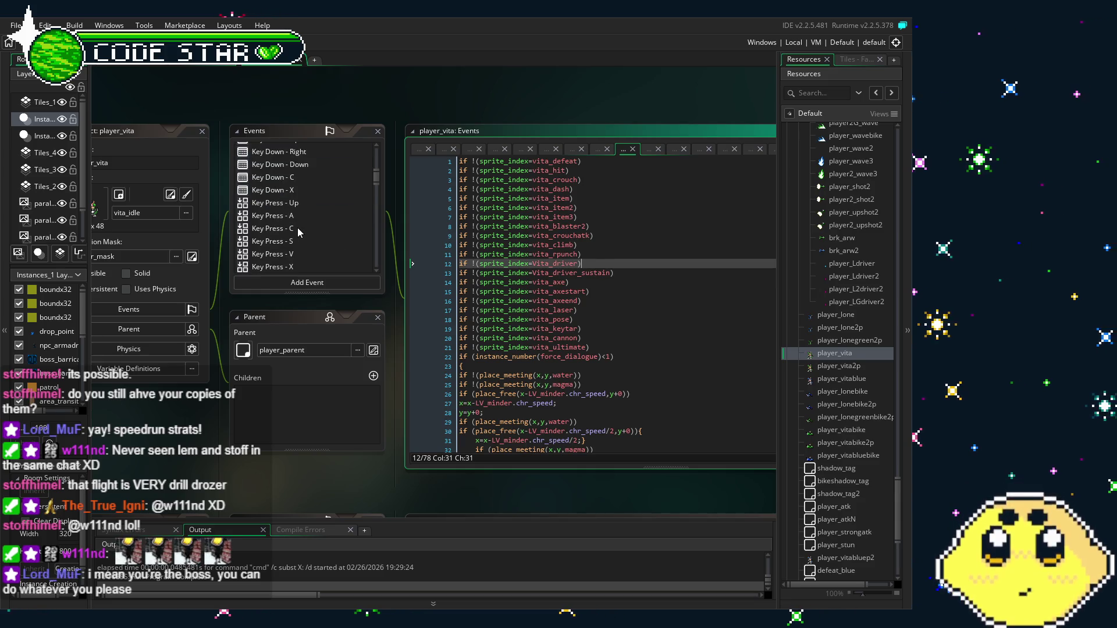
{"action": "scroll", "coordinate": [316, 230], "scroll_direction": "down", "scroll_amount": 2}
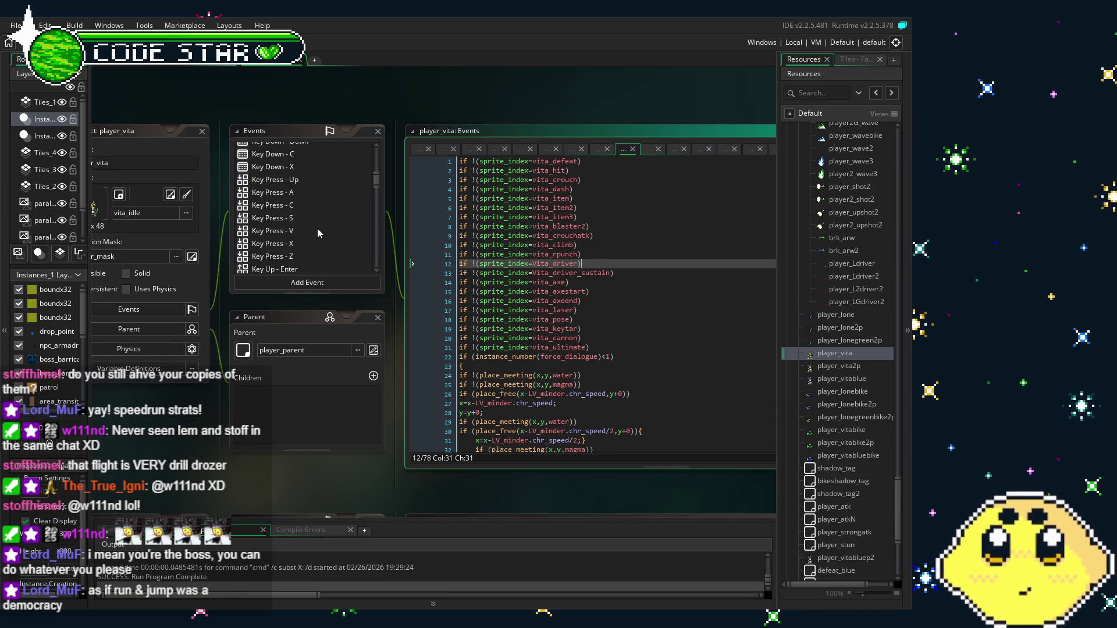
{"action": "scroll", "coordinate": [317, 232], "scroll_direction": "up", "scroll_amount": 2}
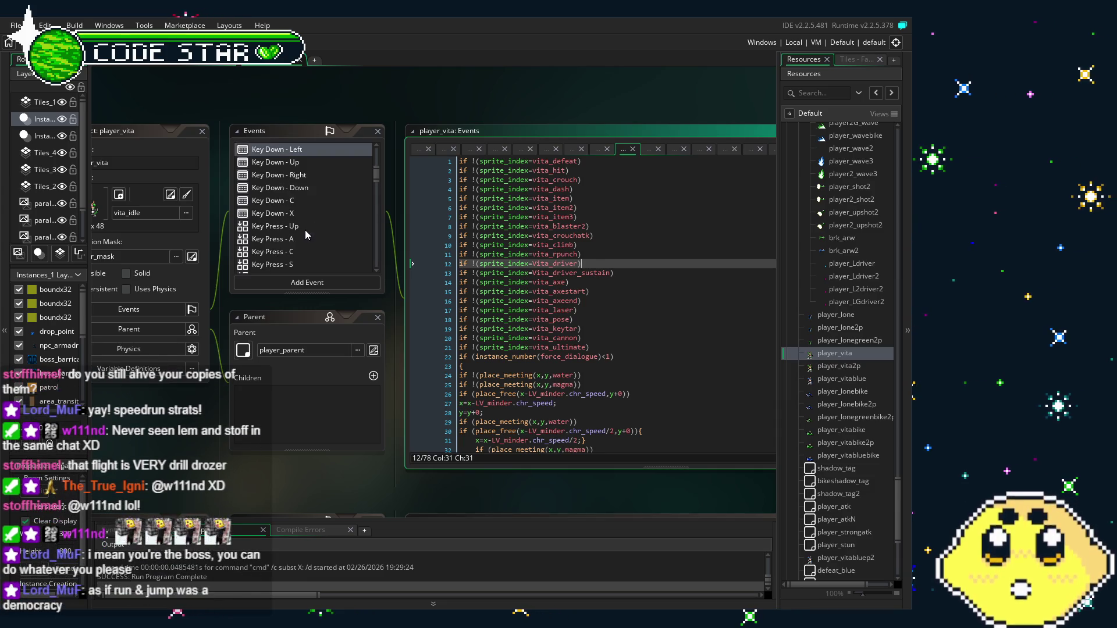
{"action": "scroll", "coordinate": [305, 229], "scroll_direction": "down", "scroll_amount": 2}
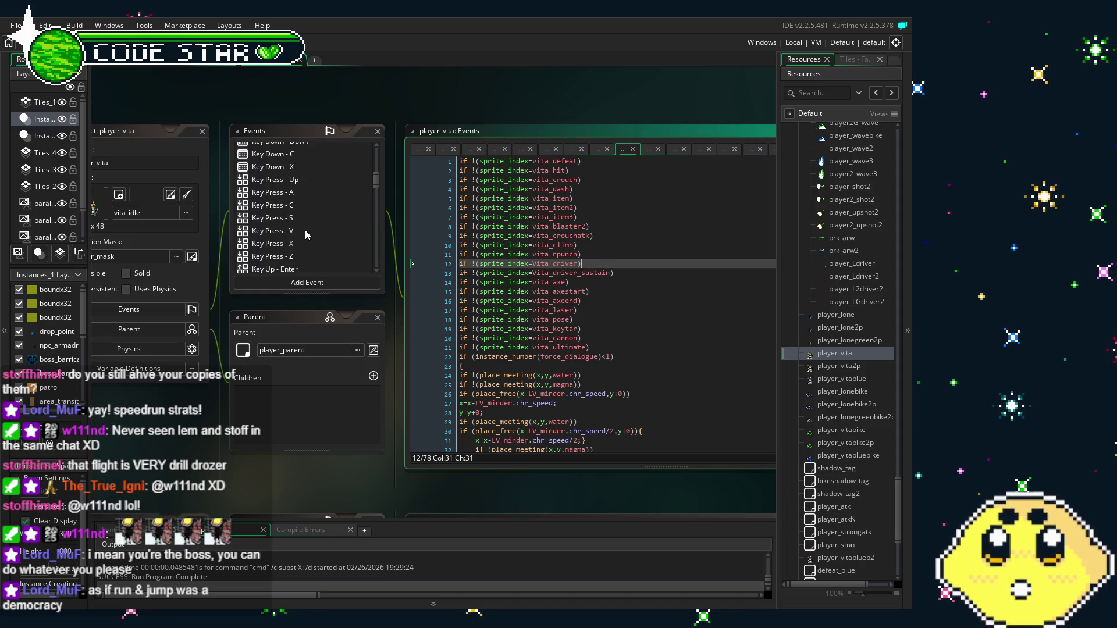
{"action": "scroll", "coordinate": [305, 230], "scroll_direction": "up", "scroll_amount": 2}
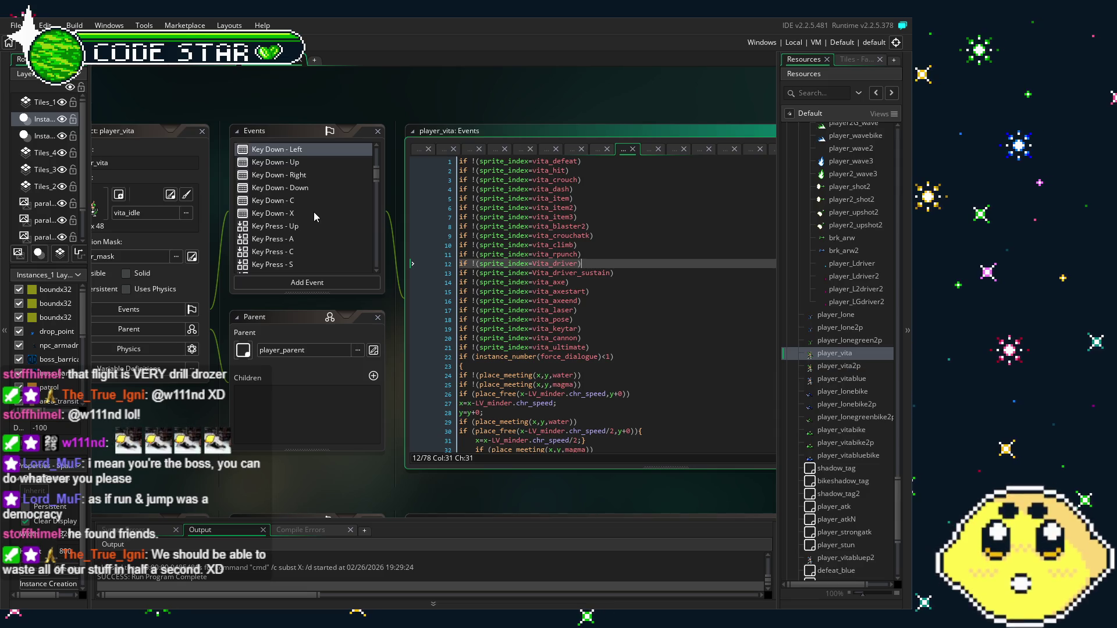
Look through player_vita's Key Down - X and Key Press - Z event code.
{"action": "left_click", "coordinate": [314, 213]}
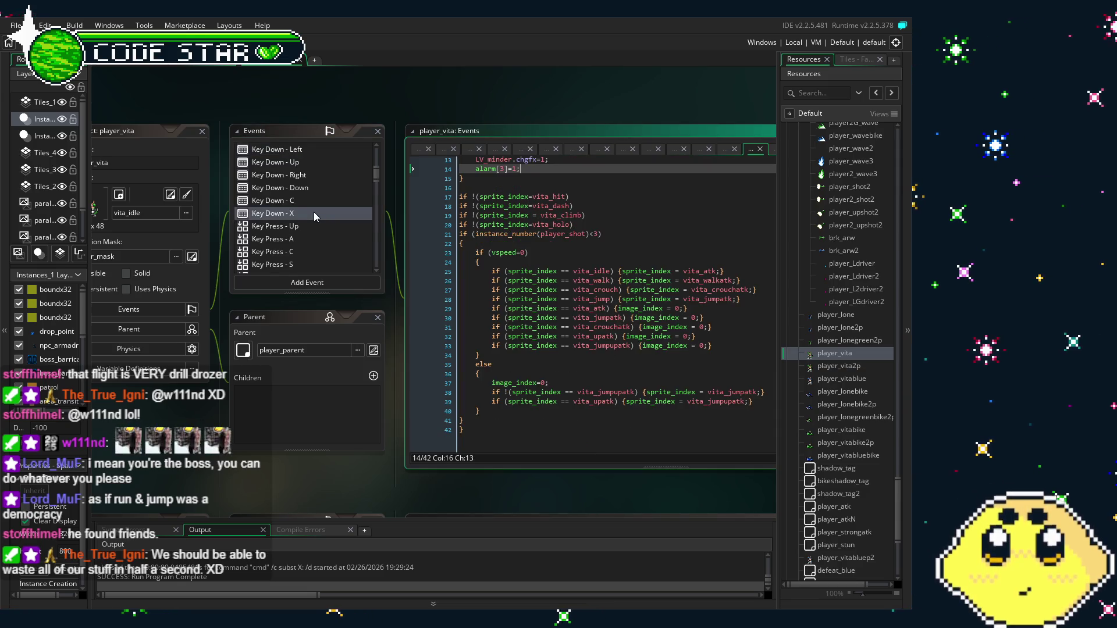
{"action": "scroll", "coordinate": [314, 214], "scroll_direction": "up", "scroll_amount": 1}
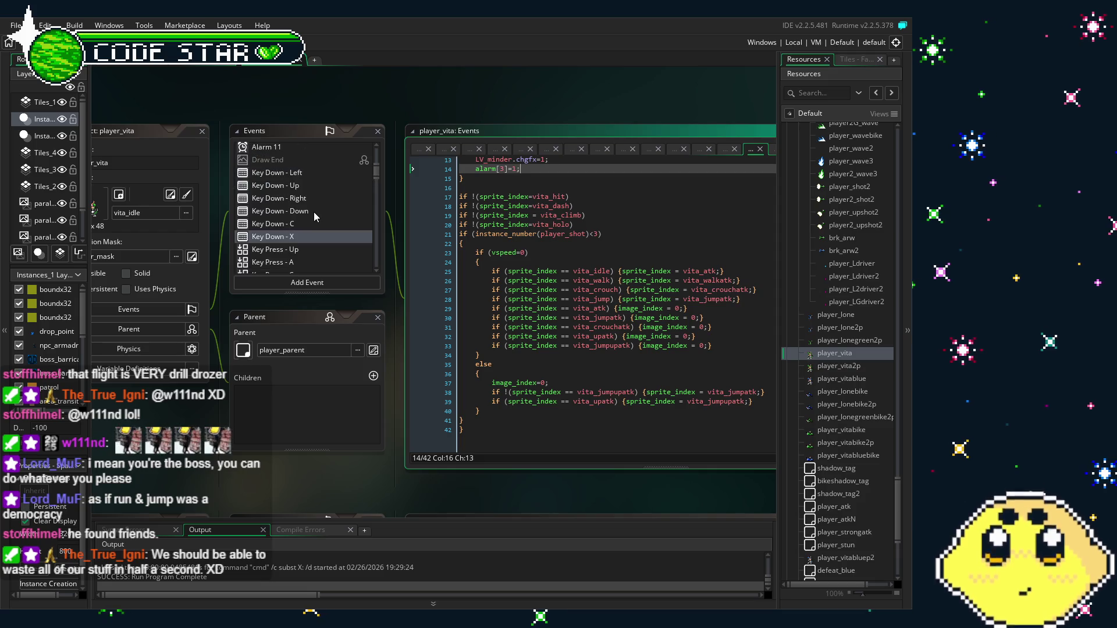
{"action": "scroll", "coordinate": [309, 208], "scroll_direction": "down", "scroll_amount": 5}
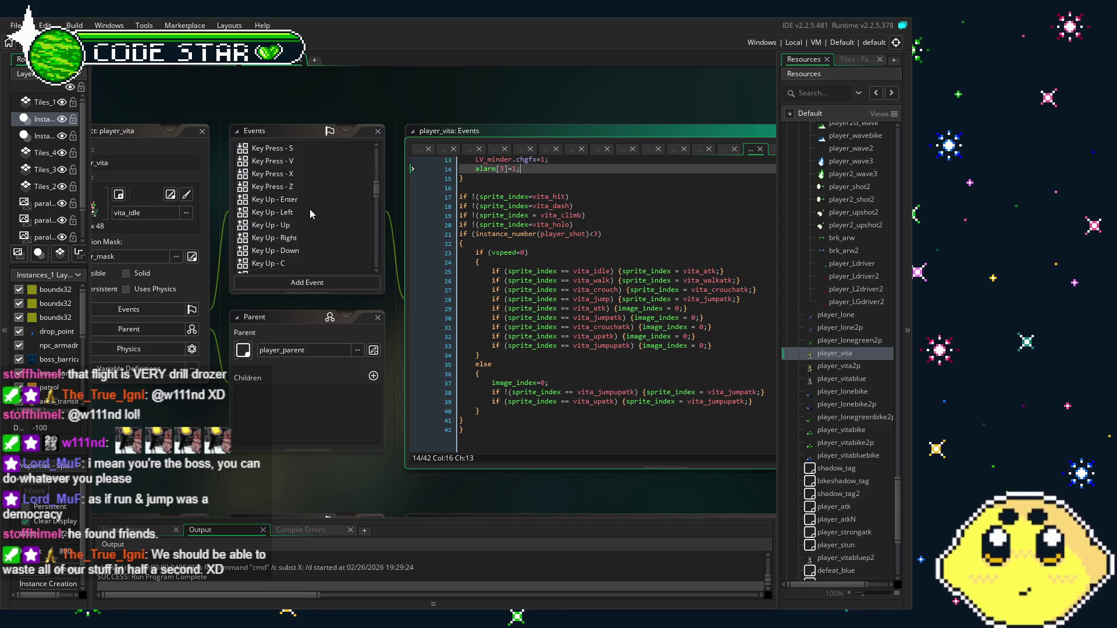
{"action": "left_click", "coordinate": [304, 186]}
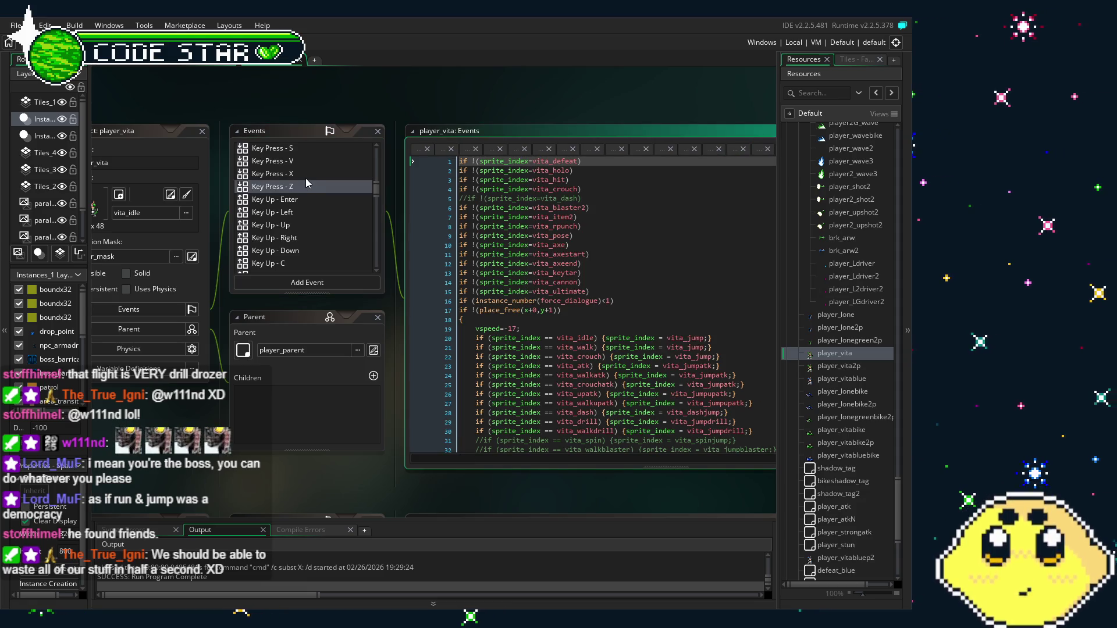
Open Key Press - V and scroll up to its vita_item and vita_item2 checks.
{"action": "left_click", "coordinate": [309, 173]}
{"action": "left_click", "coordinate": [304, 164]}
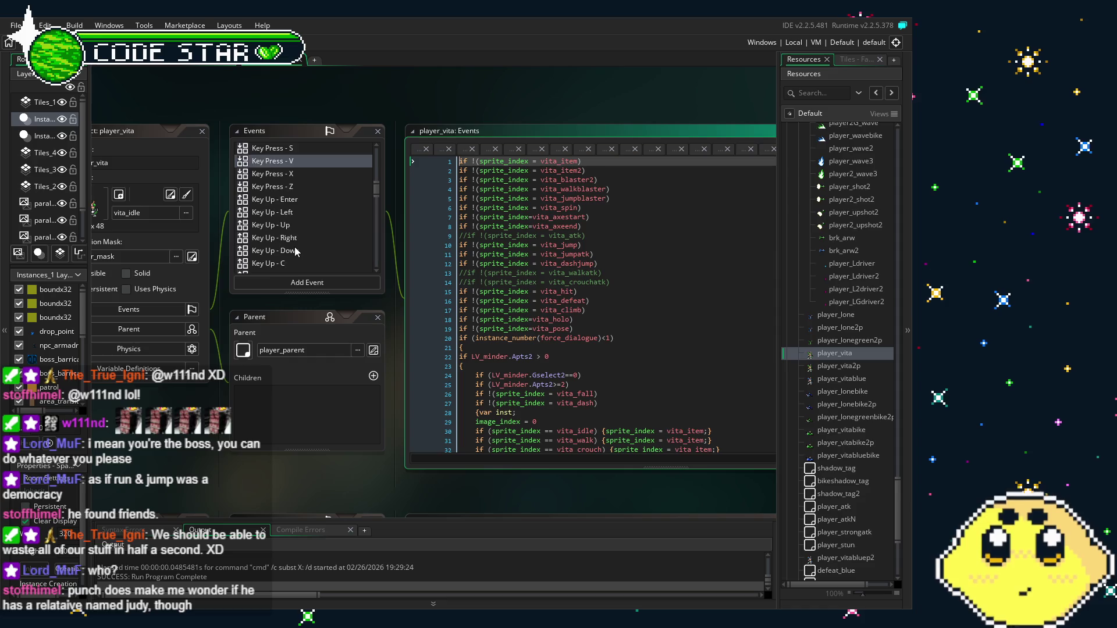
{"action": "scroll", "coordinate": [297, 251], "scroll_direction": "up", "scroll_amount": 3}
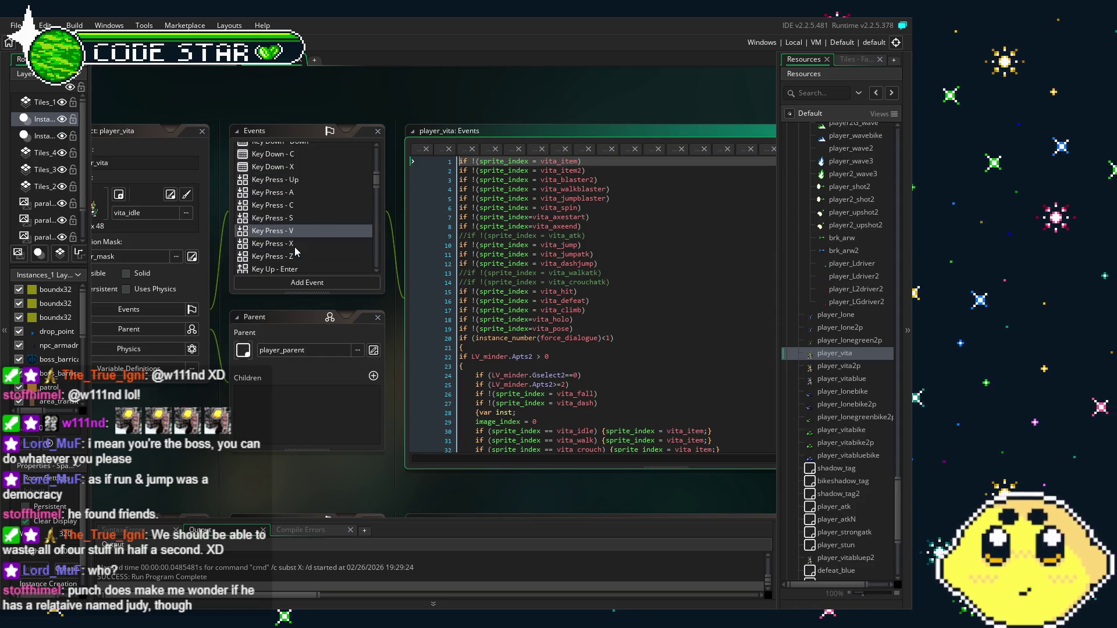
{"action": "scroll", "coordinate": [296, 250], "scroll_direction": "up", "scroll_amount": 4}
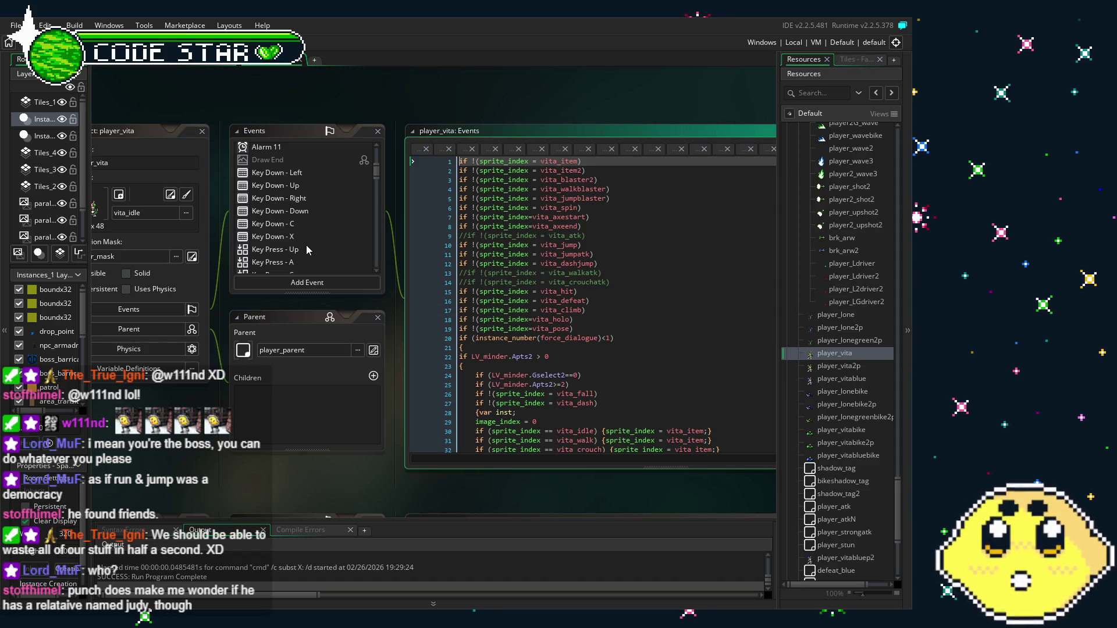
Compare player_vita's Step and Begin Step code, ending on Begin Step's attack-sprite swap block.
{"action": "scroll", "coordinate": [306, 245], "scroll_direction": "up", "scroll_amount": 5}
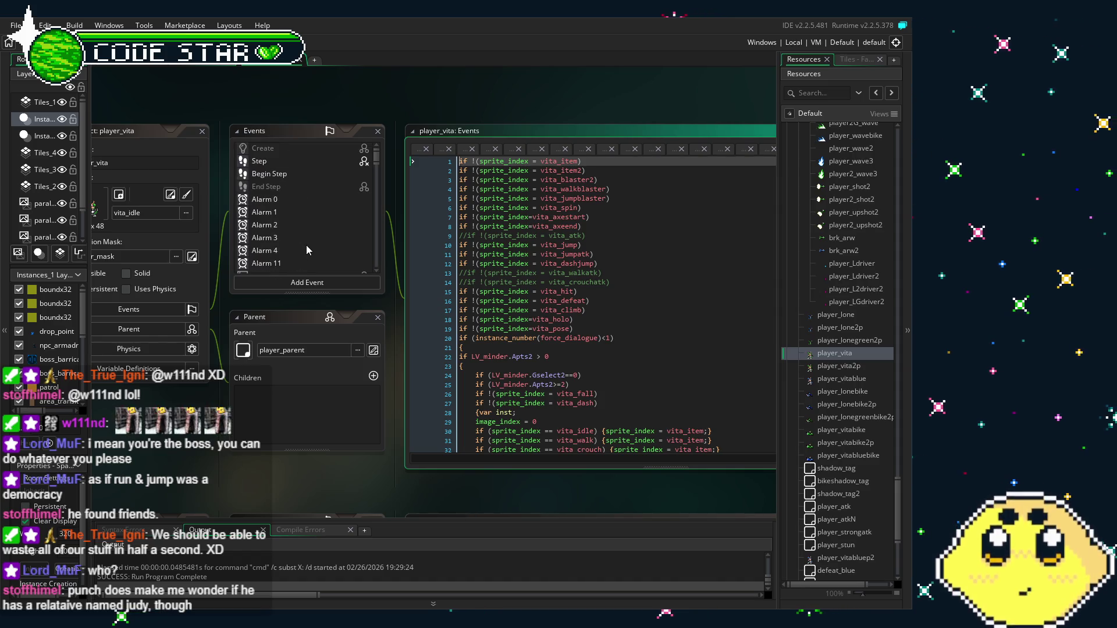
{"action": "left_click", "coordinate": [293, 172]}
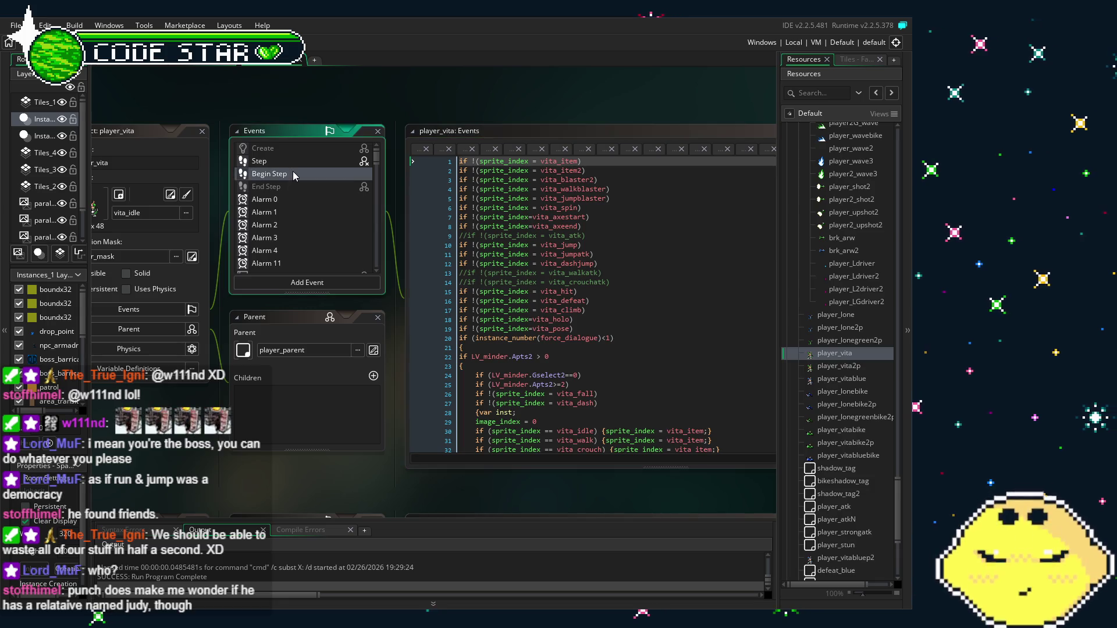
{"action": "left_click", "coordinate": [291, 172]}
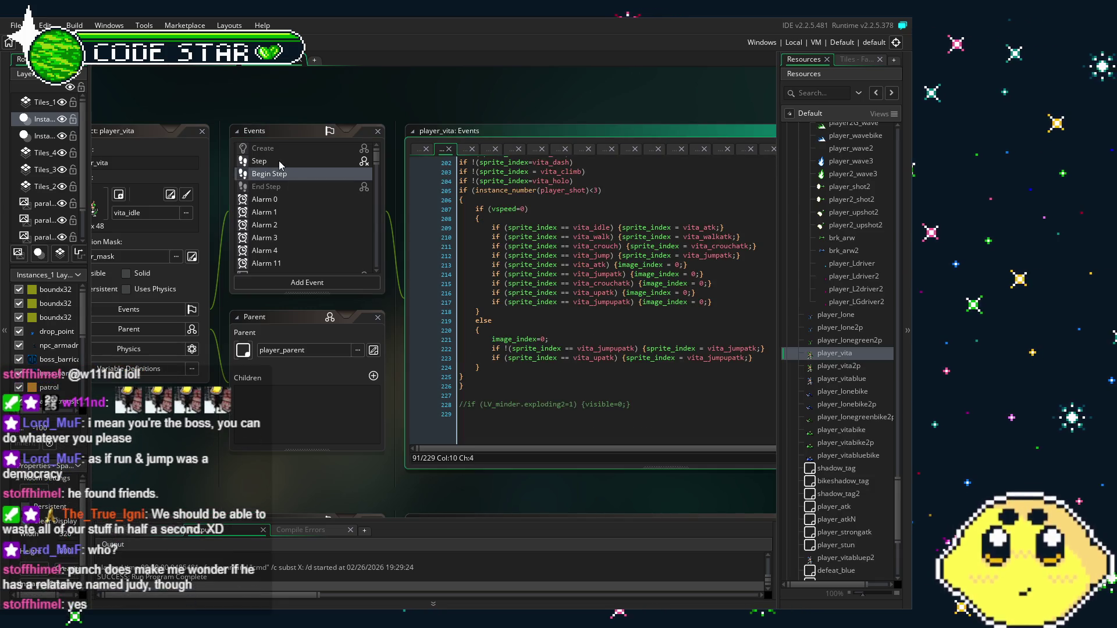
{"action": "double_click", "coordinate": [278, 160]}
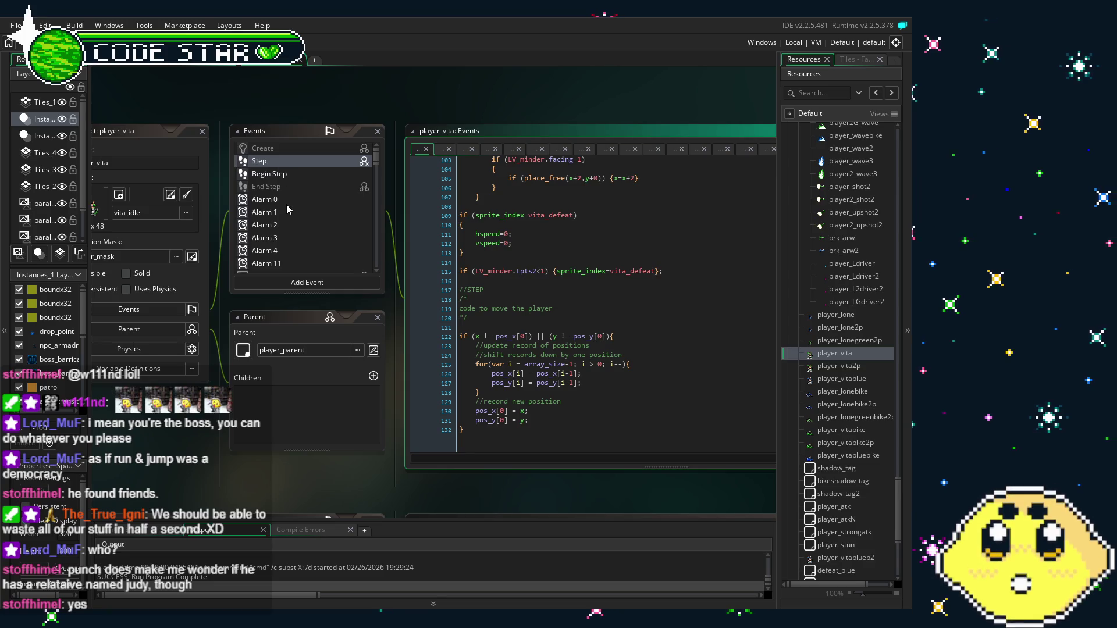
{"action": "double_click", "coordinate": [289, 177]}
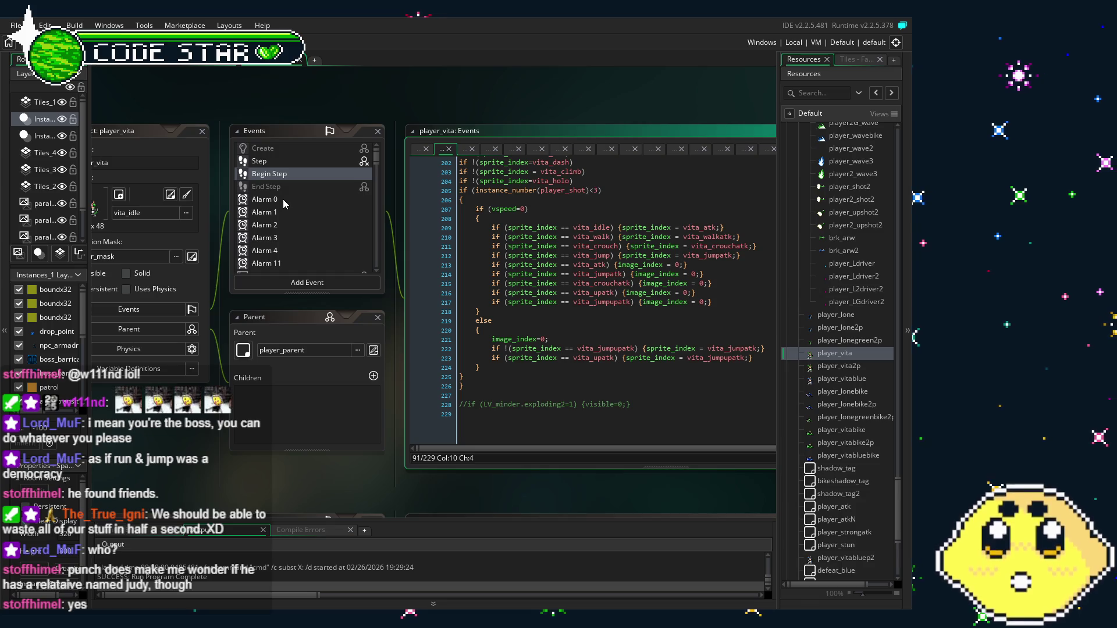
{"action": "scroll", "coordinate": [293, 210], "scroll_direction": "down", "scroll_amount": 3}
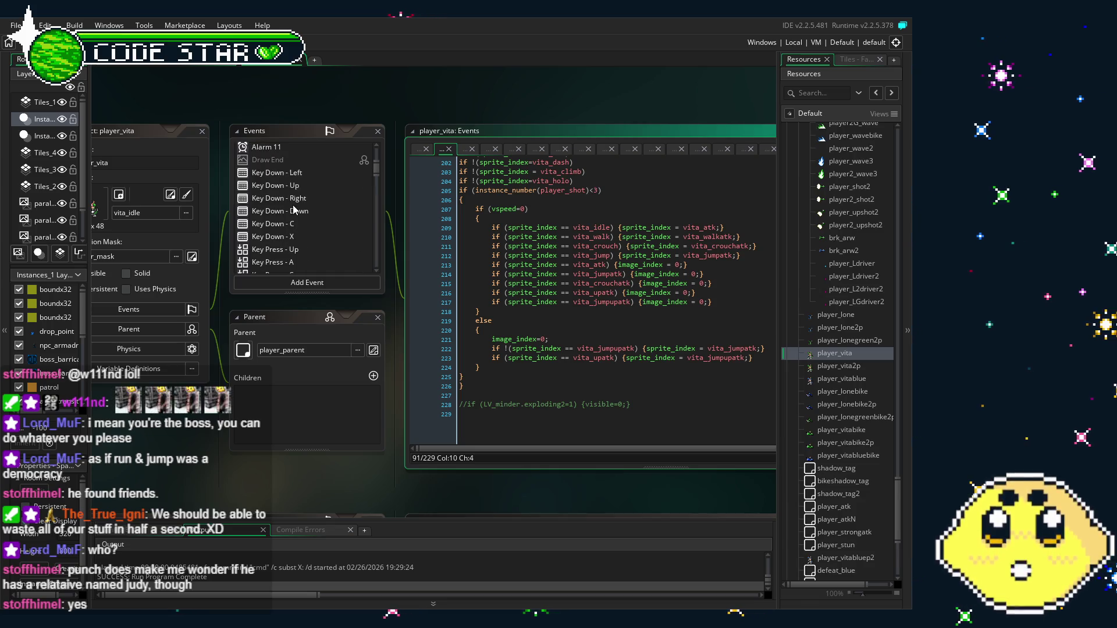
Paste the vita_driver and vita_driver_sustain checks after line 6 of Key Press - V.
{"action": "left_click", "coordinate": [300, 174]}
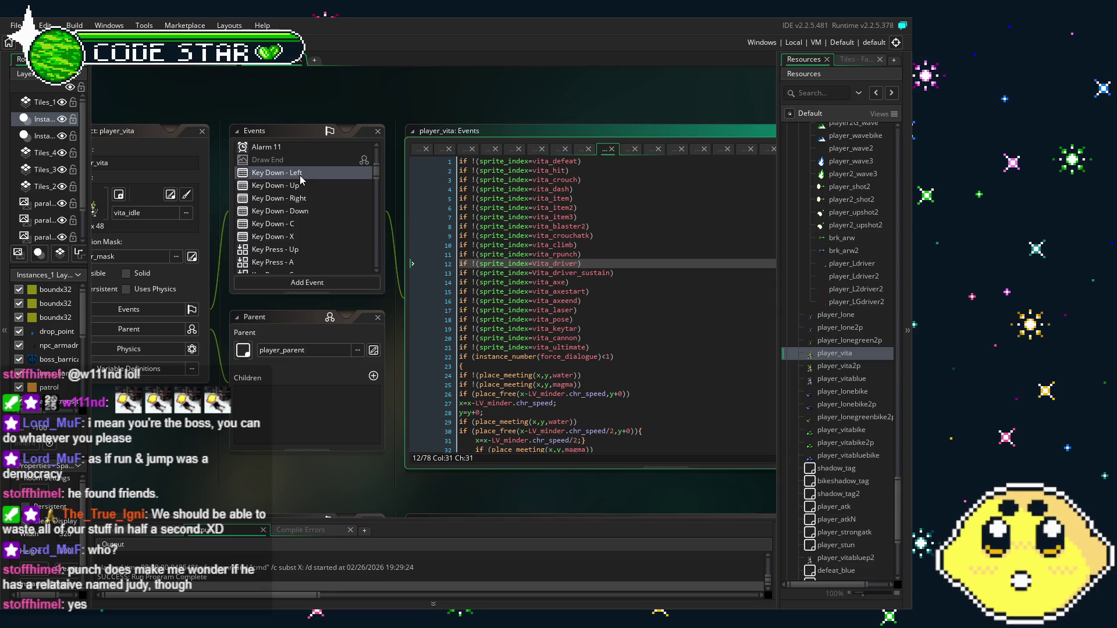
{"action": "scroll", "coordinate": [301, 179], "scroll_direction": "down", "scroll_amount": 3}
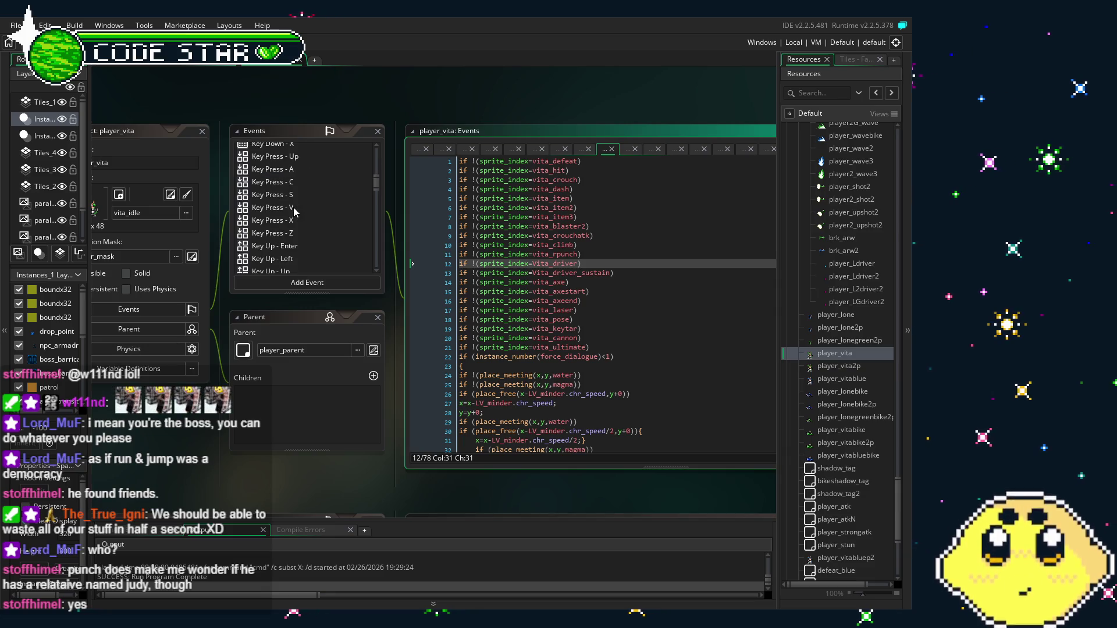
{"action": "left_click", "coordinate": [299, 210]}
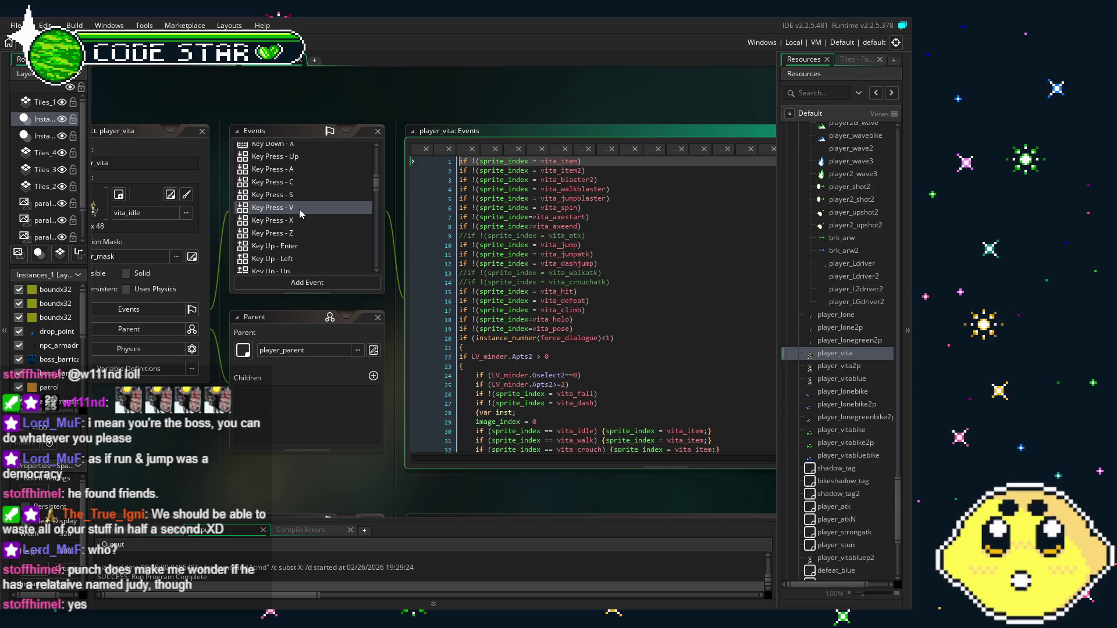
{"action": "left_click", "coordinate": [598, 208]}
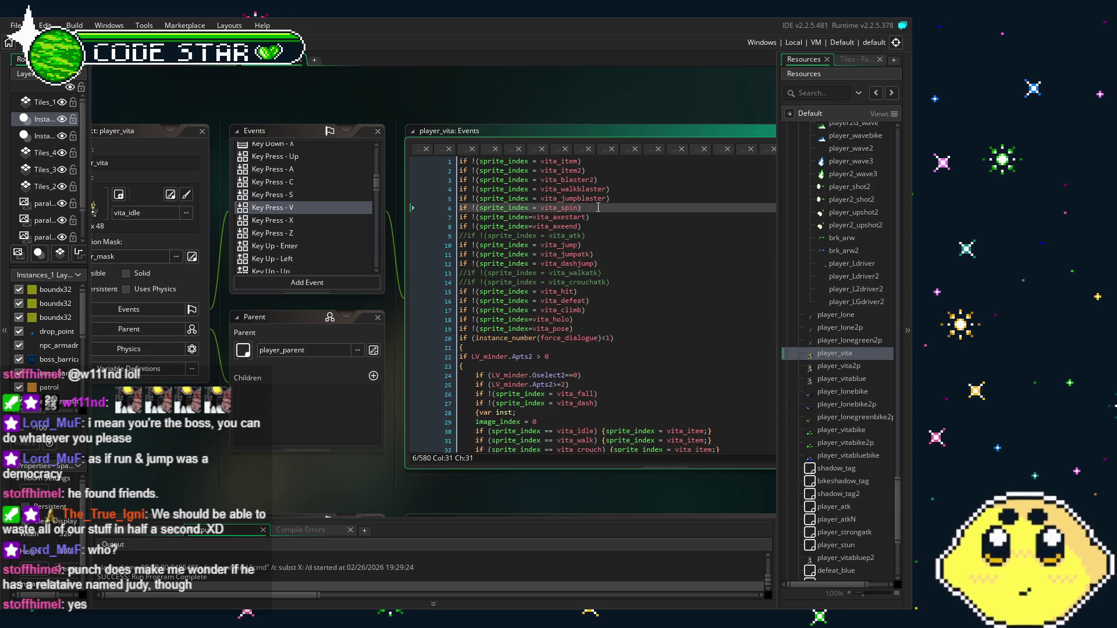
{"action": "type", "text": "if !(sprite_index=Vita_driver) if !(sprite_index=Vita_driver_sustain)"}
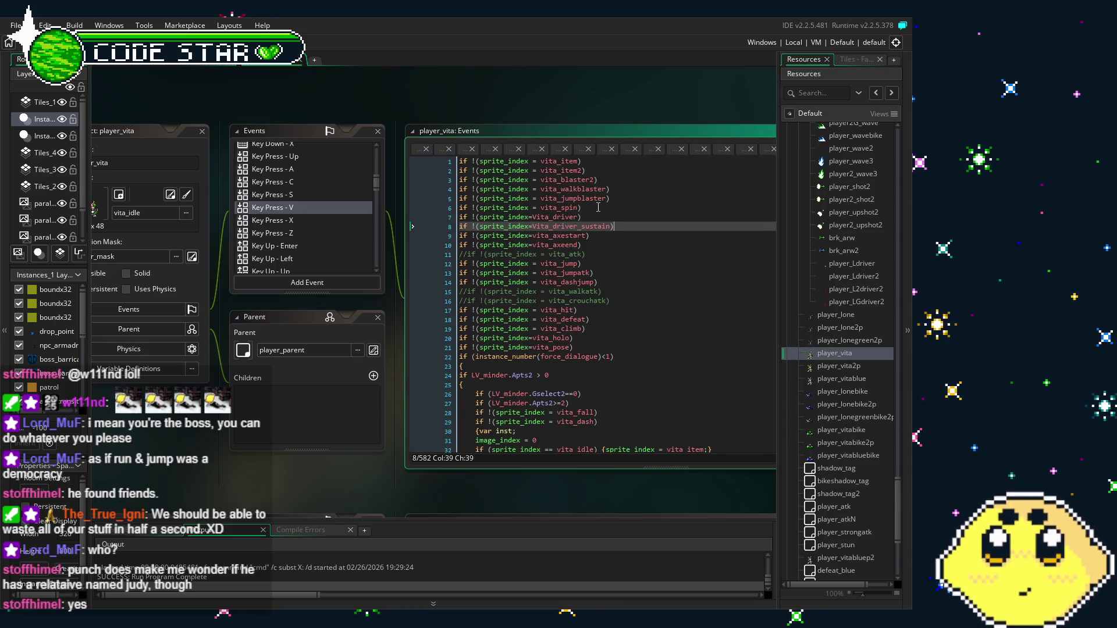
Save the project and build and run the game with F5.
{"action": "left_click", "coordinate": [622, 246]}
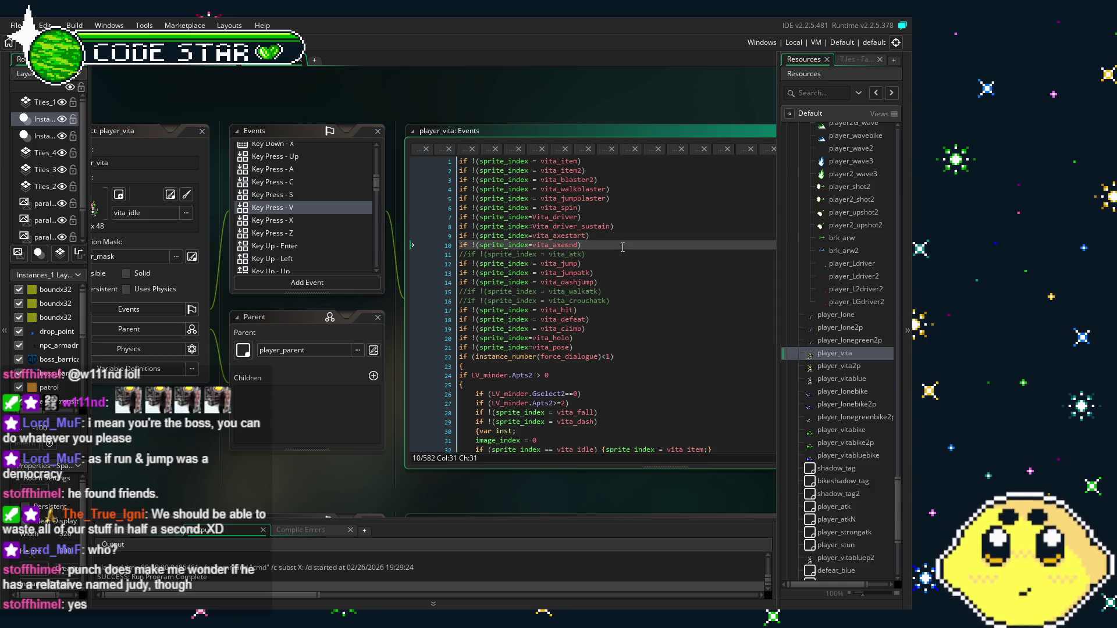
{"action": "key", "text": "ctrl+s"}
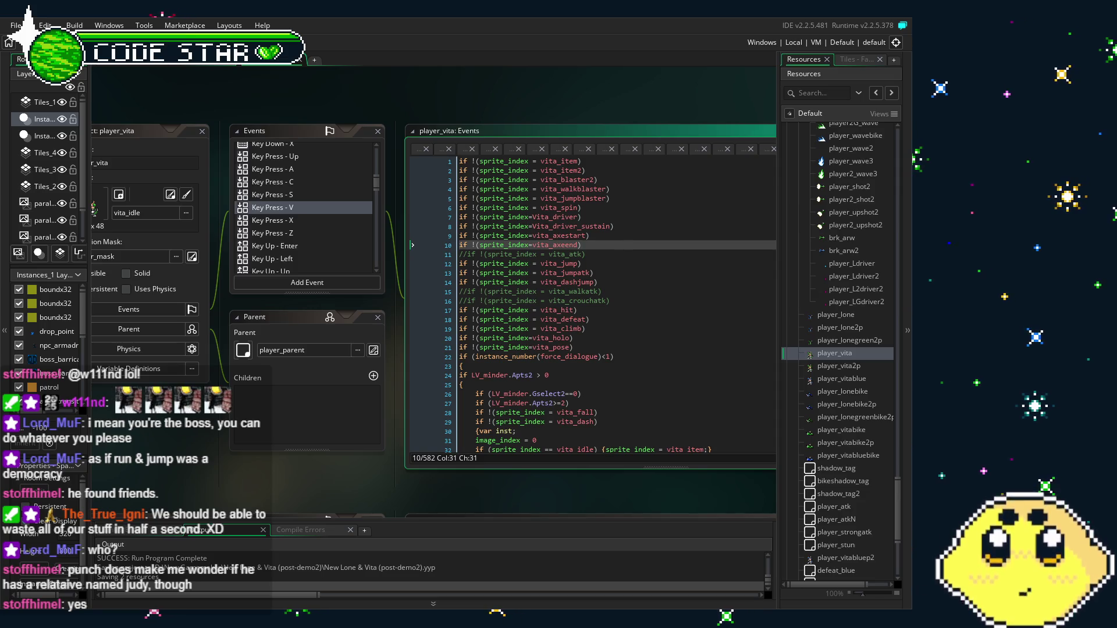
{"action": "key", "text": "F5"}
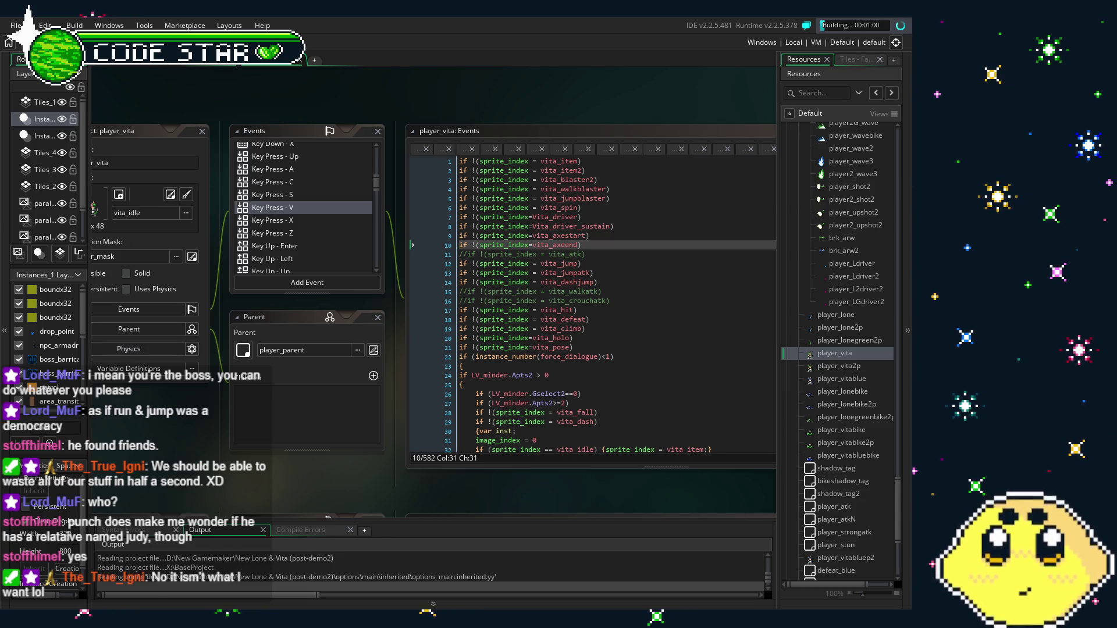
Open player_vita2p's Key Press - Keypad 0 event code.
{"action": "double_click", "coordinate": [843, 365]}
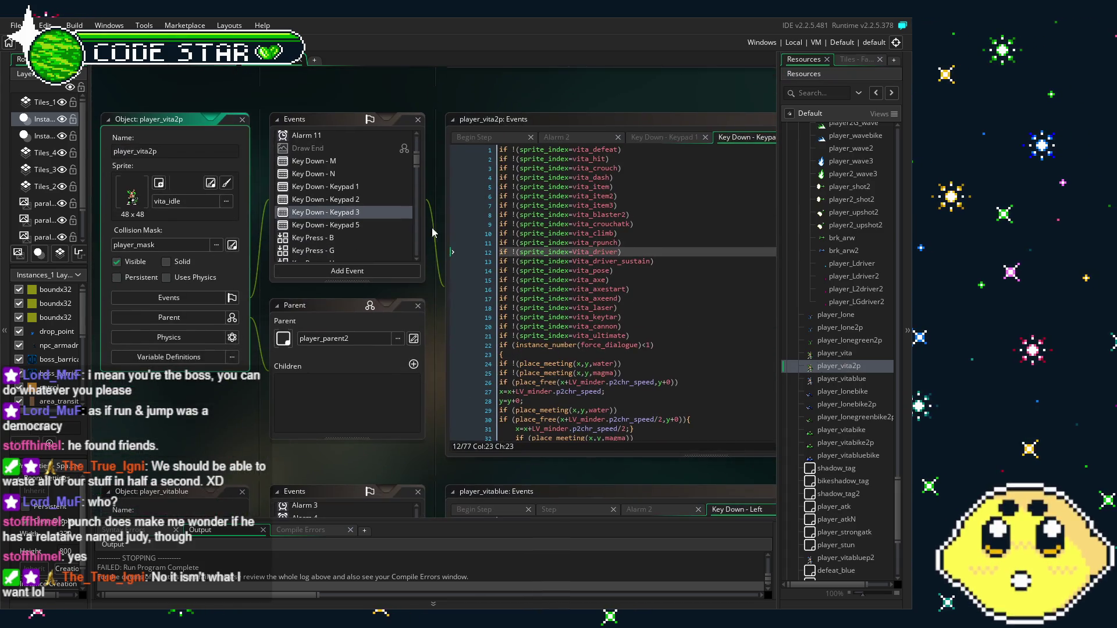
{"action": "scroll", "coordinate": [347, 216], "scroll_direction": "down", "scroll_amount": 3}
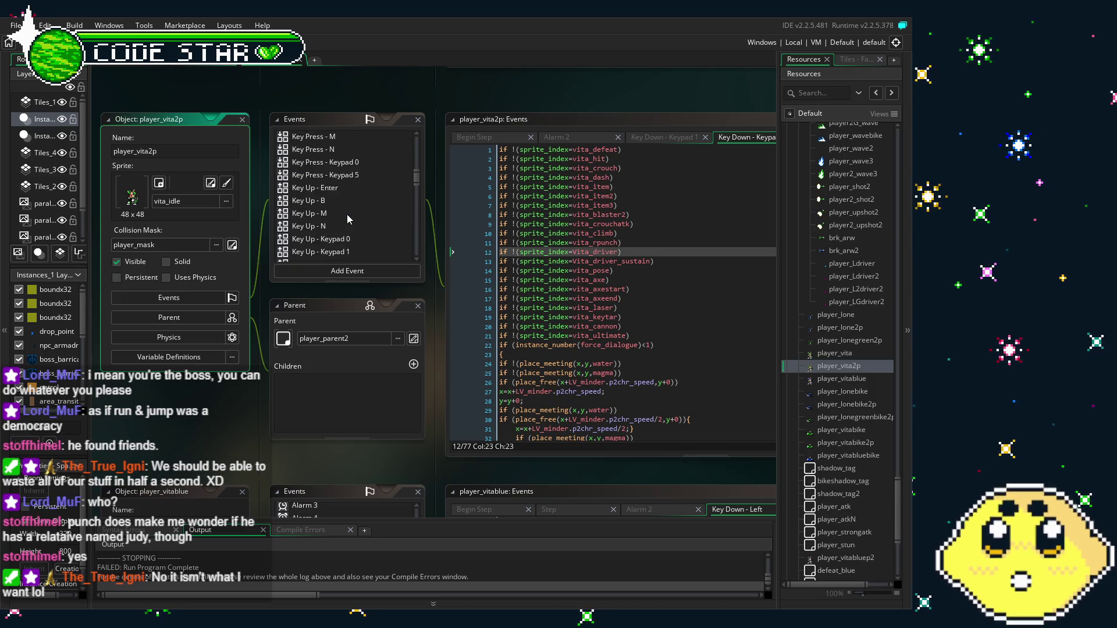
{"action": "scroll", "coordinate": [349, 218], "scroll_direction": "up", "scroll_amount": 1}
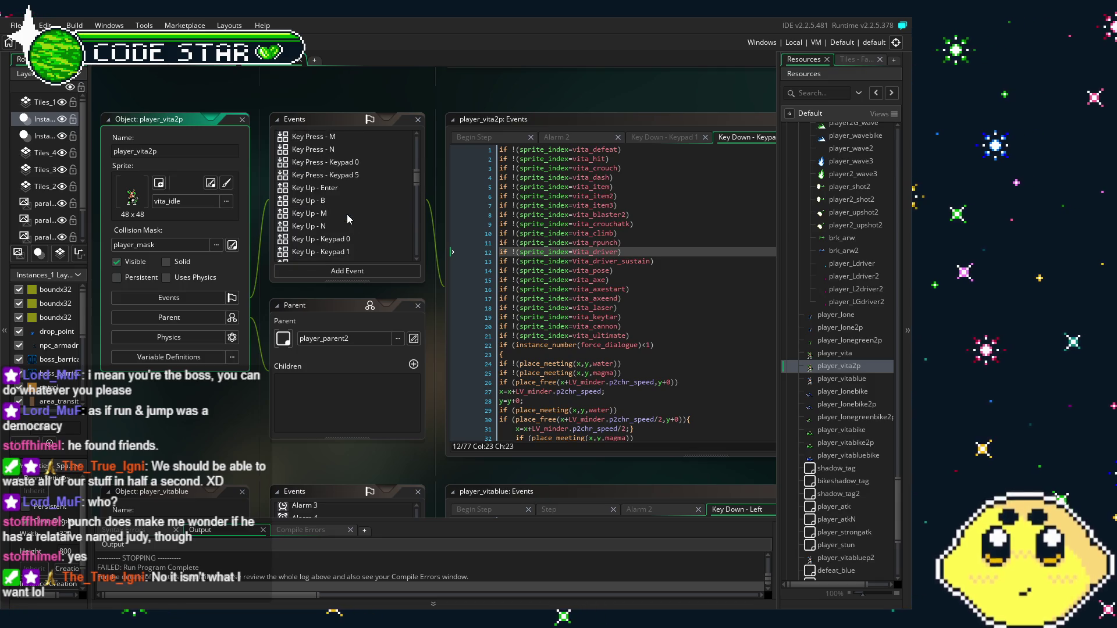
{"action": "left_click", "coordinate": [344, 162]}
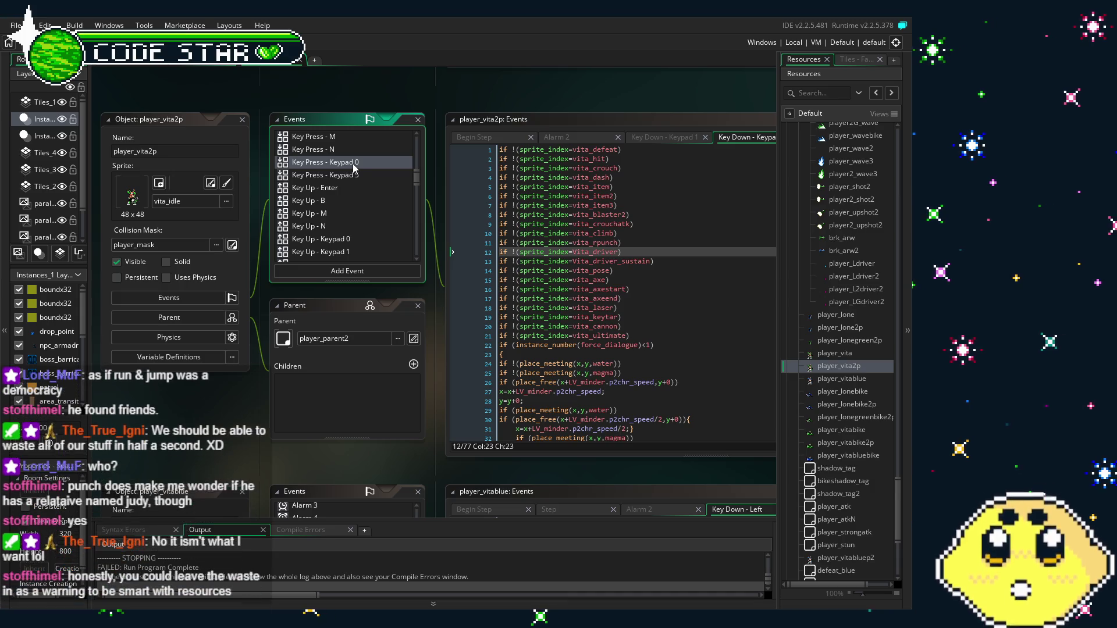
{"action": "double_click", "coordinate": [350, 164]}
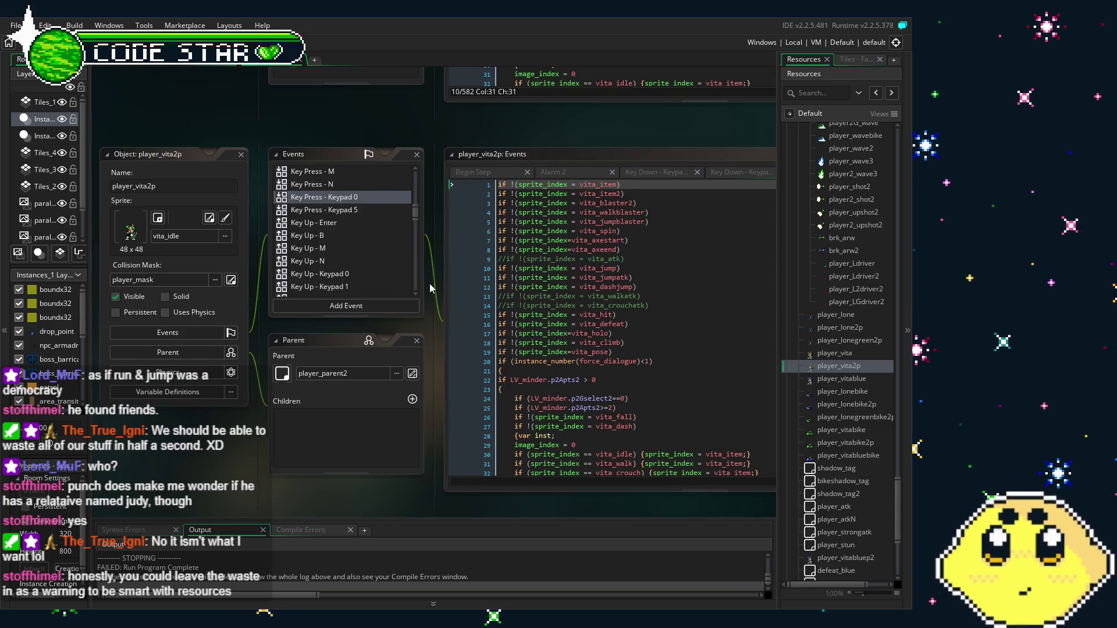
Paste the driver and driver-sustain sprite checks after line 6 and save the project.
{"action": "left_click", "coordinate": [617, 230]}
{"action": "key", "text": "ctrl+v"}
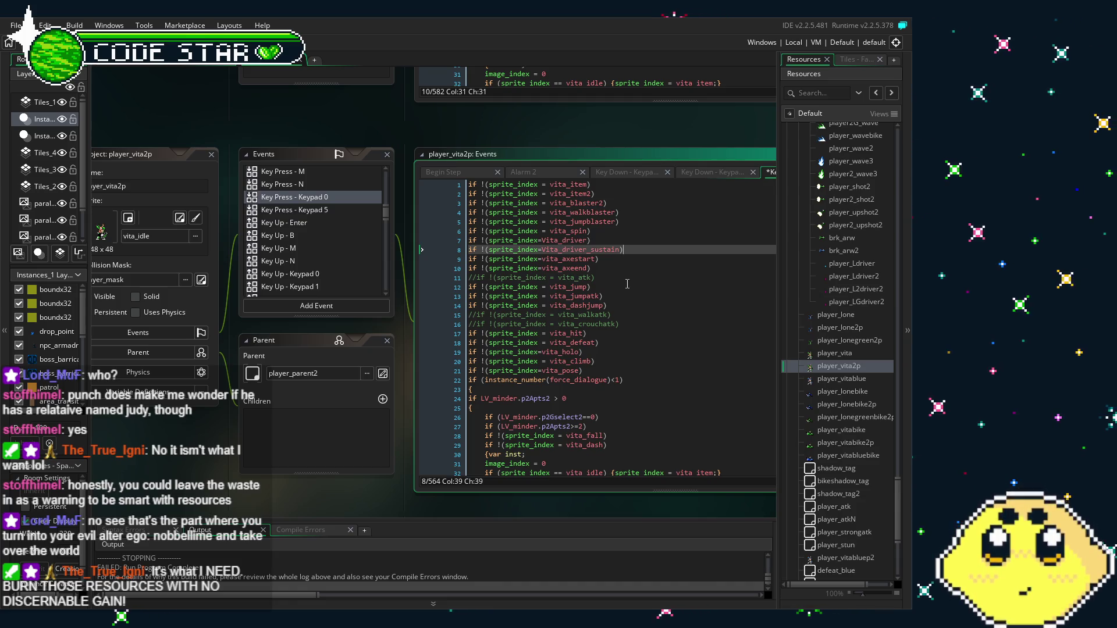
{"action": "key", "text": "ctrl+s"}
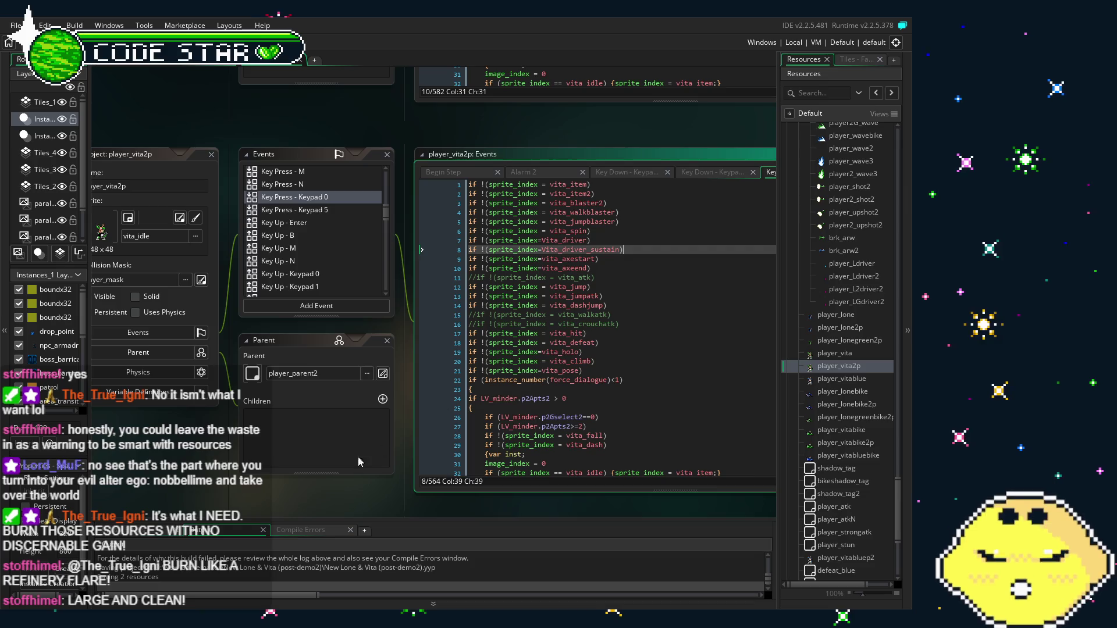
{"action": "scroll", "coordinate": [323, 483], "scroll_direction": "down", "scroll_amount": 2}
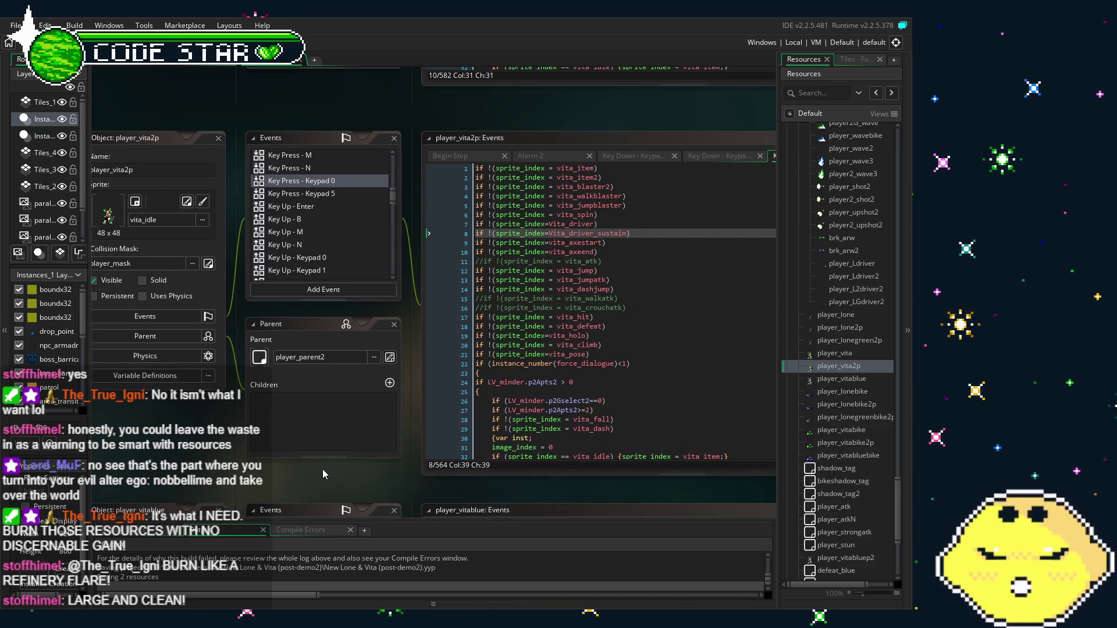
{"action": "mouse_move", "coordinate": [322, 469]}
{"action": "left_mouse_down"}
{"action": "mouse_move", "coordinate": [339, 469]}
{"action": "mouse_move", "coordinate": [323, 470]}
{"action": "left_mouse_up"}
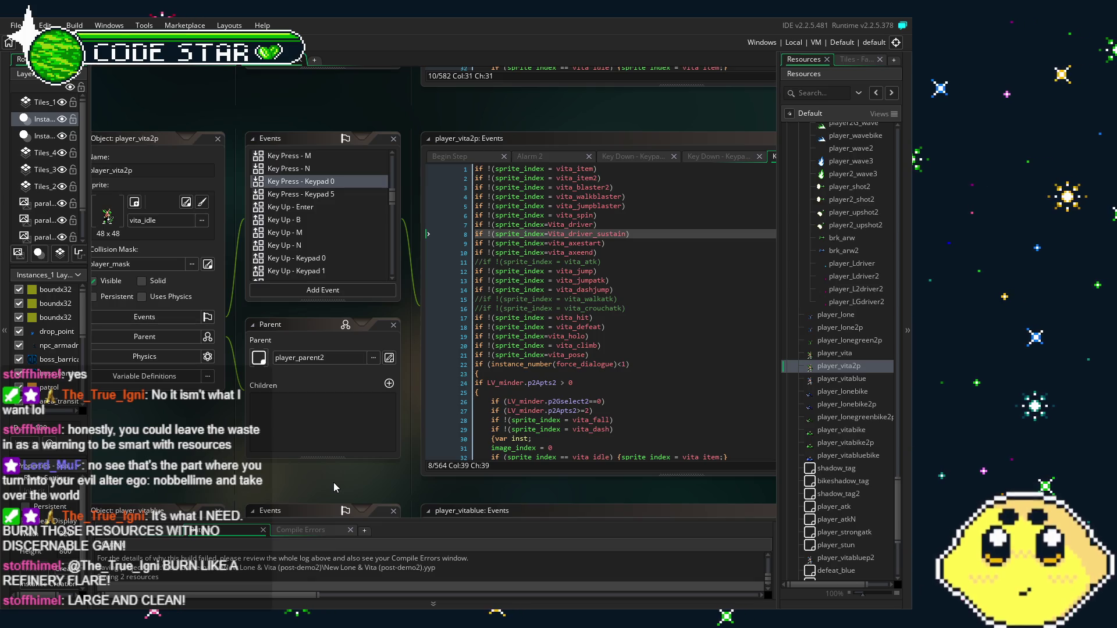
Open player_vitablue's Key Press - V event code.
{"action": "left_click", "coordinate": [841, 379]}
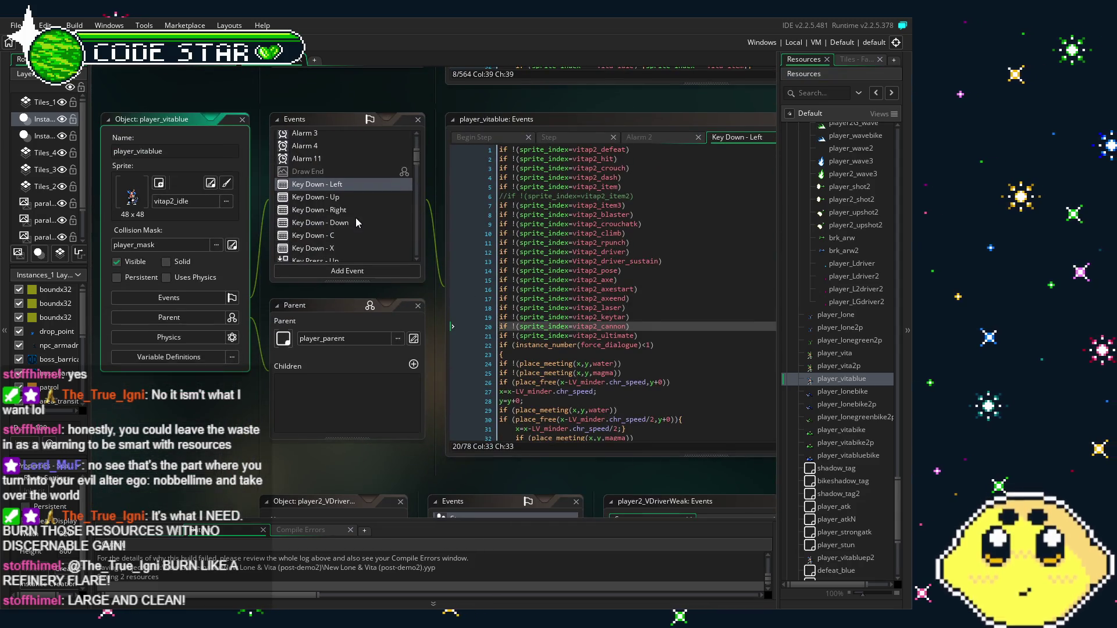
{"action": "scroll", "coordinate": [357, 222], "scroll_direction": "down", "scroll_amount": 5}
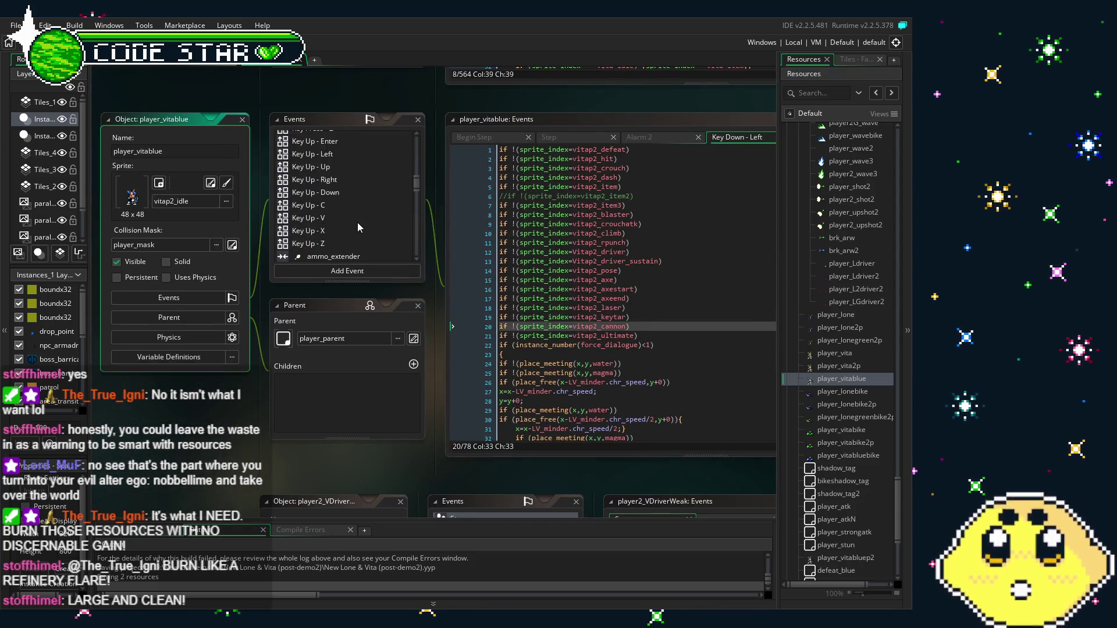
{"action": "scroll", "coordinate": [357, 222], "scroll_direction": "up", "scroll_amount": 5}
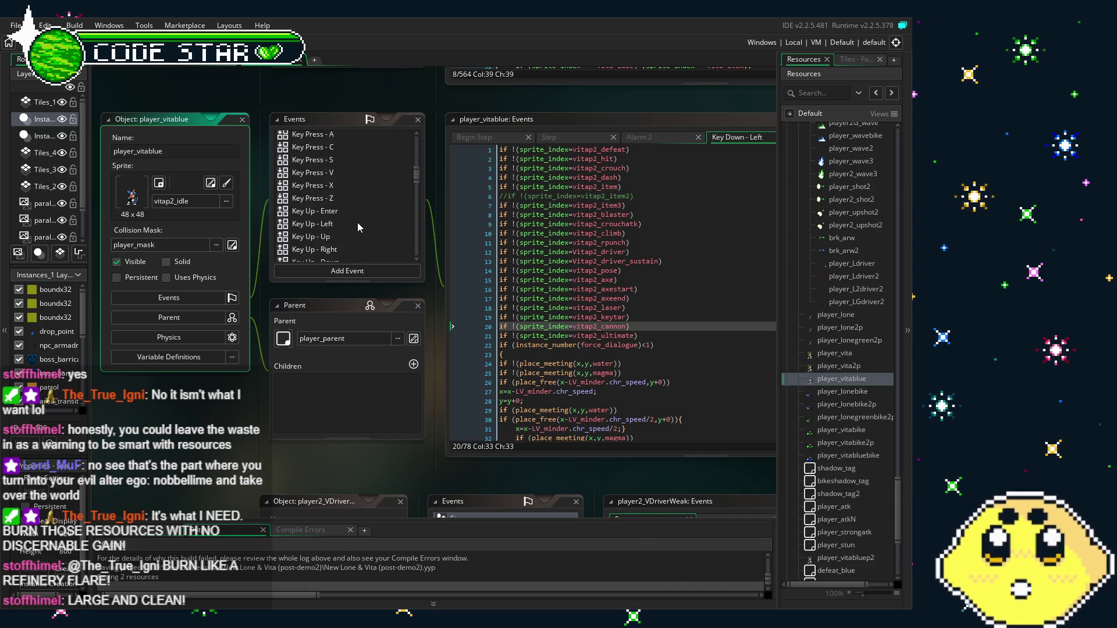
{"action": "scroll", "coordinate": [357, 222], "scroll_direction": "up", "scroll_amount": 3}
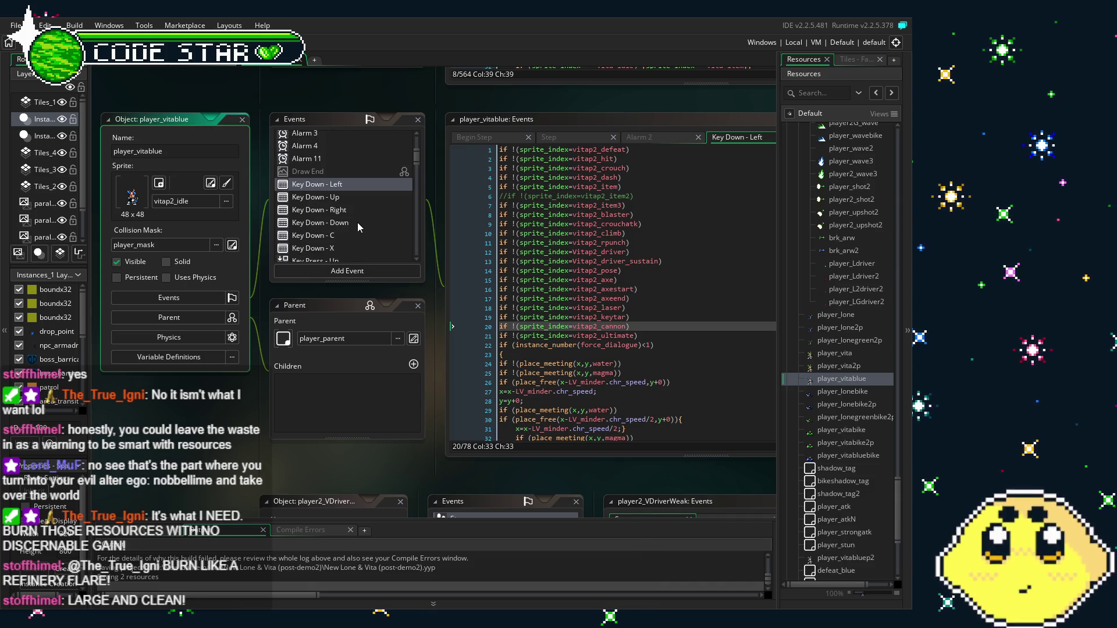
{"action": "scroll", "coordinate": [357, 223], "scroll_direction": "down", "scroll_amount": 2}
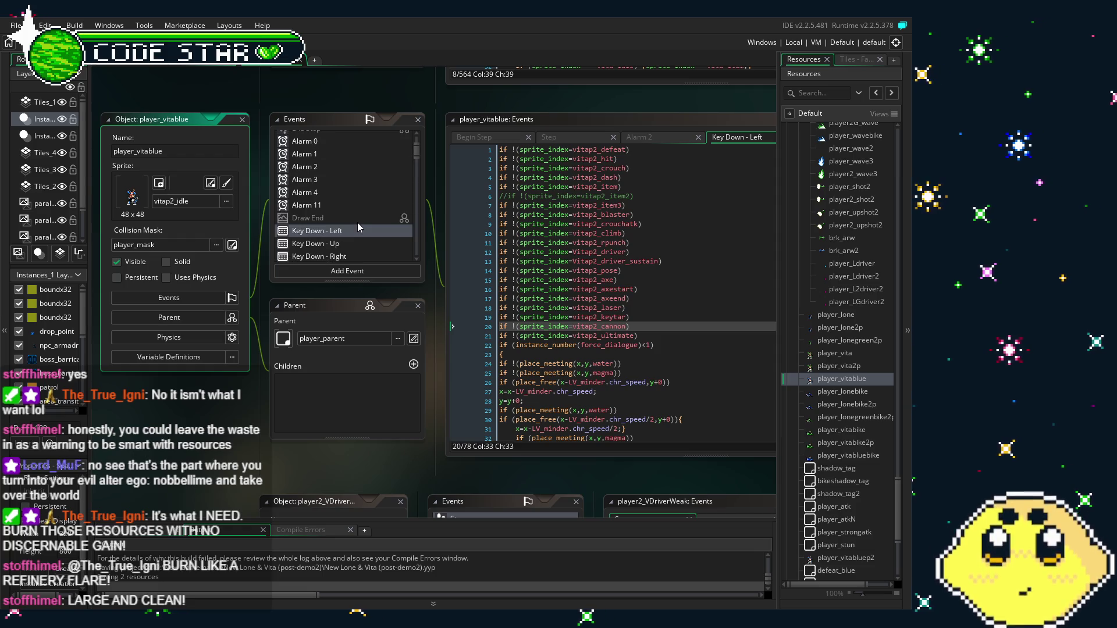
{"action": "scroll", "coordinate": [358, 199], "scroll_direction": "down", "scroll_amount": 3}
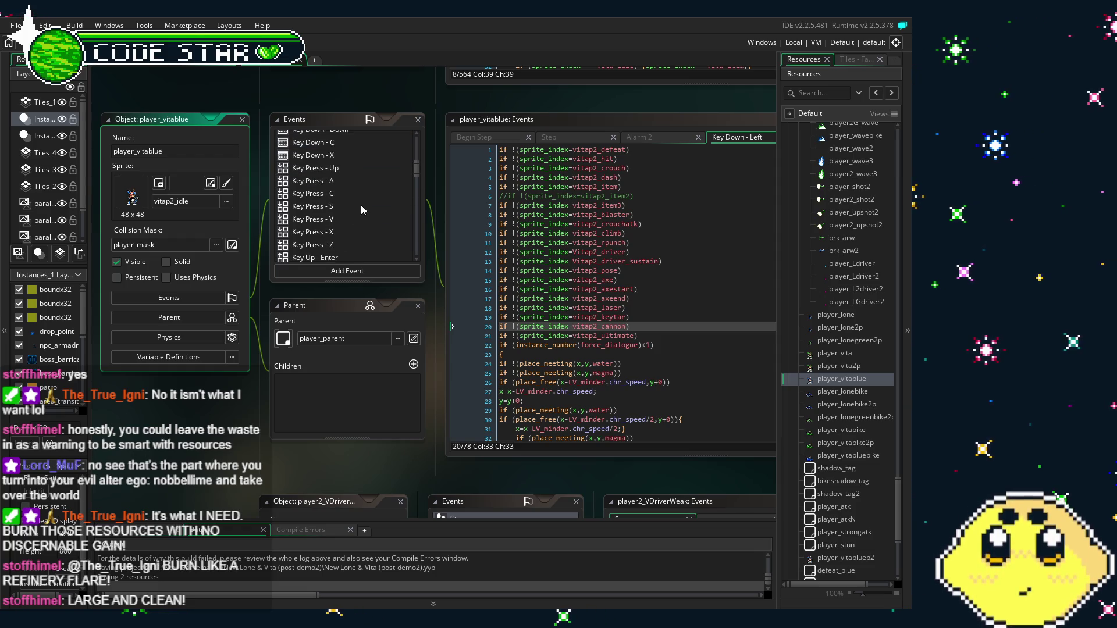
{"action": "scroll", "coordinate": [361, 204], "scroll_direction": "down", "scroll_amount": 3}
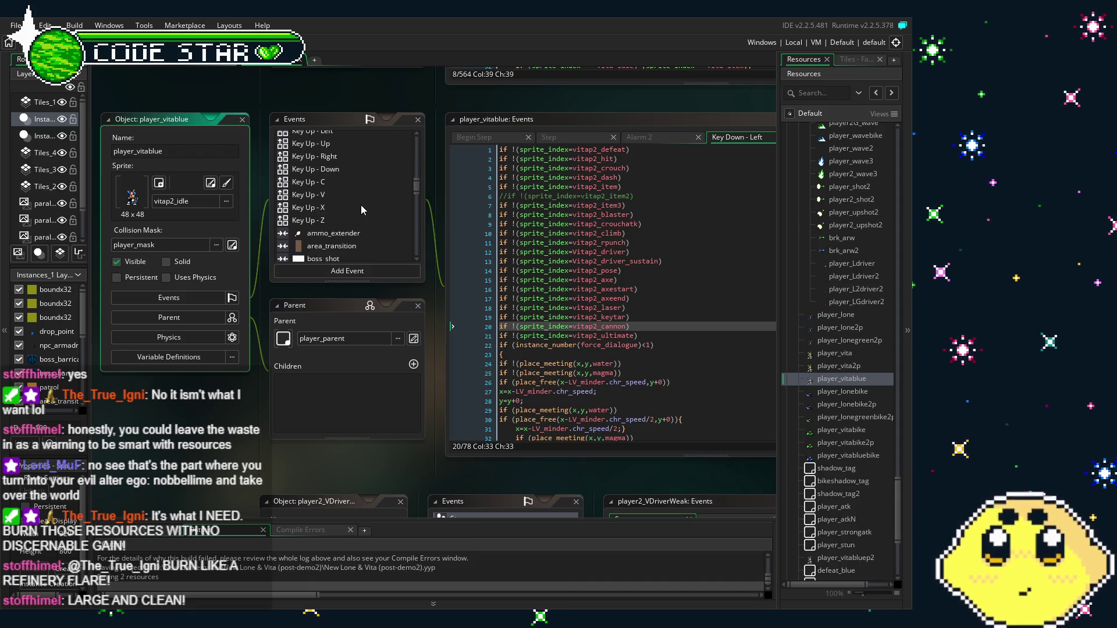
{"action": "scroll", "coordinate": [361, 206], "scroll_direction": "up", "scroll_amount": 5}
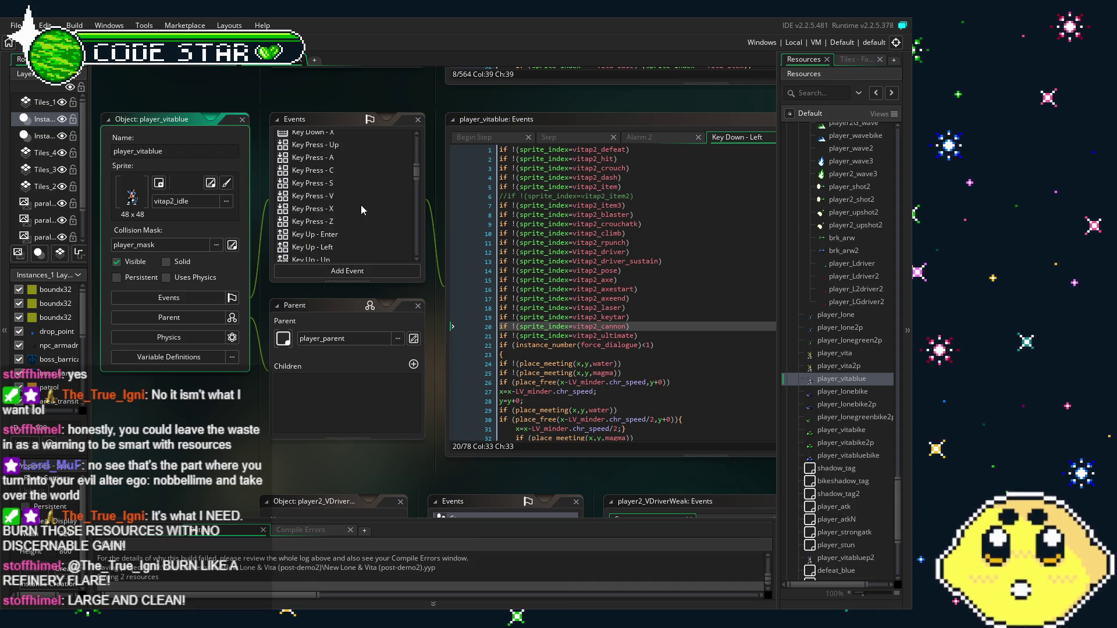
{"action": "scroll", "coordinate": [360, 205], "scroll_direction": "down", "scroll_amount": 1}
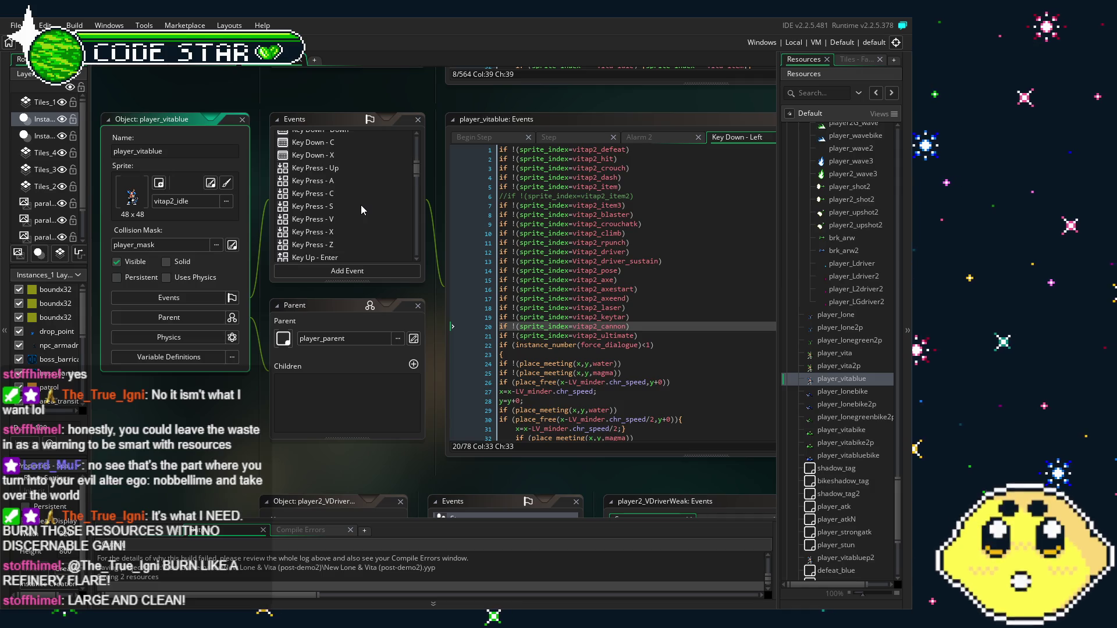
{"action": "left_click", "coordinate": [339, 219]}
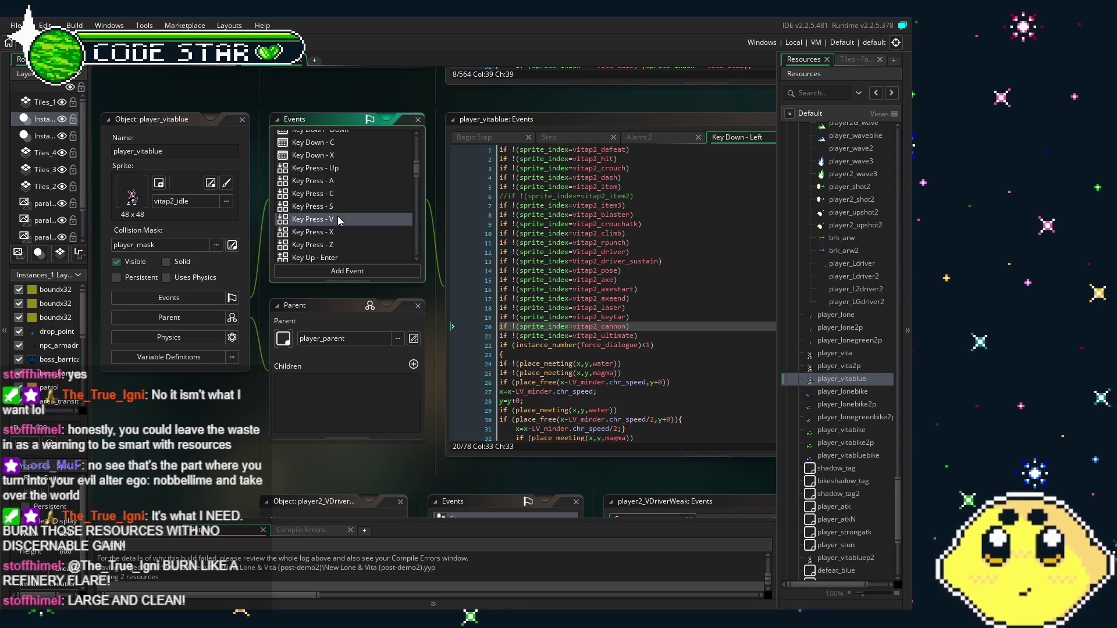
{"action": "double_click", "coordinate": [363, 219]}
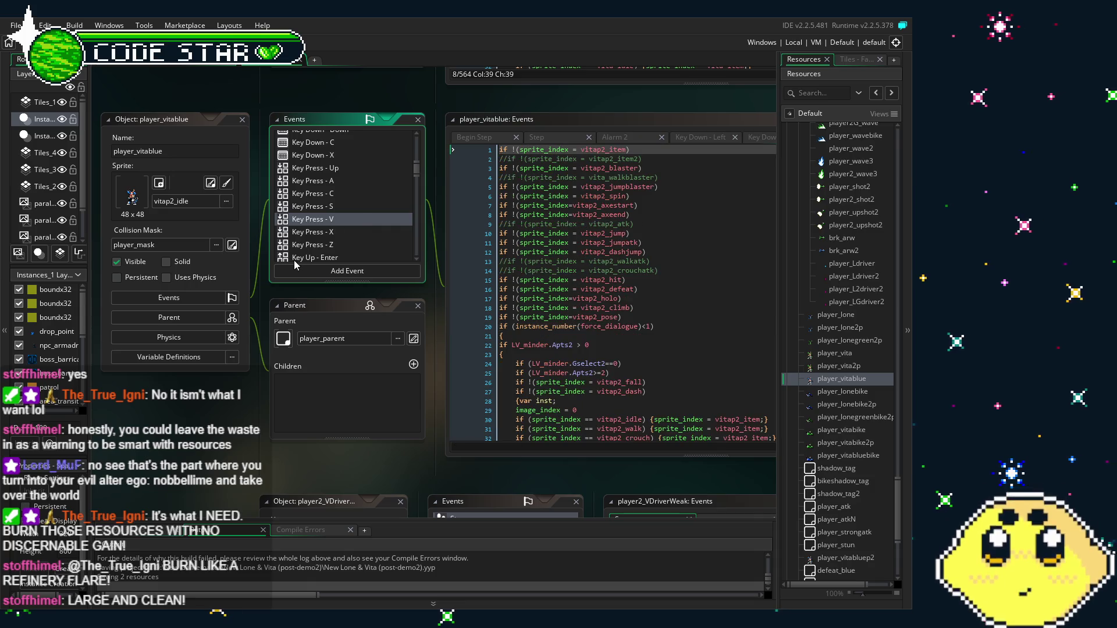
Insert the Vita_driver and Vita_driver_sustain checks on a new line after line 6 and save.
{"action": "left_click_drag", "start_coordinate": [252, 406], "coordinate": [189, 401]}
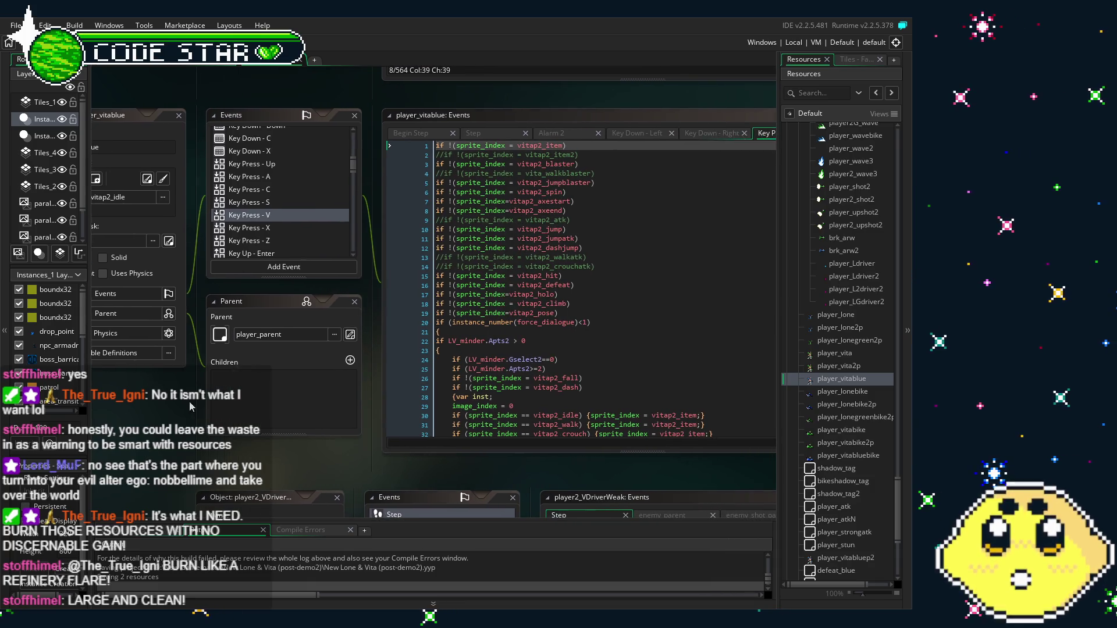
{"action": "left_click", "coordinate": [579, 193]}
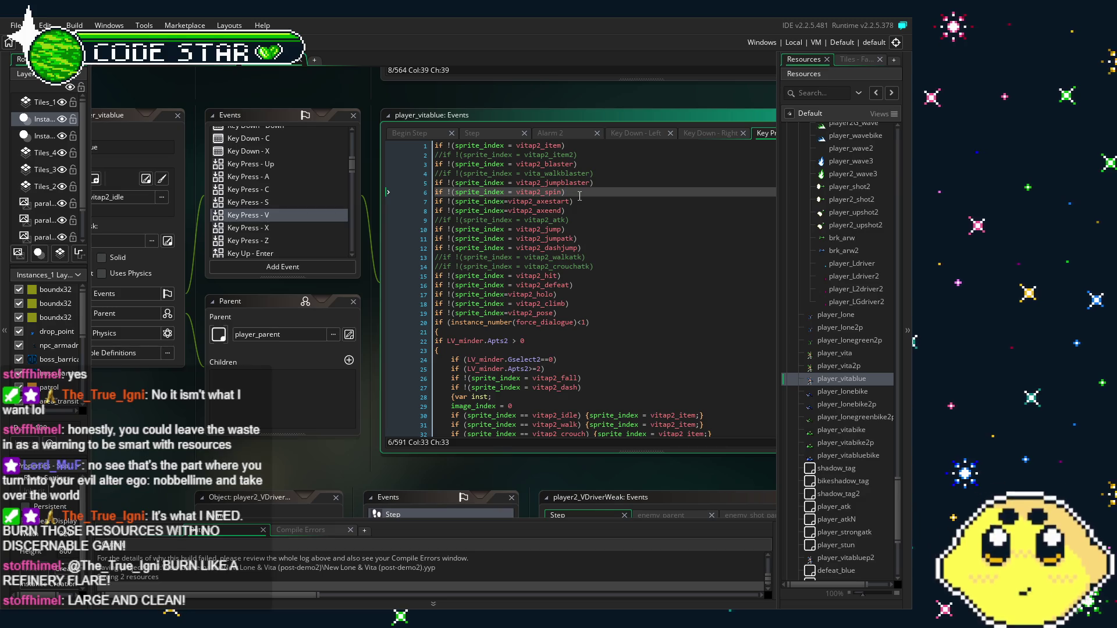
{"action": "key", "text": "Return"}
{"action": "type", "text": "if !(sprite_index=Vita_driver) if !(sprite_index=Vita_driver_sustain)"}
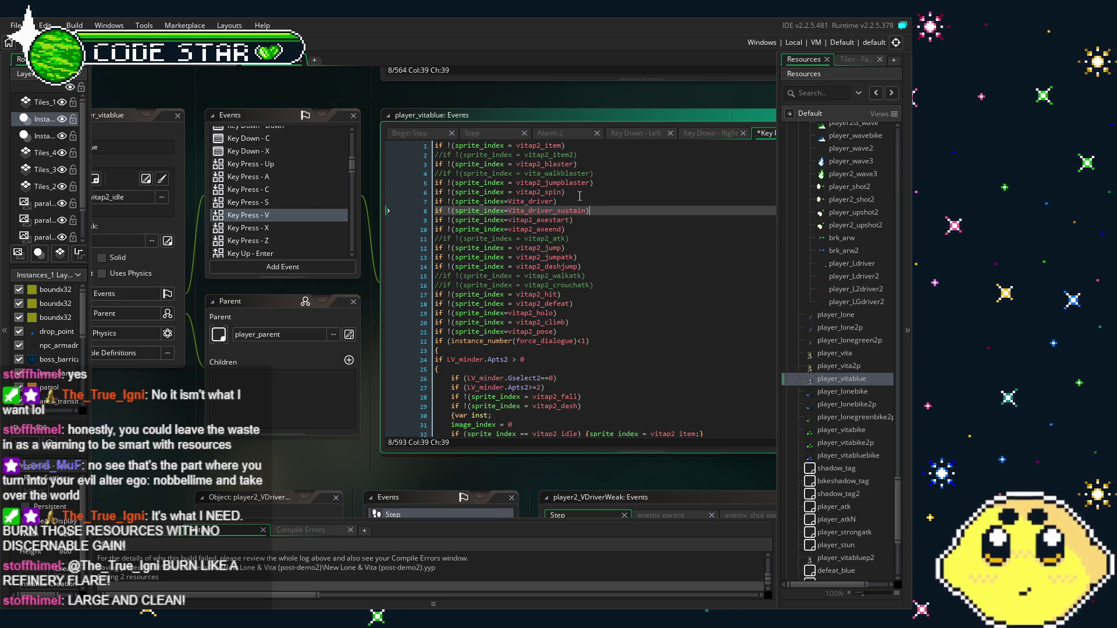
{"action": "key", "text": "ctrl+s"}
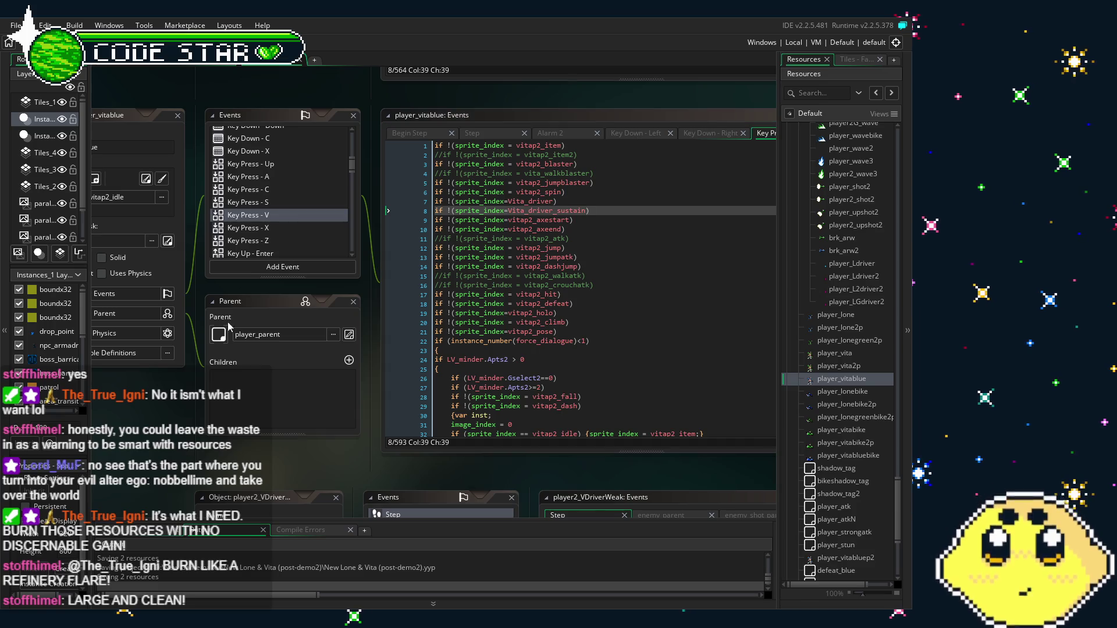
{"action": "left_click", "coordinate": [276, 203]}
{"action": "left_click", "coordinate": [275, 216]}
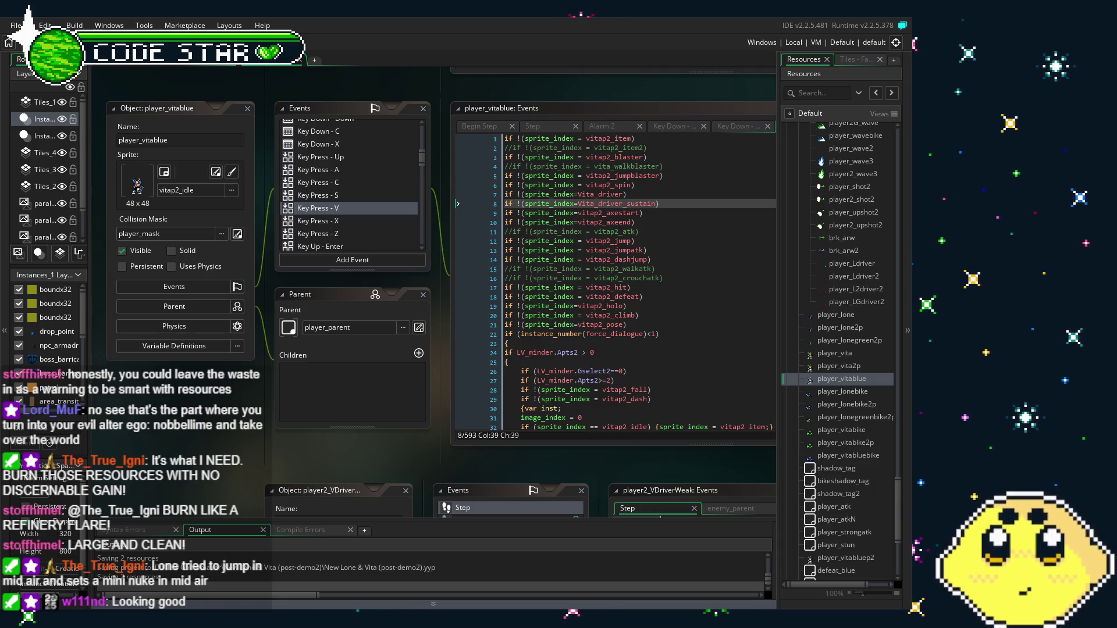
{"action": "scroll", "coordinate": [304, 238], "scroll_direction": "down", "scroll_amount": 1}
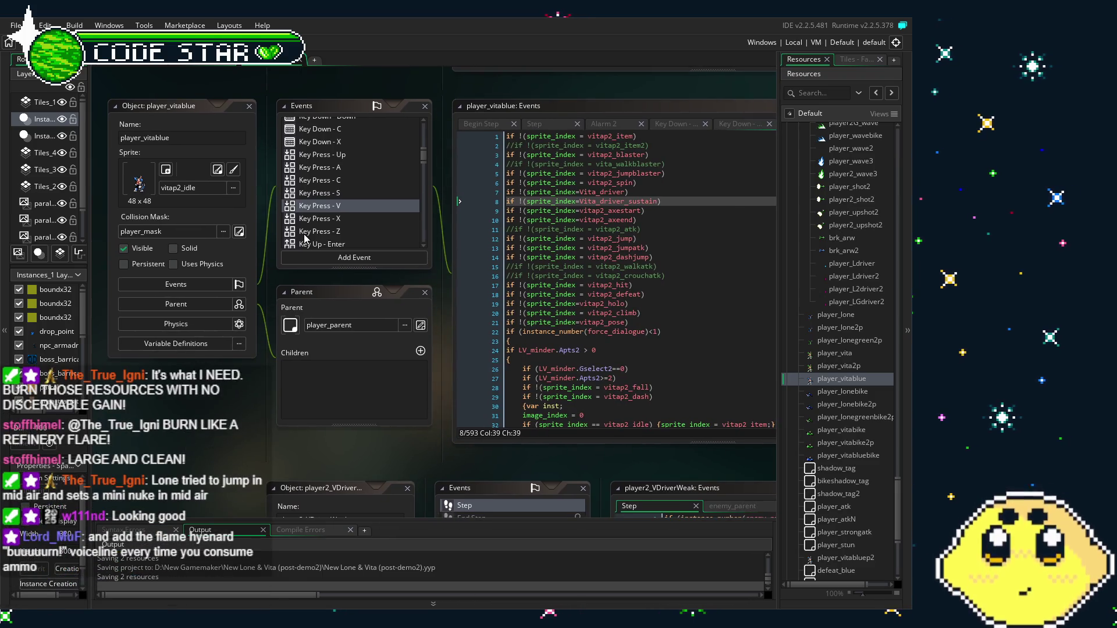
{"action": "scroll", "coordinate": [193, 432], "scroll_direction": "left", "scroll_amount": 1}
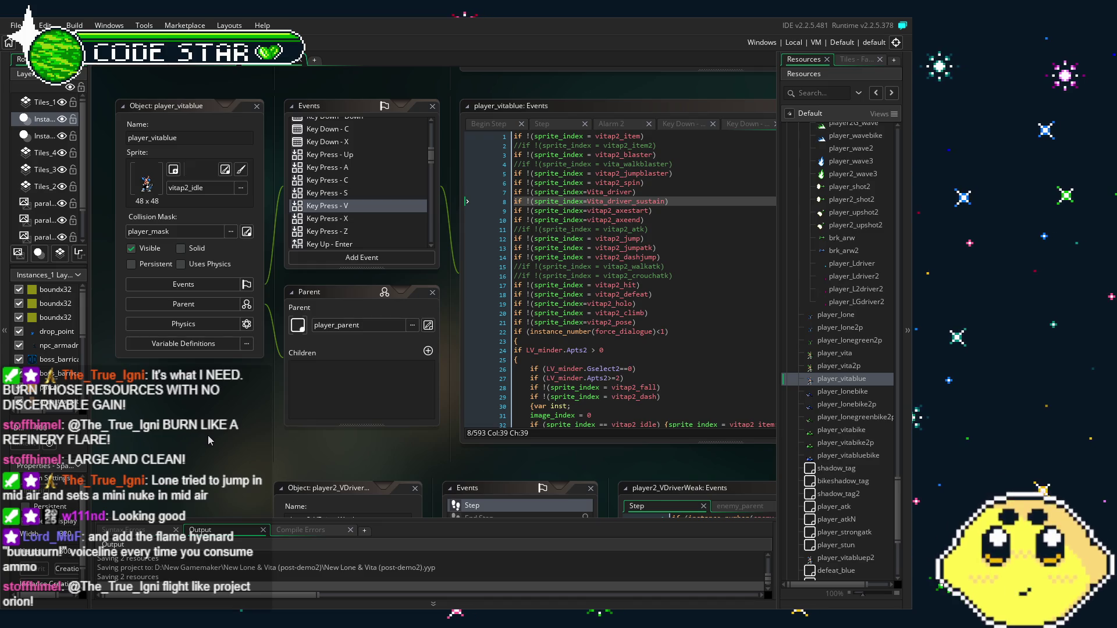
{"action": "left_click_drag", "start_coordinate": [209, 435], "coordinate": [243, 434]}
{"action": "left_click_drag", "start_coordinate": [328, 233], "coordinate": [269, 385]}
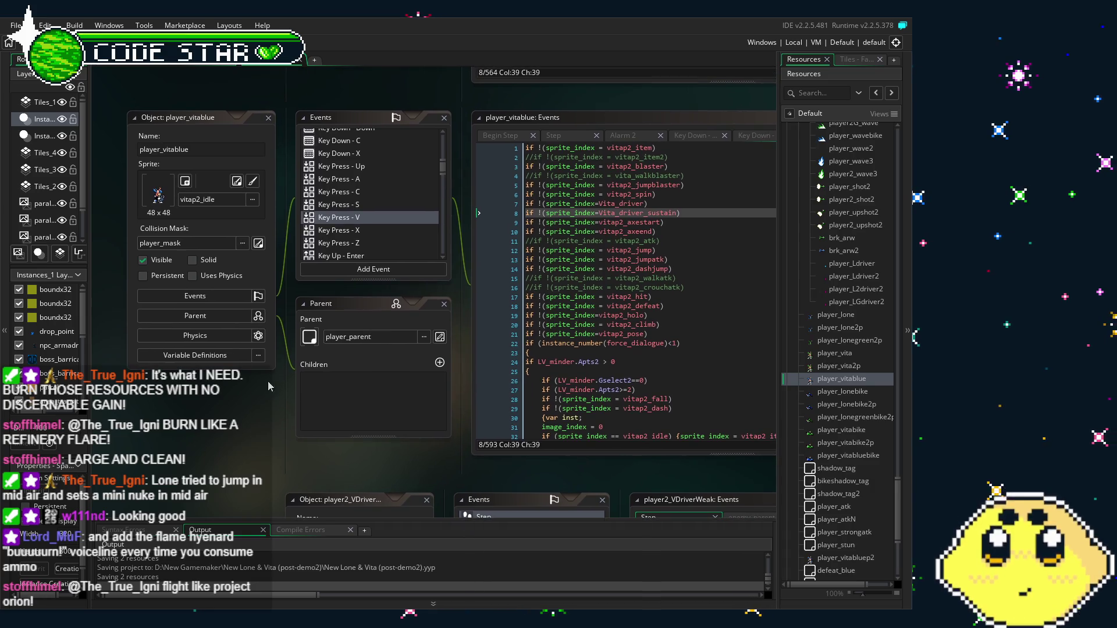
{"action": "scroll", "coordinate": [333, 256], "scroll_direction": "down", "scroll_amount": 2}
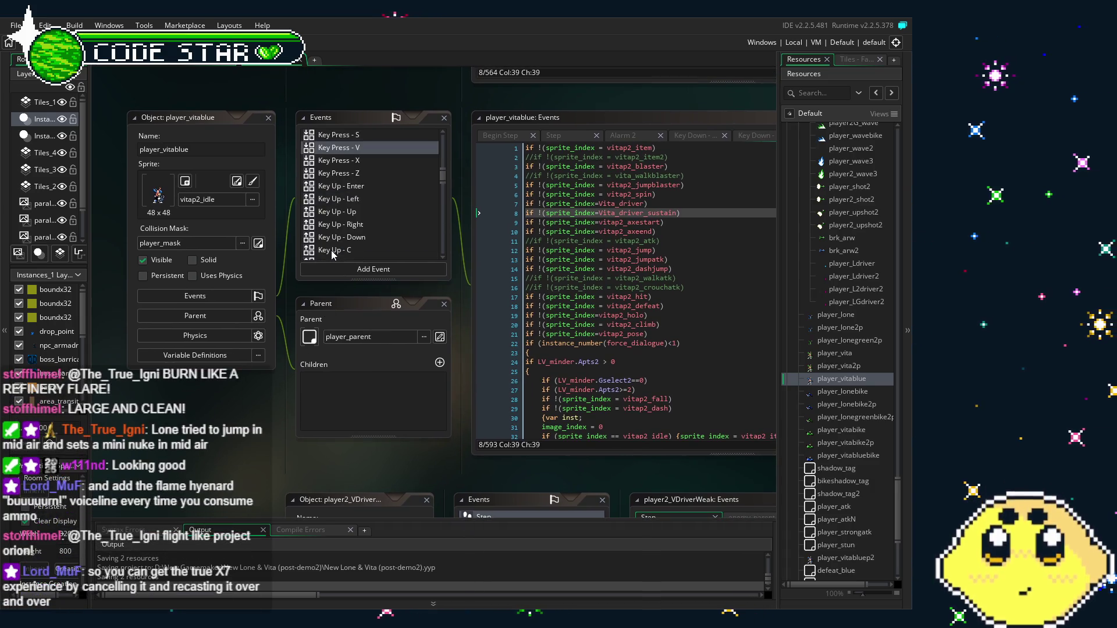
{"action": "scroll", "coordinate": [333, 256], "scroll_direction": "up", "scroll_amount": 2}
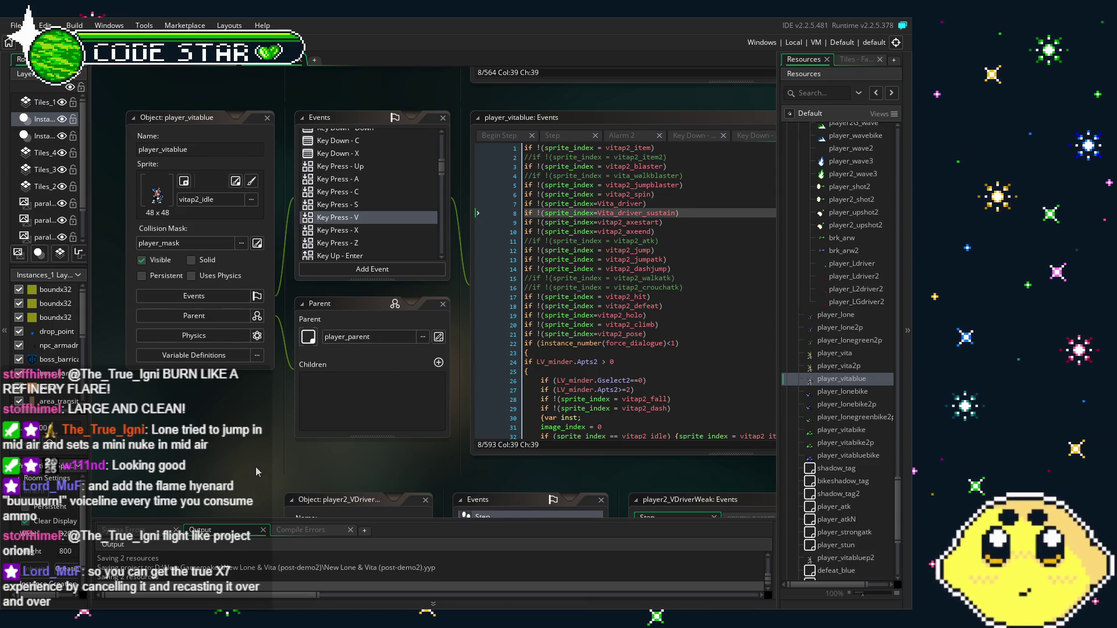
{"action": "mouse_move", "coordinate": [255, 467]}
{"action": "left_mouse_down"}
{"action": "mouse_move", "coordinate": [225, 465]}
{"action": "mouse_move", "coordinate": [293, 459]}
{"action": "left_mouse_up"}
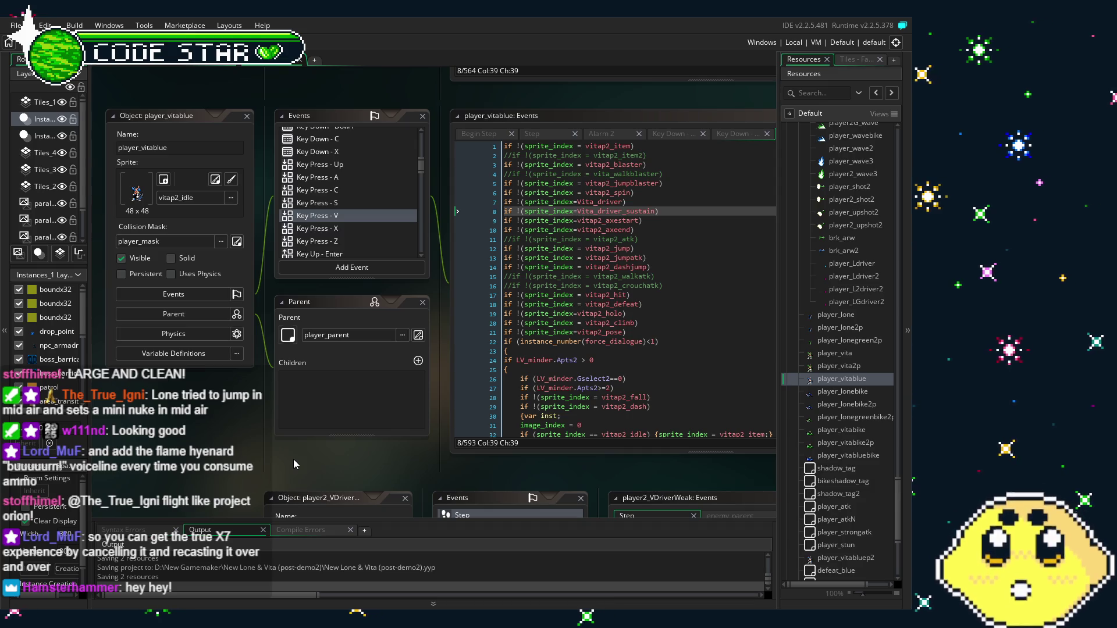
{"action": "left_click_drag", "start_coordinate": [294, 459], "coordinate": [285, 460]}
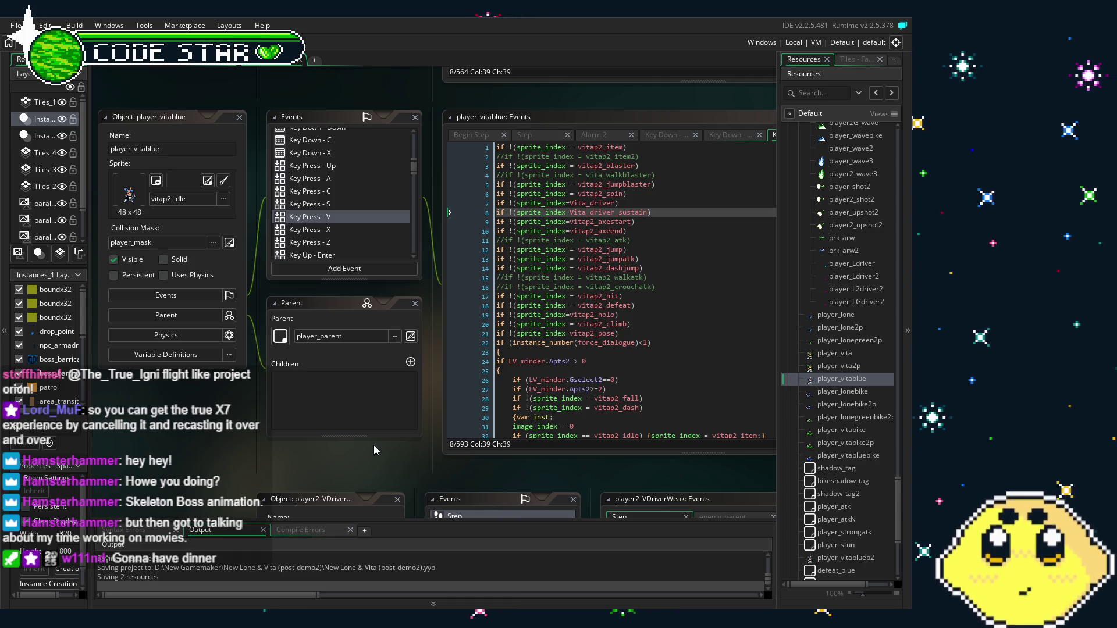
{"action": "left_click_drag", "start_coordinate": [340, 447], "coordinate": [303, 445]}
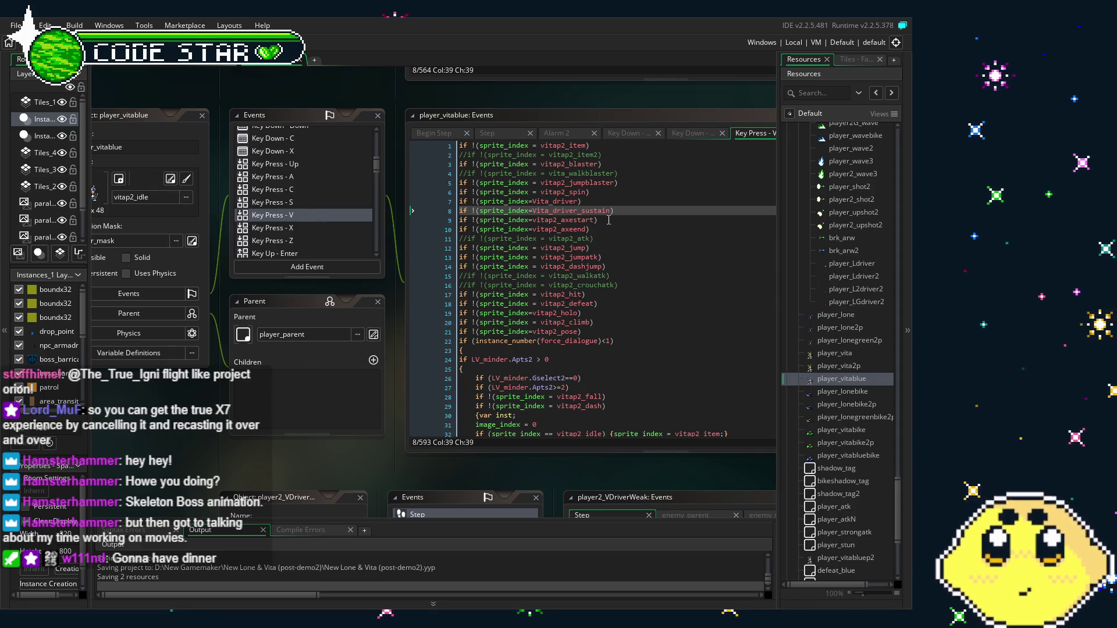
{"action": "left_click_drag", "start_coordinate": [614, 210], "coordinate": [455, 203]}
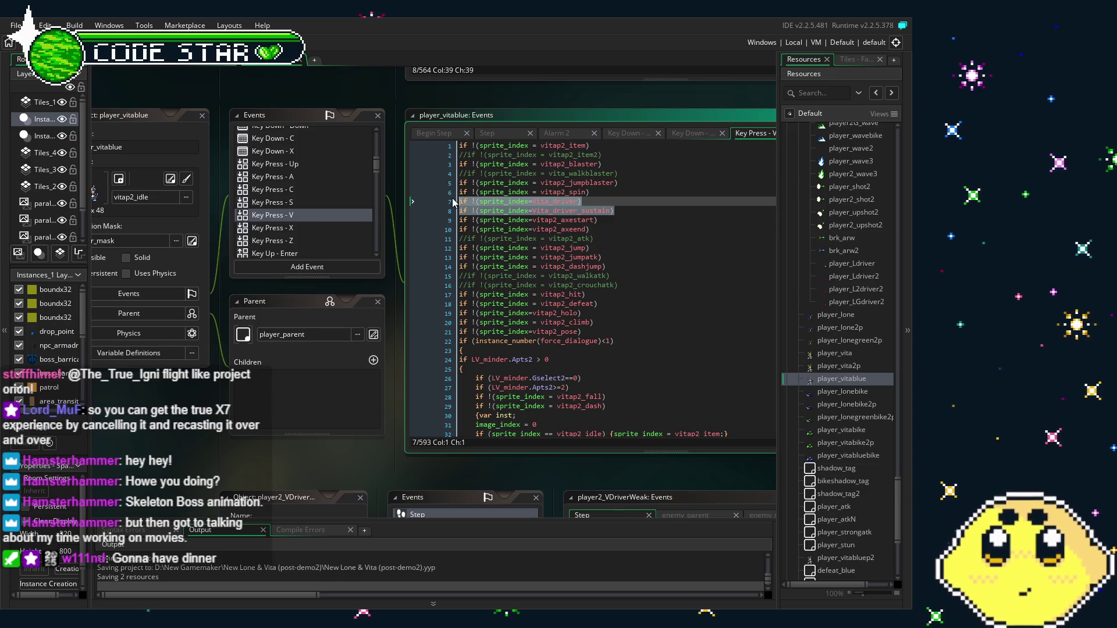
{"action": "left_click", "coordinate": [599, 211]}
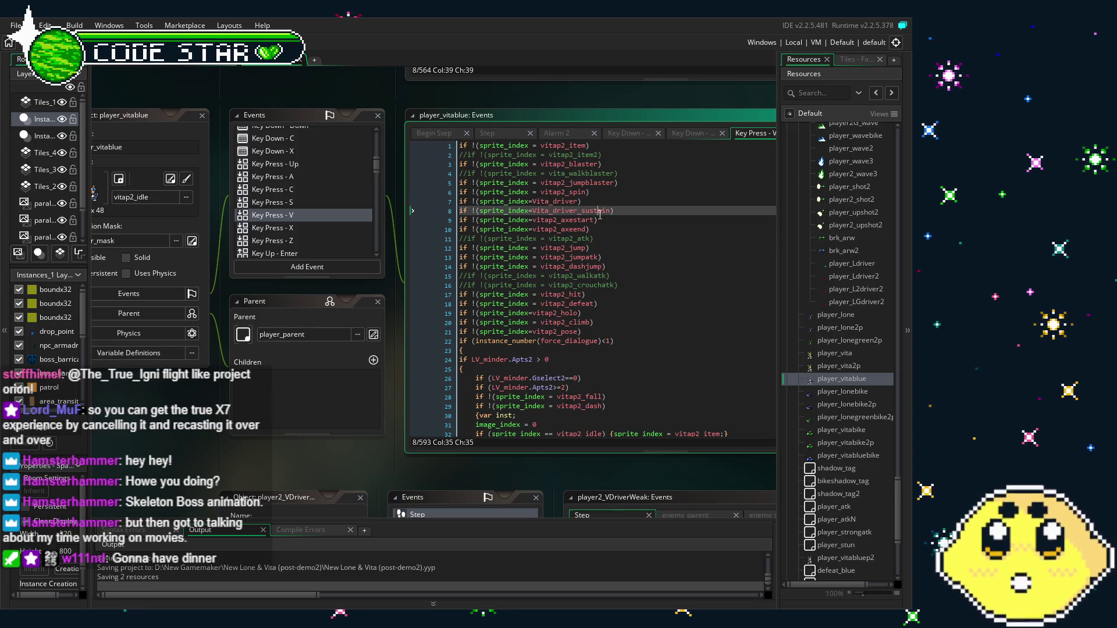
{"action": "left_click", "coordinate": [628, 214]}
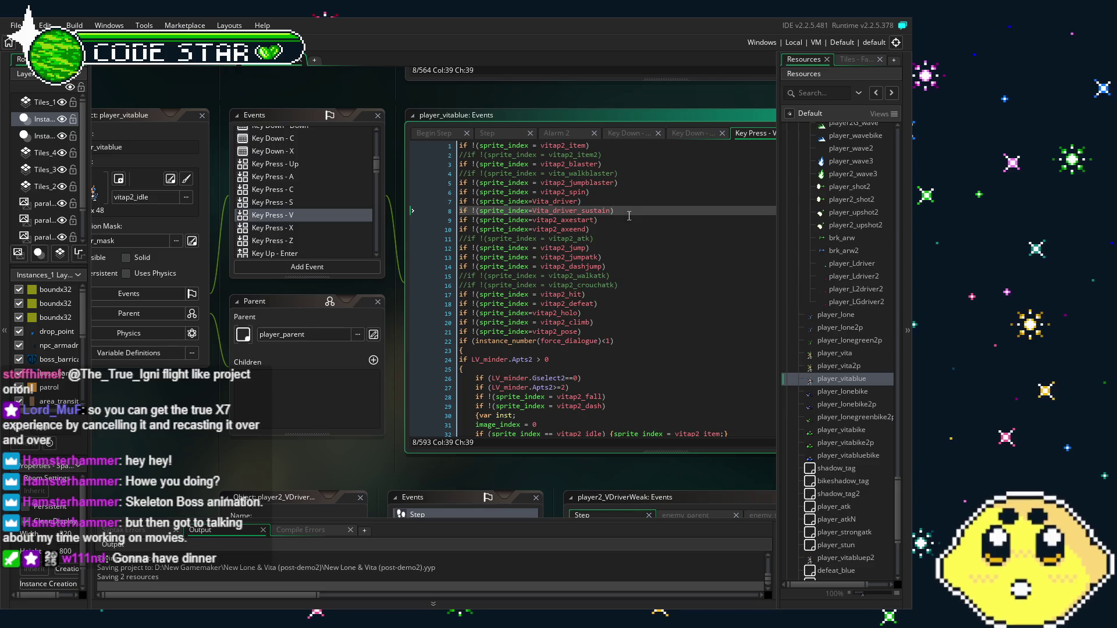
{"action": "left_click_drag", "start_coordinate": [234, 472], "coordinate": [227, 471]}
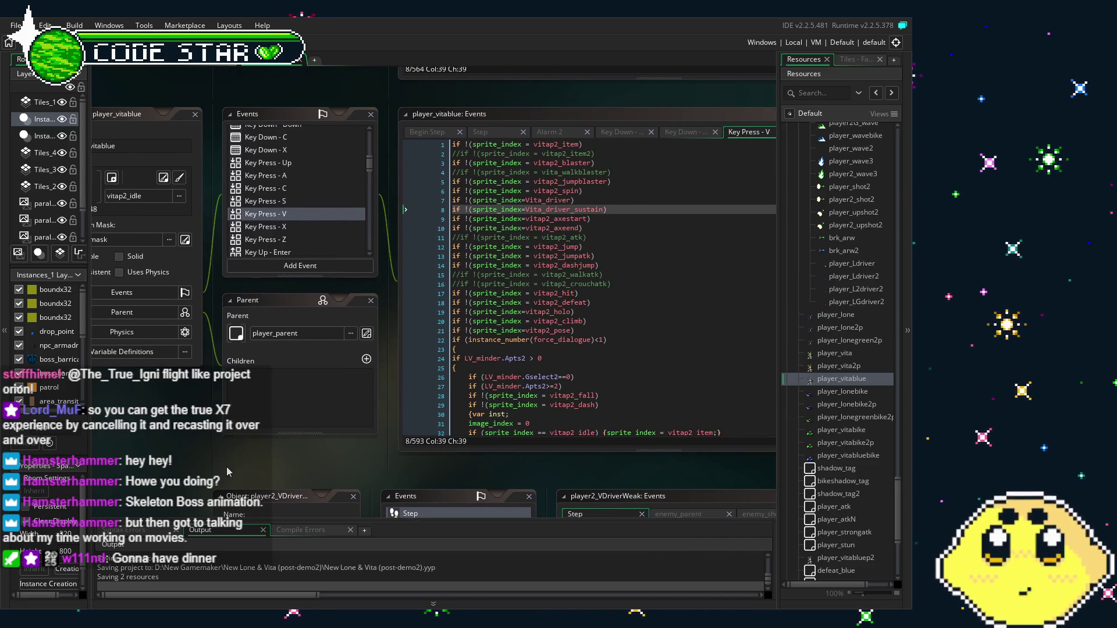
{"action": "left_click", "coordinate": [640, 211]}
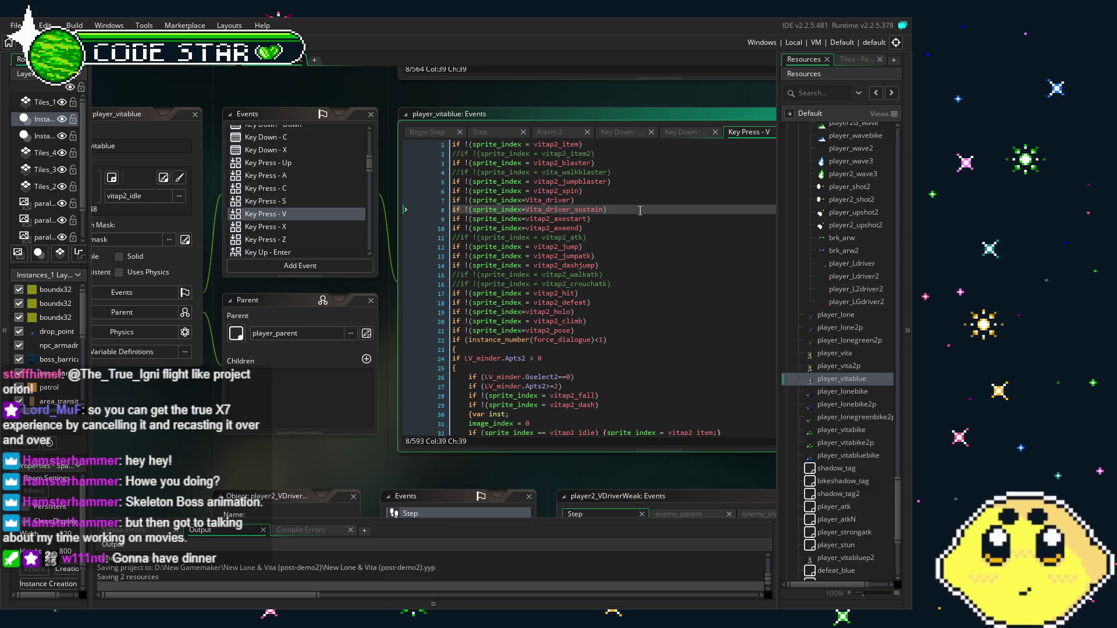
{"action": "key", "text": "shift+Up"}
{"action": "key", "text": "shift+Home"}
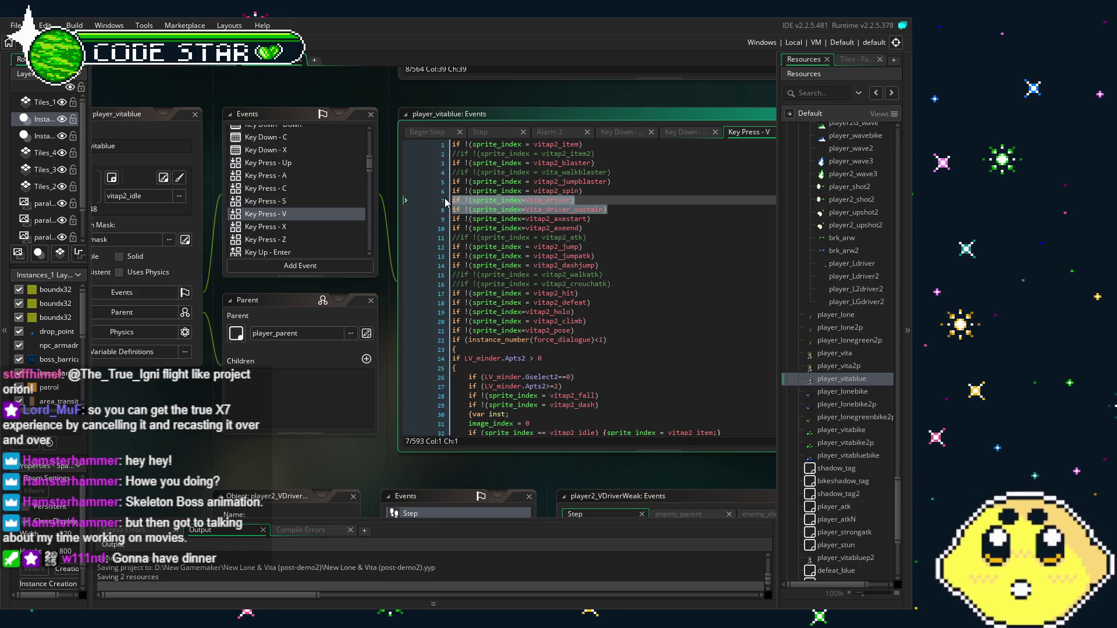
{"action": "left_click", "coordinate": [236, 390]}
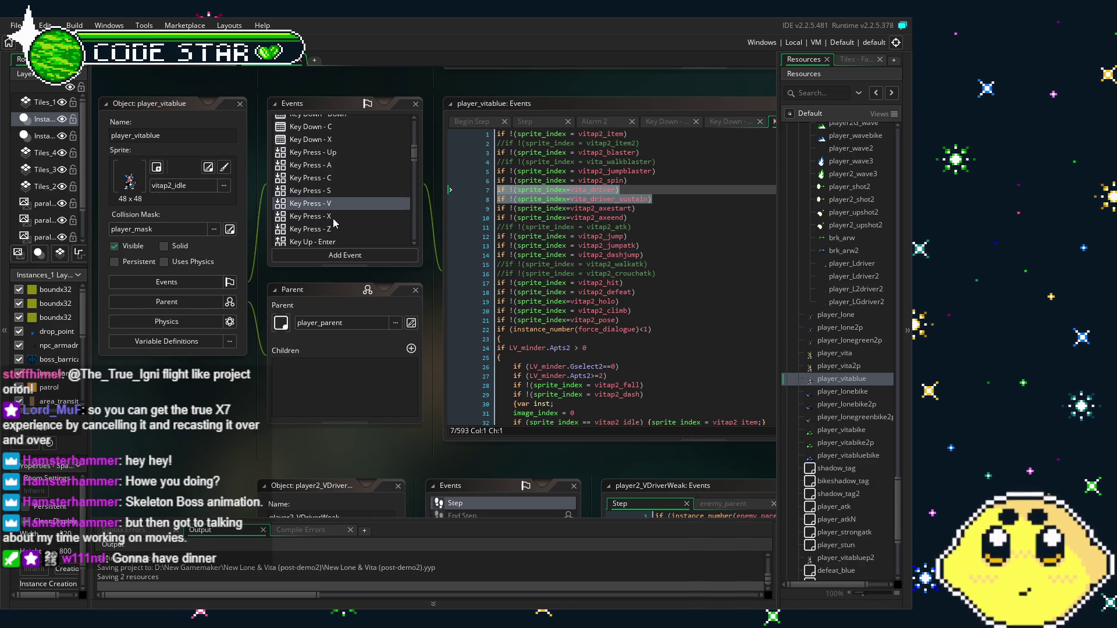
{"action": "left_click", "coordinate": [333, 217]}
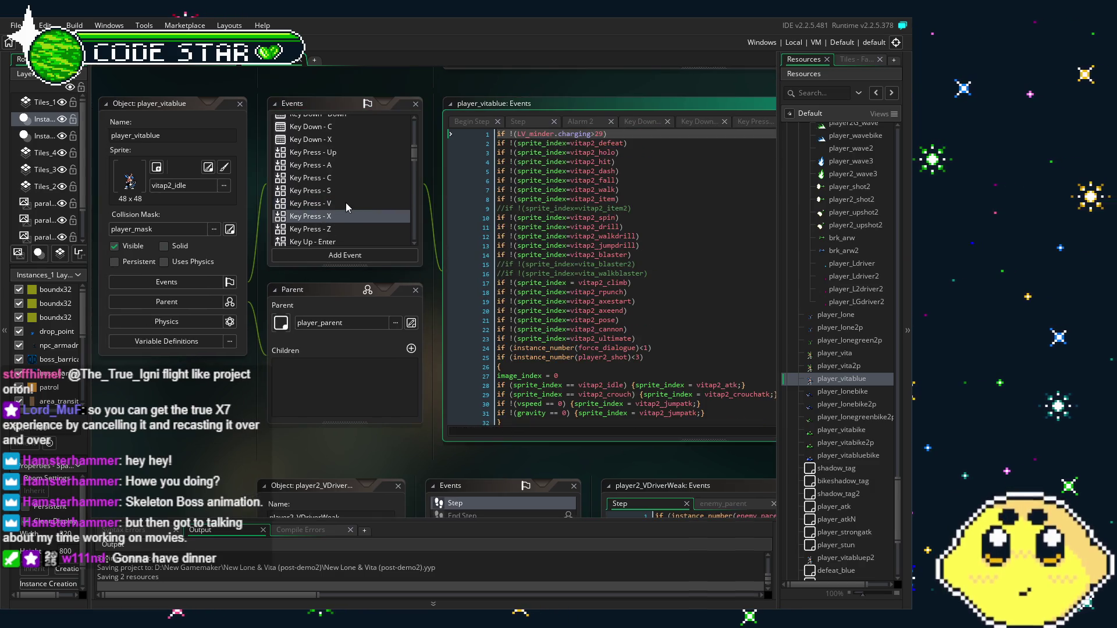
{"action": "left_click", "coordinate": [348, 206]}
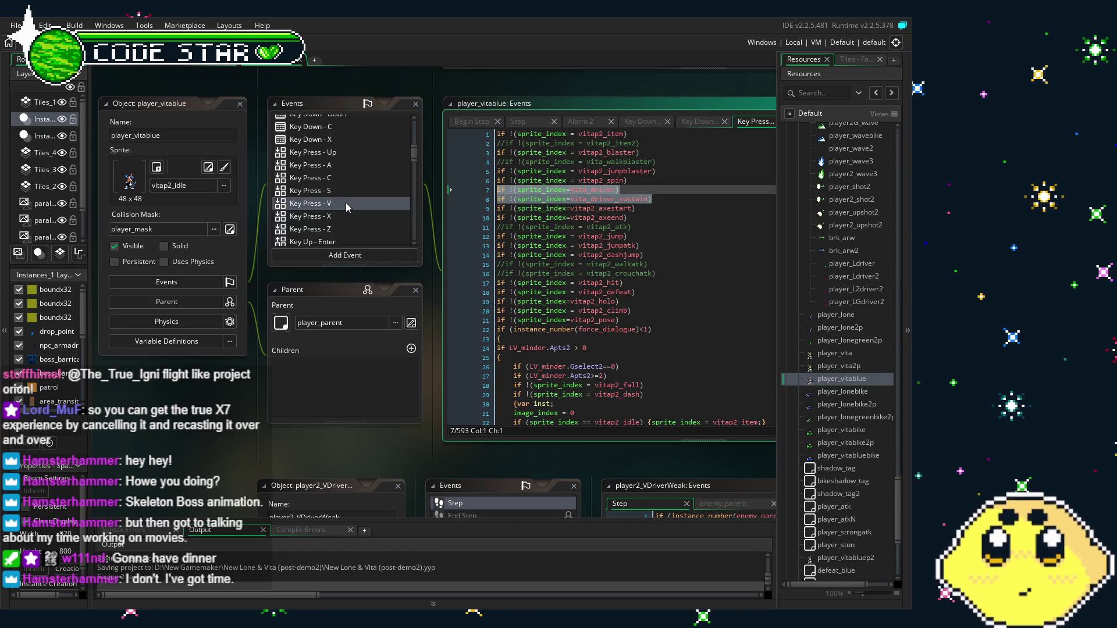
{"action": "left_click_drag", "start_coordinate": [362, 234], "coordinate": [347, 237]}
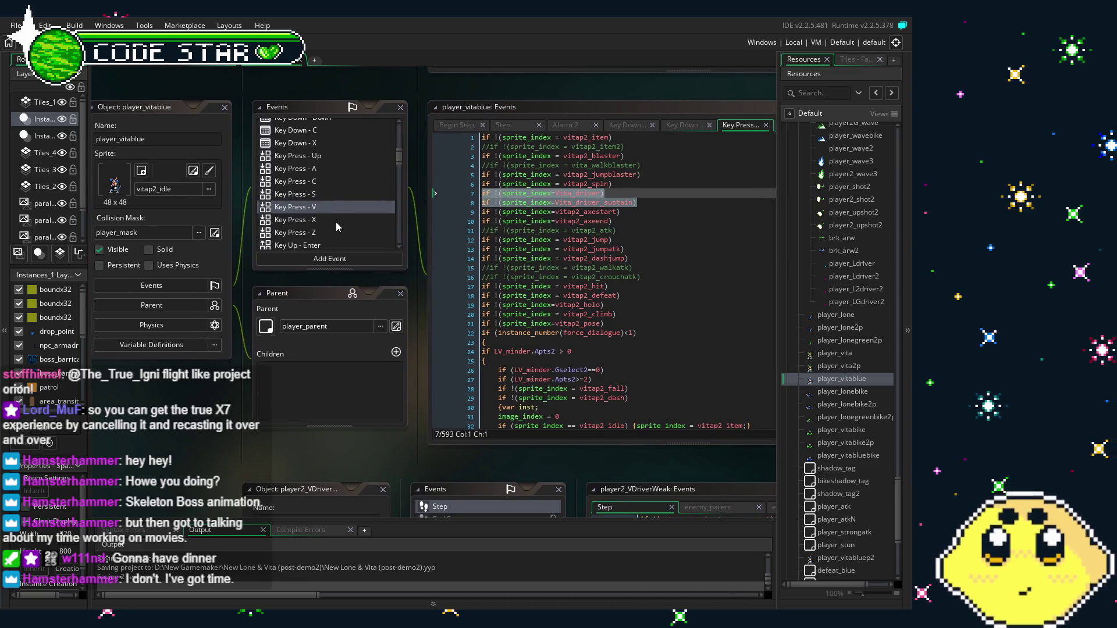
{"action": "left_click", "coordinate": [608, 304]}
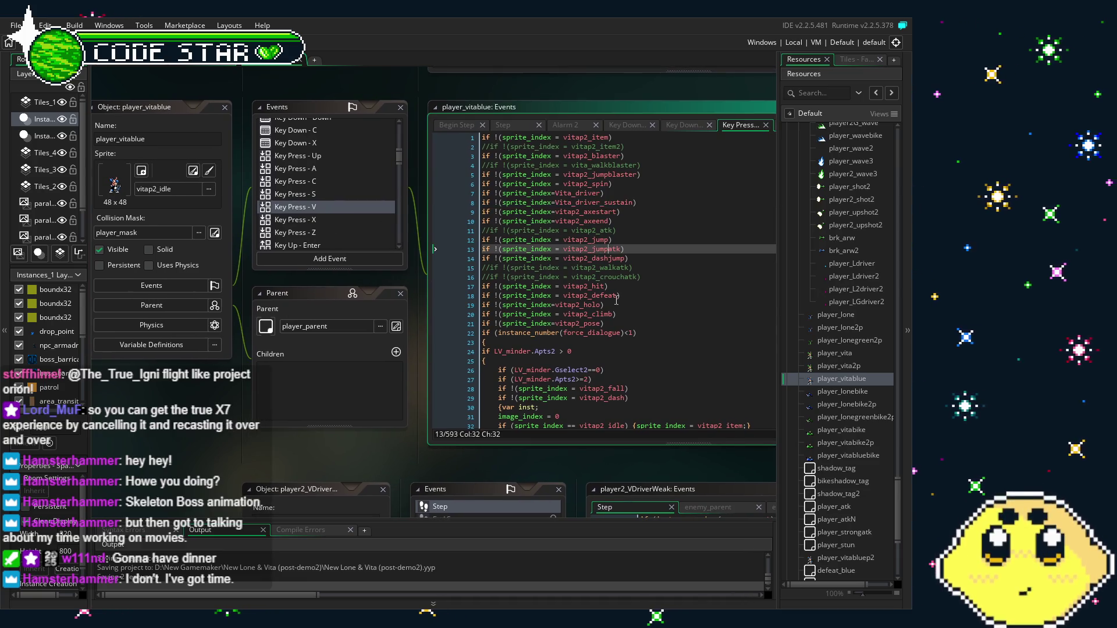
{"action": "left_click_drag", "start_coordinate": [580, 299], "coordinate": [561, 295]}
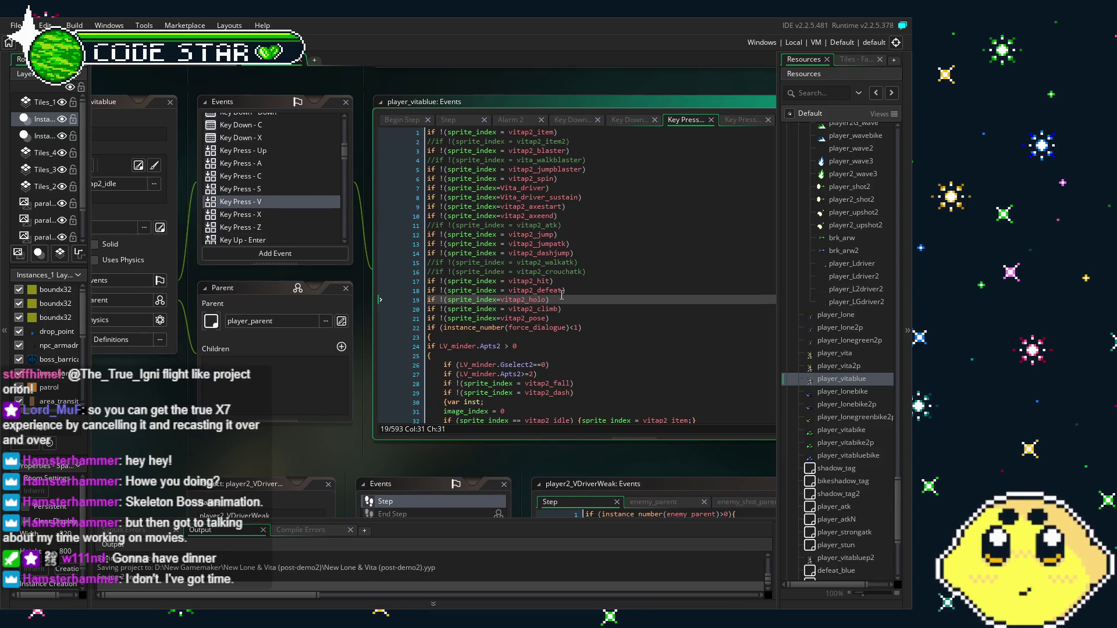
{"action": "left_click", "coordinate": [590, 198]}
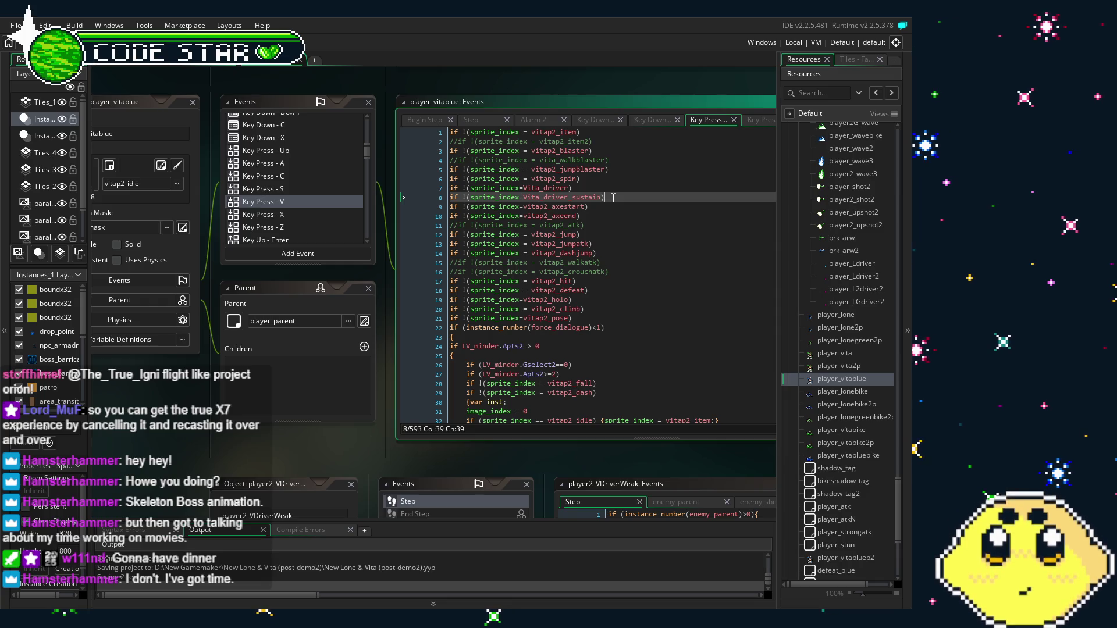
{"action": "left_click_drag", "start_coordinate": [351, 437], "coordinate": [317, 441]}
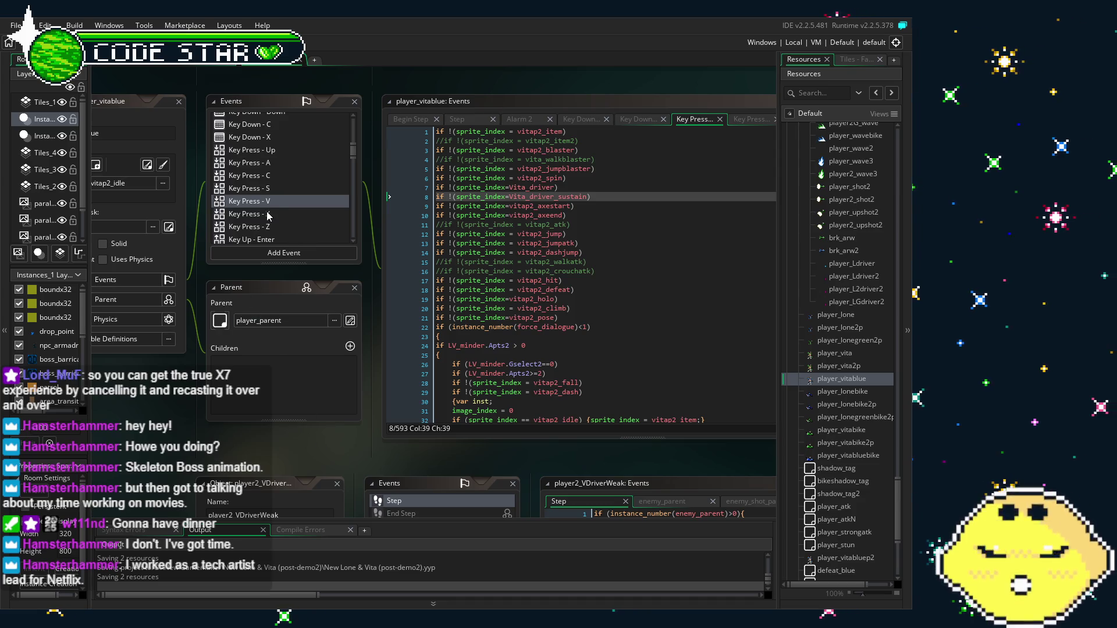
{"action": "left_click", "coordinate": [599, 183]}
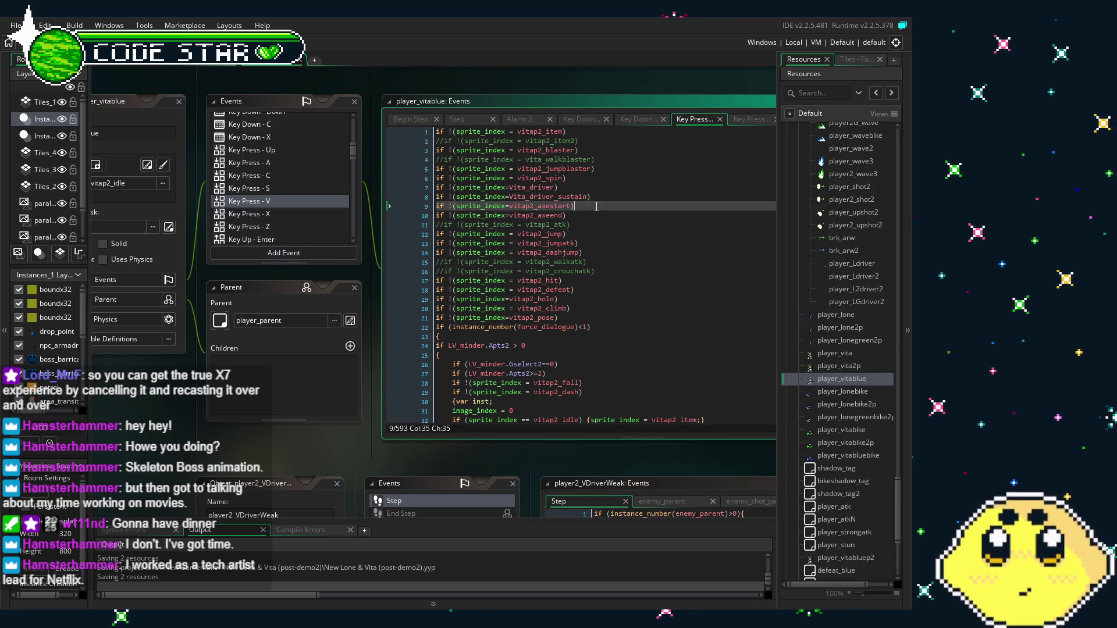
Rename the checks on lines 7–8 to Vitap2_driver and Vitap2_driver_sustain, then reopen player_vita.
{"action": "left_click", "coordinate": [285, 410]}
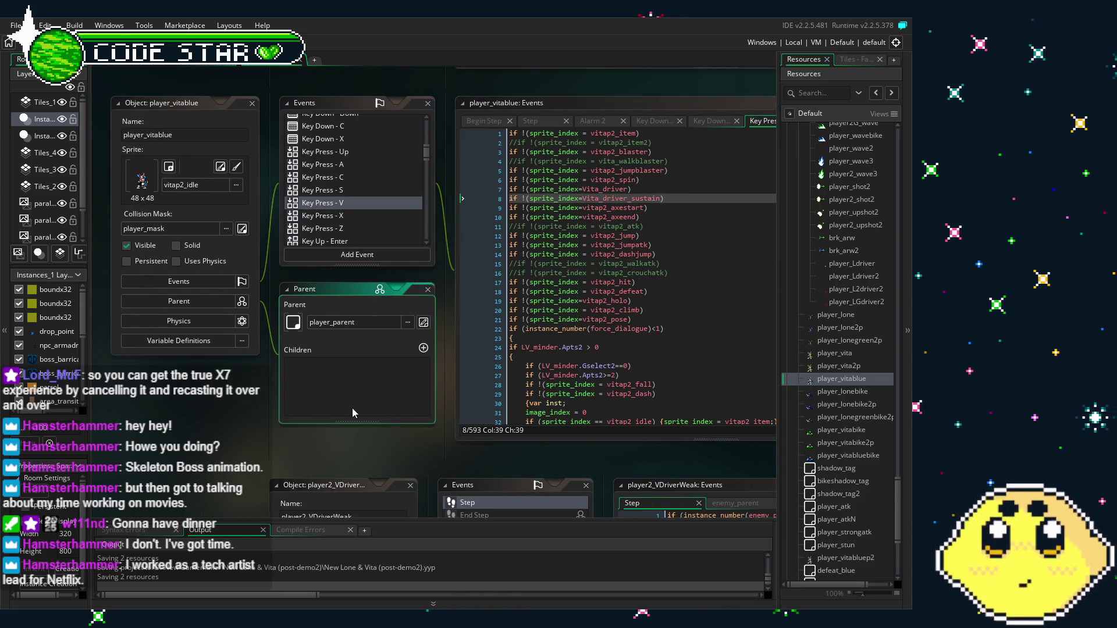
{"action": "left_click", "coordinate": [570, 202]}
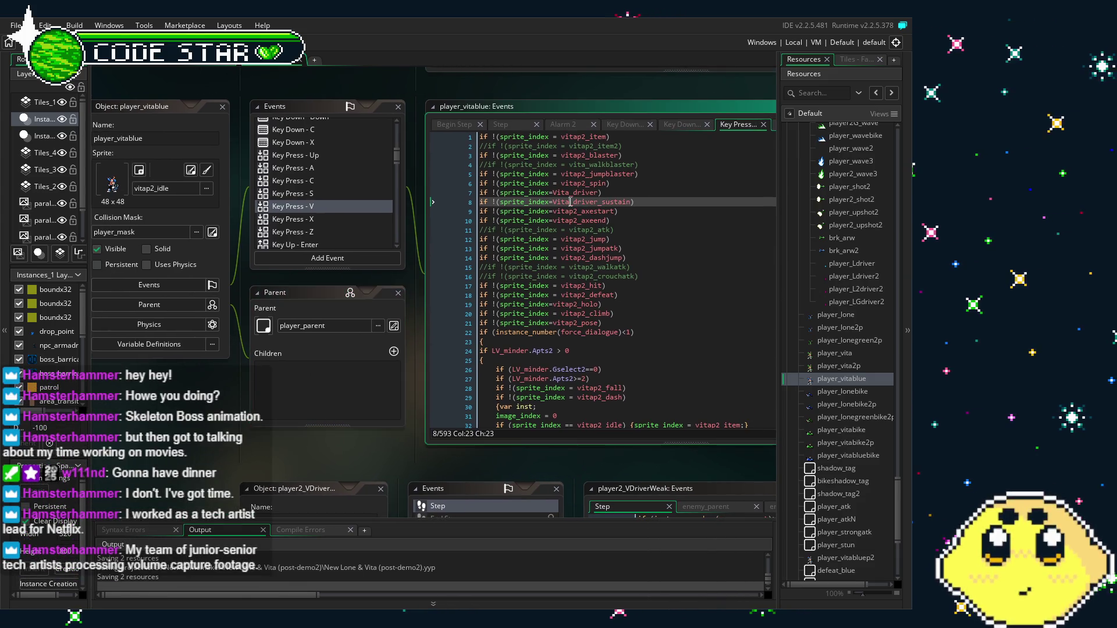
{"action": "type", "text": "p2"}
{"action": "key", "text": "Up"}
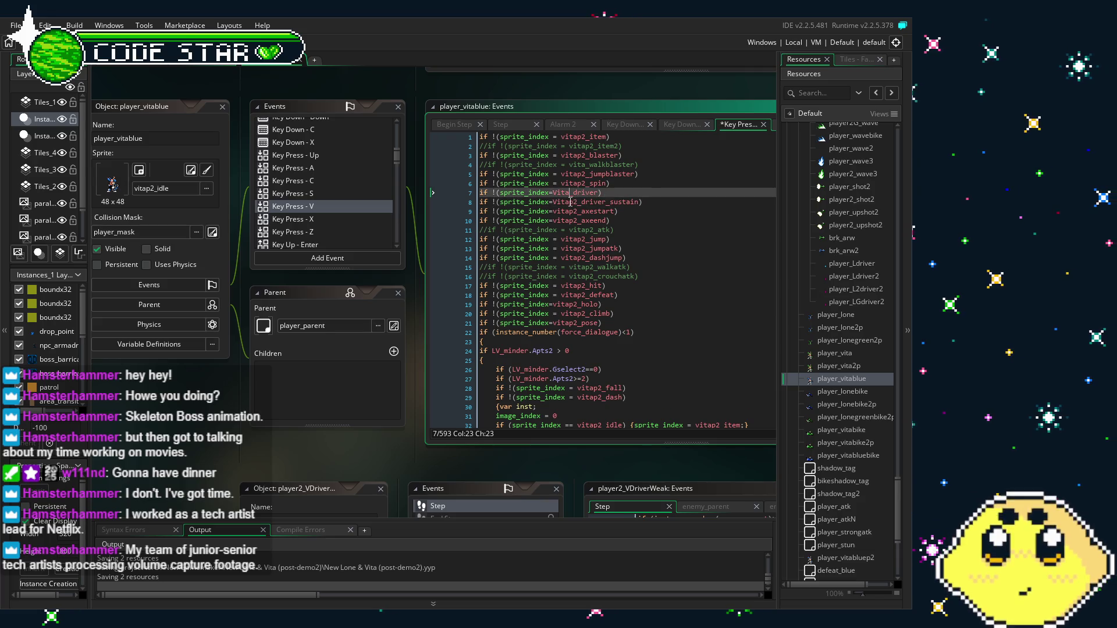
{"action": "type", "text": "p2"}
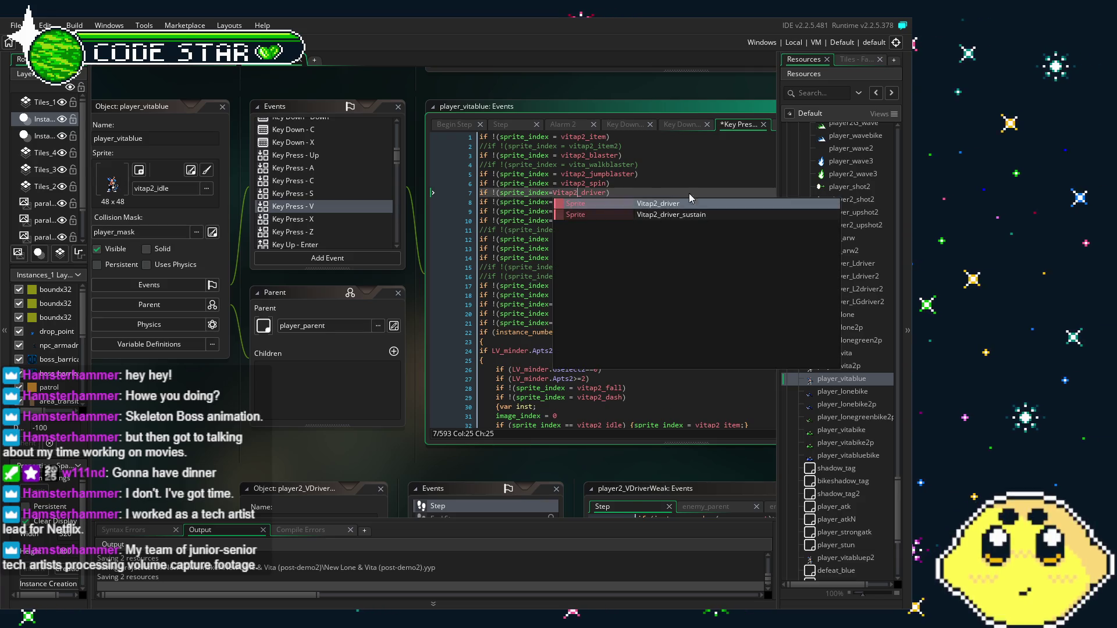
{"action": "left_click", "coordinate": [669, 165]}
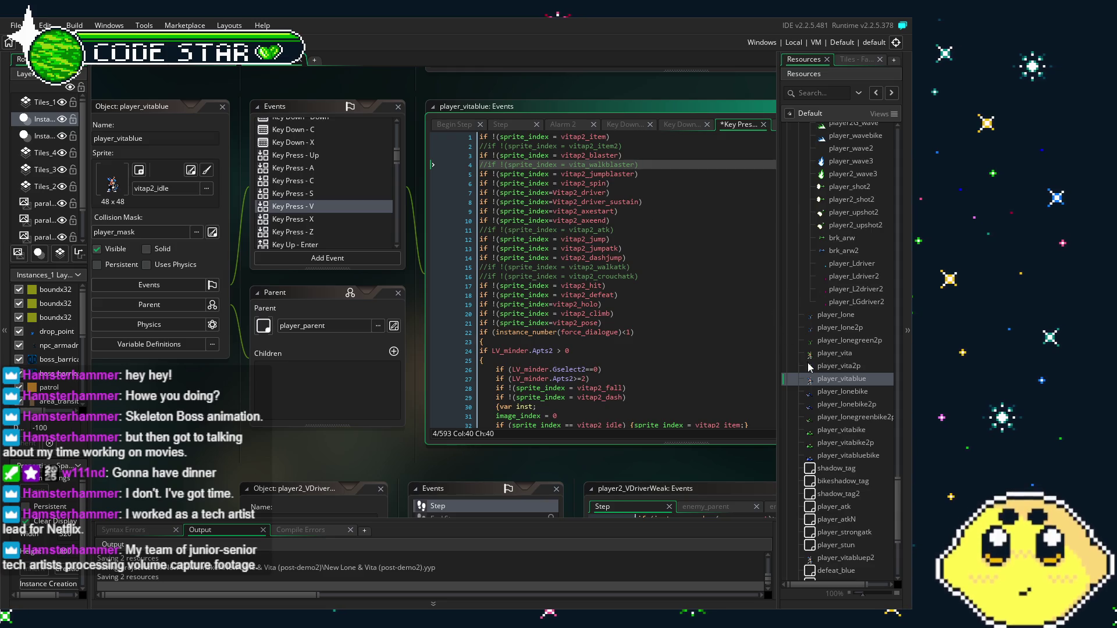
{"action": "left_click", "coordinate": [849, 356]}
{"action": "double_click", "coordinate": [849, 355]}
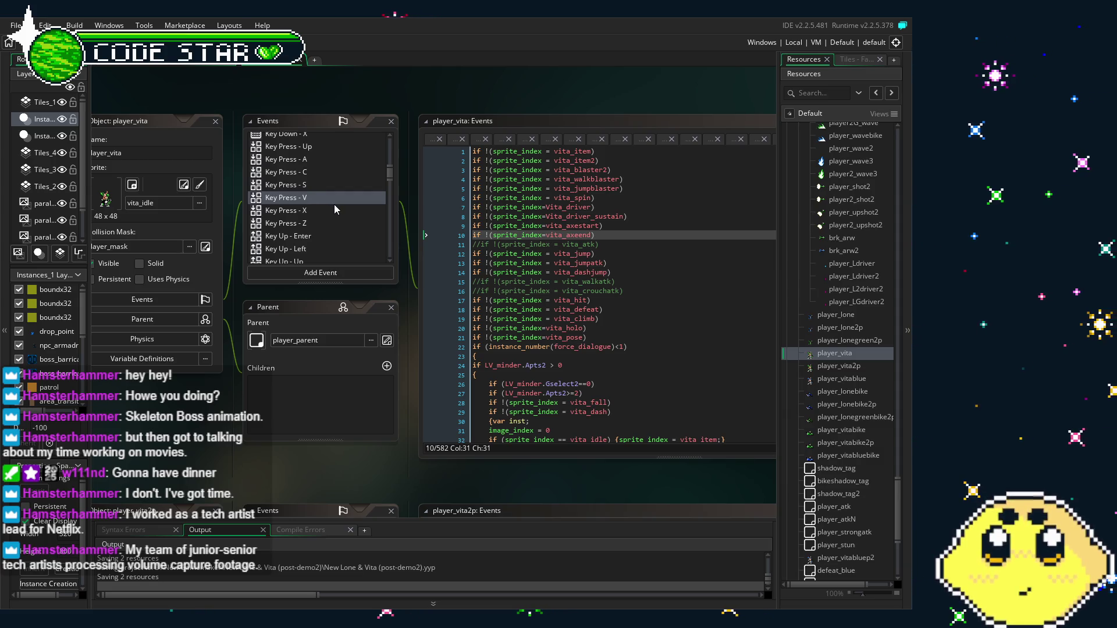
Switch between player_vita's Key Press - X and Key Press - V event code.
{"action": "left_click", "coordinate": [334, 204]}
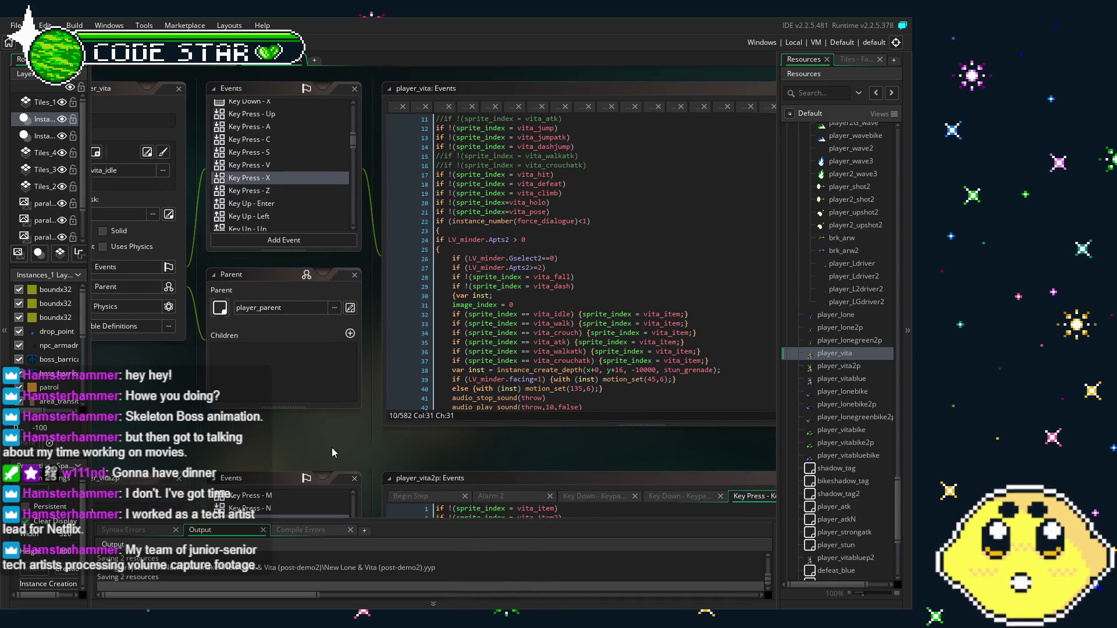
{"action": "scroll", "coordinate": [393, 409], "scroll_direction": "down", "scroll_amount": 9}
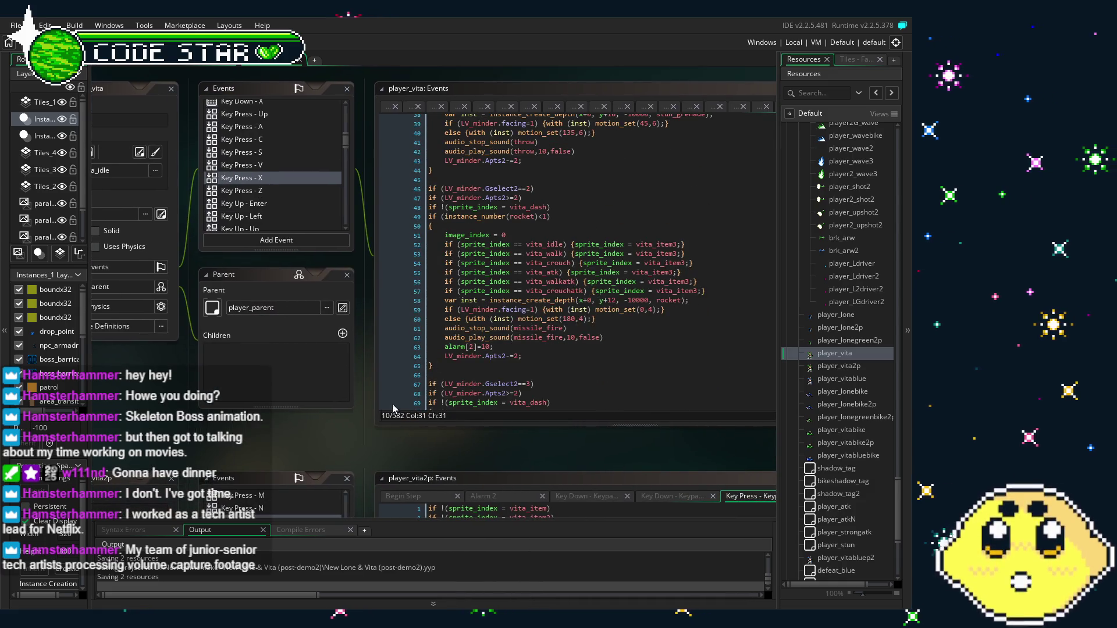
{"action": "scroll", "coordinate": [393, 409], "scroll_direction": "down", "scroll_amount": 8}
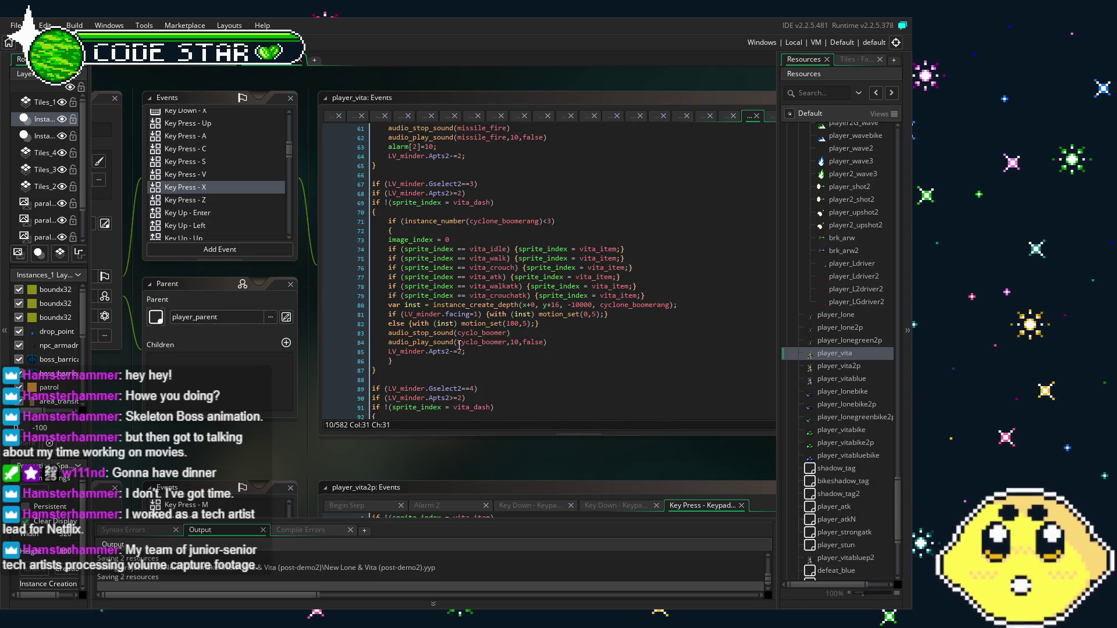
{"action": "scroll", "coordinate": [459, 344], "scroll_direction": "down", "scroll_amount": 1}
{"action": "scroll", "coordinate": [425, 367], "scroll_direction": "up", "scroll_amount": 1}
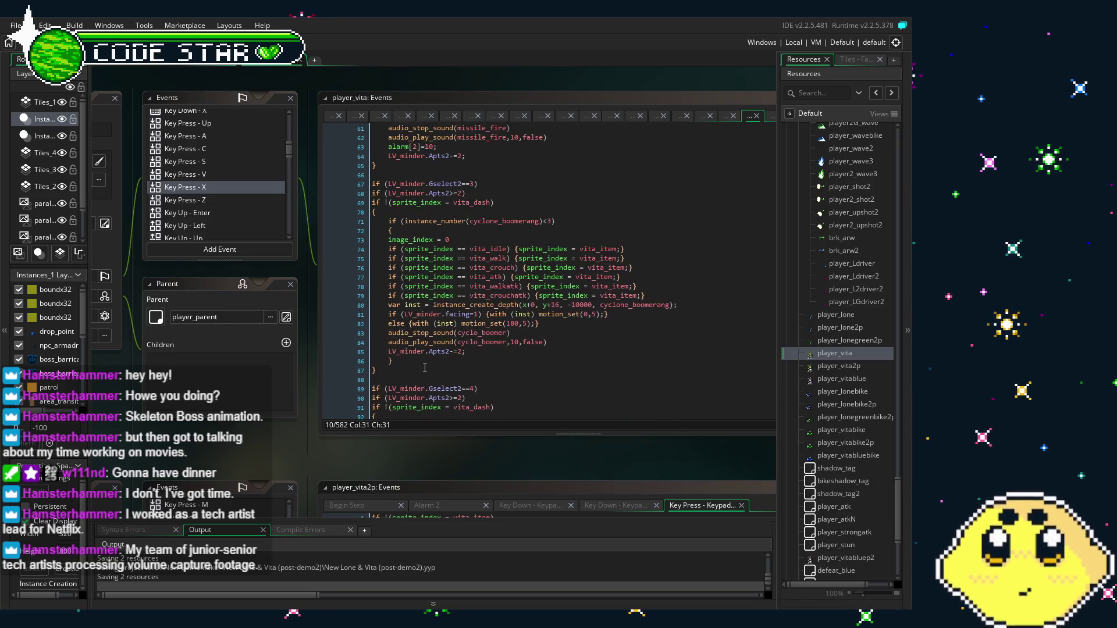
{"action": "scroll", "coordinate": [424, 368], "scroll_direction": "down", "scroll_amount": 3}
{"action": "left_click", "coordinate": [207, 187]}
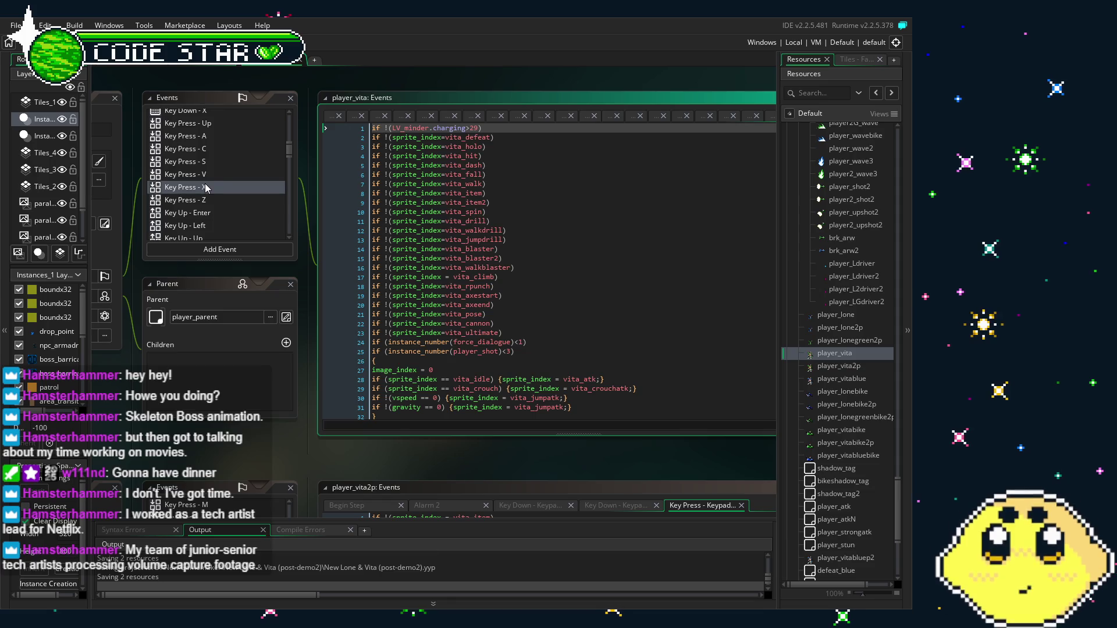
{"action": "left_click", "coordinate": [206, 175]}
Scroll to and select the Gselect2==11 driver block (lines 201–211), then open player_vita2p.
{"action": "scroll", "coordinate": [498, 320], "scroll_direction": "down", "scroll_amount": 10}
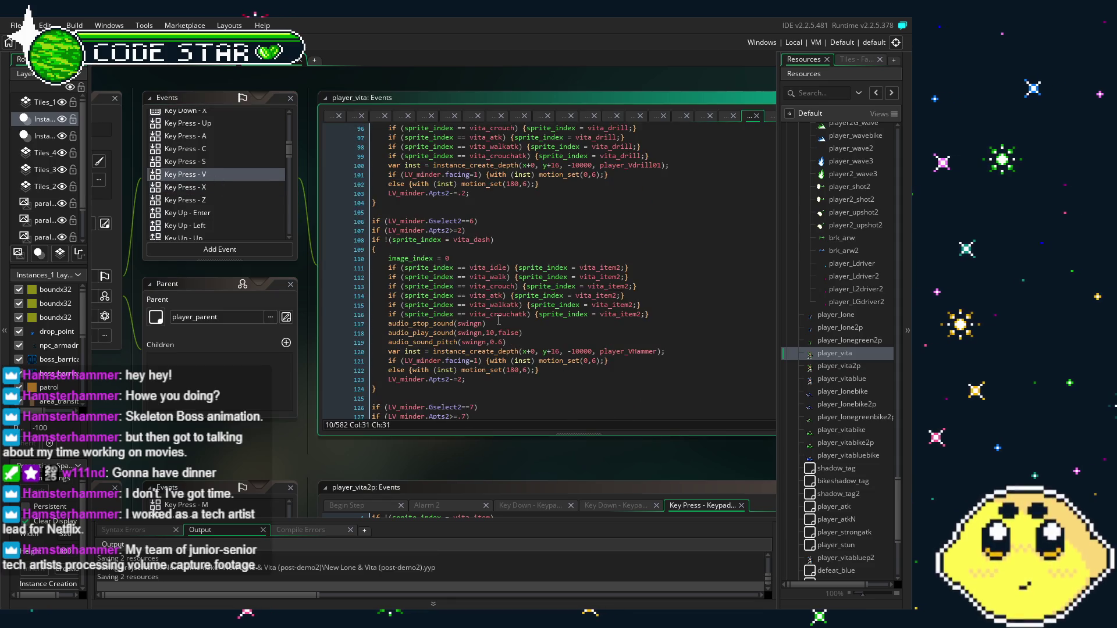
{"action": "scroll", "coordinate": [498, 320], "scroll_direction": "down", "scroll_amount": 17}
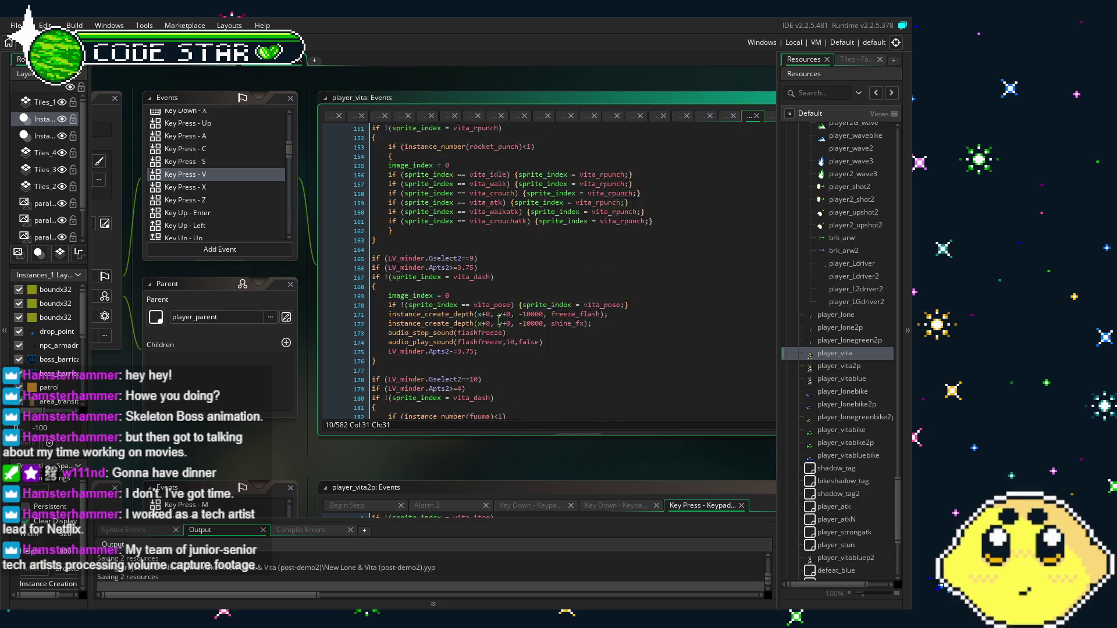
{"action": "scroll", "coordinate": [499, 320], "scroll_direction": "down", "scroll_amount": 10}
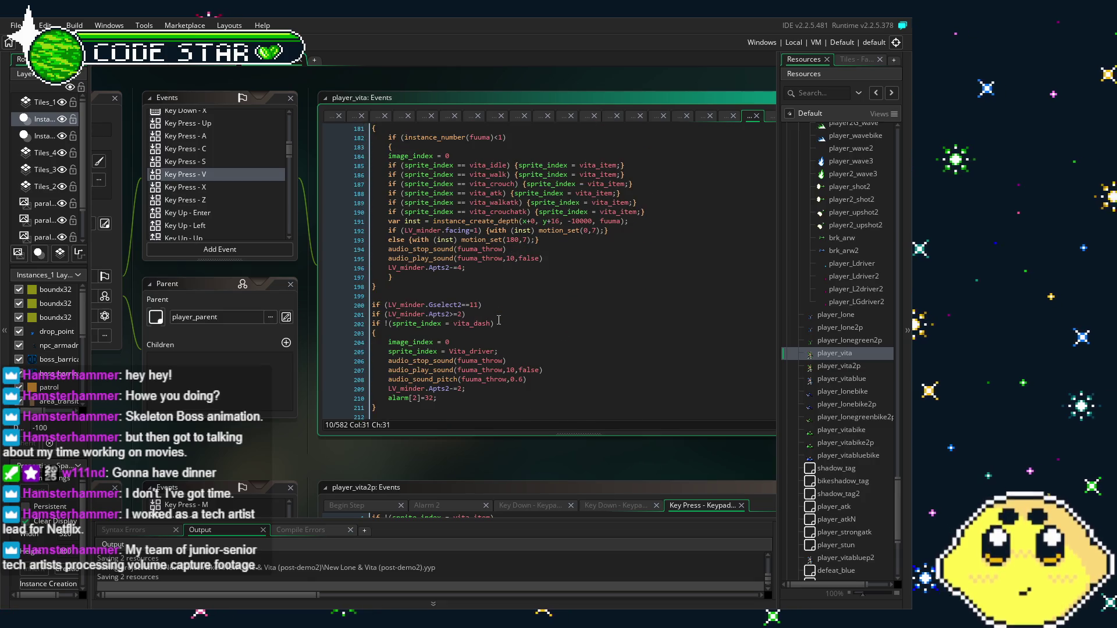
{"action": "scroll", "coordinate": [498, 320], "scroll_direction": "down", "scroll_amount": 2}
{"action": "scroll", "coordinate": [498, 320], "scroll_direction": "up", "scroll_amount": 4}
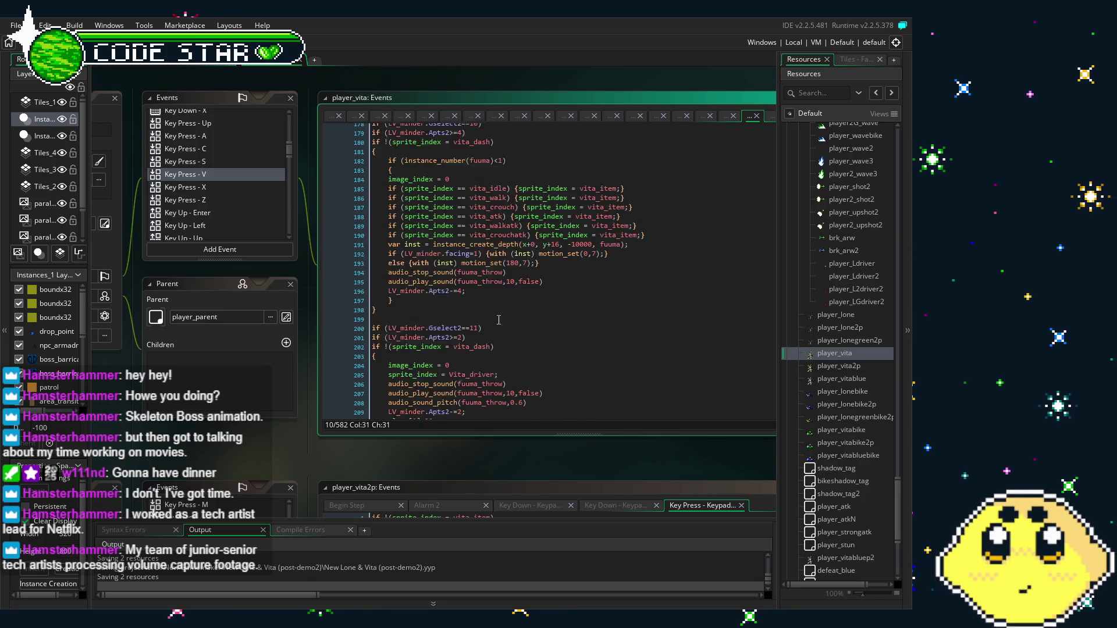
{"action": "scroll", "coordinate": [498, 320], "scroll_direction": "up", "scroll_amount": 2}
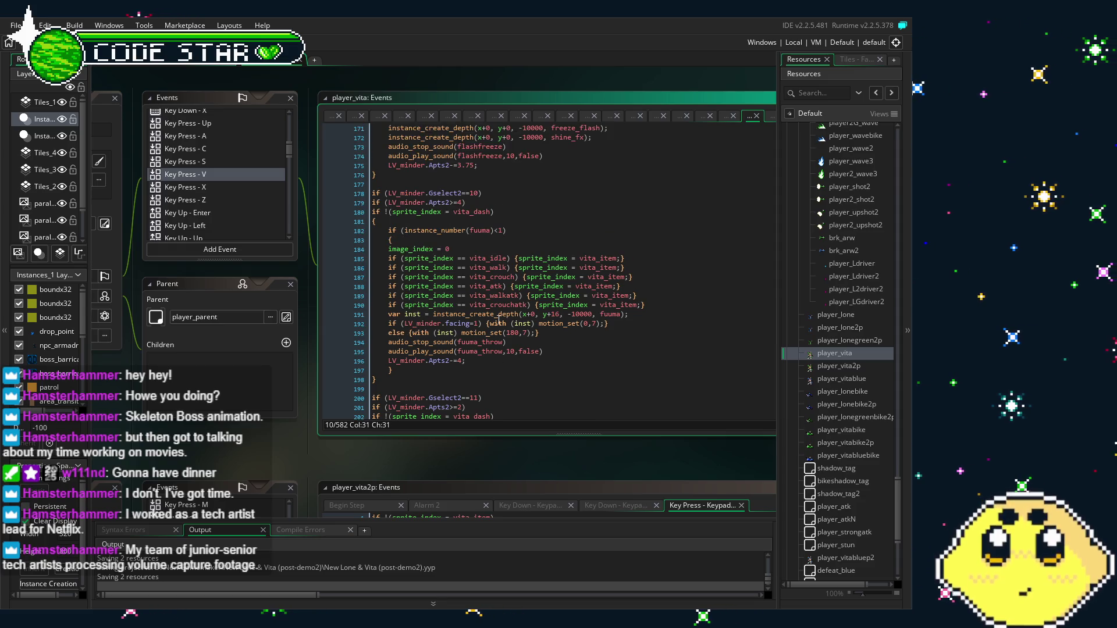
{"action": "scroll", "coordinate": [498, 320], "scroll_direction": "down", "scroll_amount": 3}
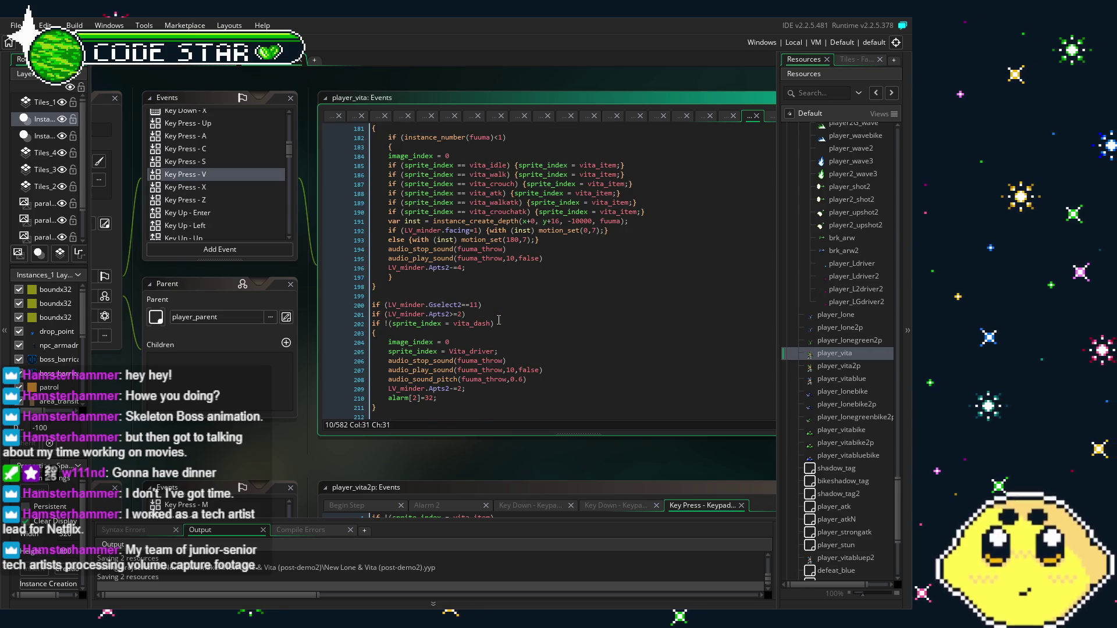
{"action": "scroll", "coordinate": [498, 320], "scroll_direction": "down", "scroll_amount": 3}
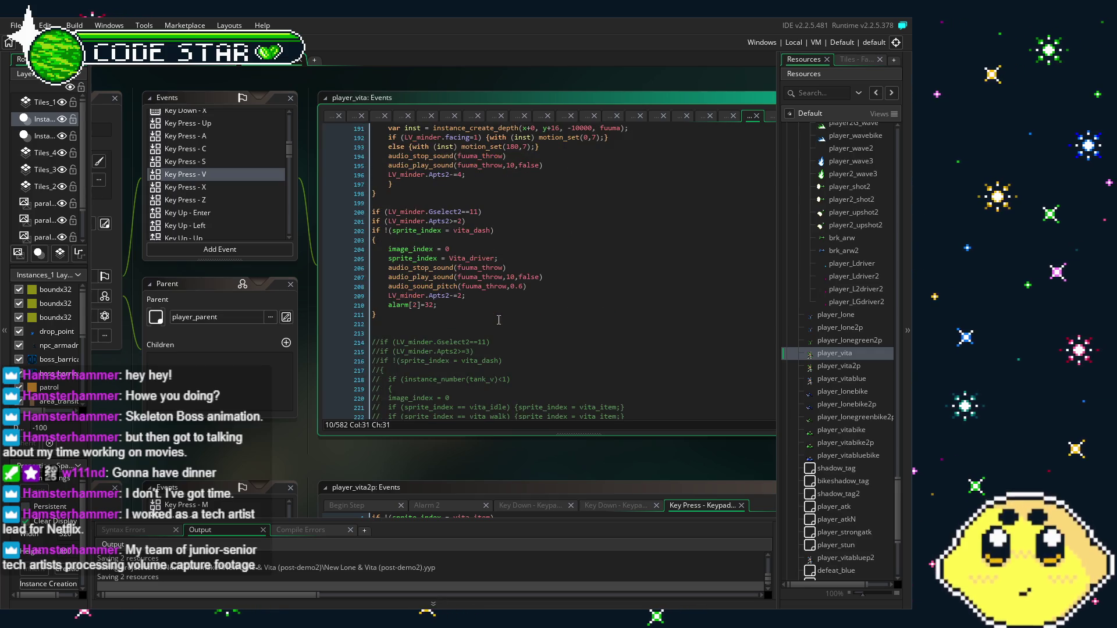
{"action": "mouse_move", "coordinate": [448, 317]}
{"action": "left_mouse_down"}
{"action": "mouse_move", "coordinate": [378, 283]}
{"action": "mouse_move", "coordinate": [362, 223]}
{"action": "left_mouse_up"}
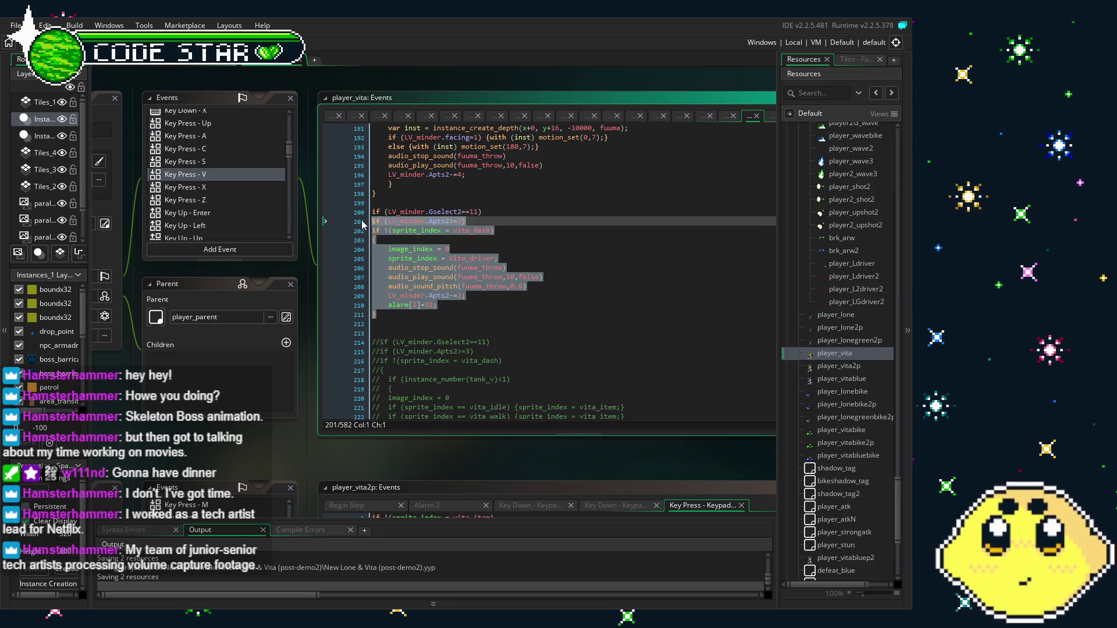
{"action": "left_click", "coordinate": [481, 315]}
{"action": "double_click", "coordinate": [832, 365]}
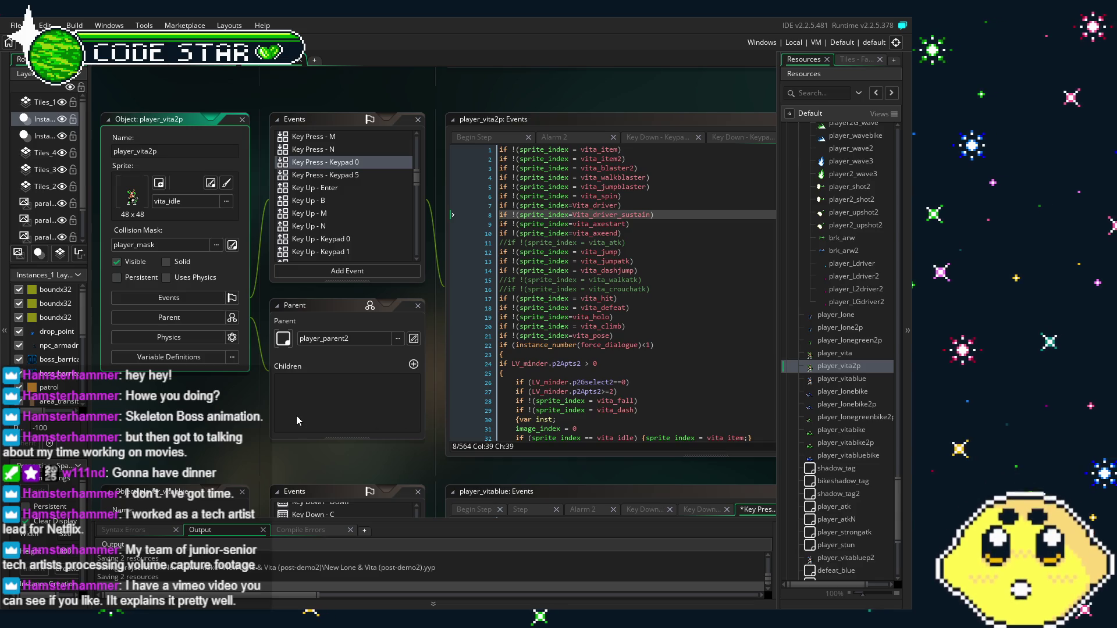
{"action": "scroll", "coordinate": [244, 428], "scroll_direction": "right", "scroll_amount": 1}
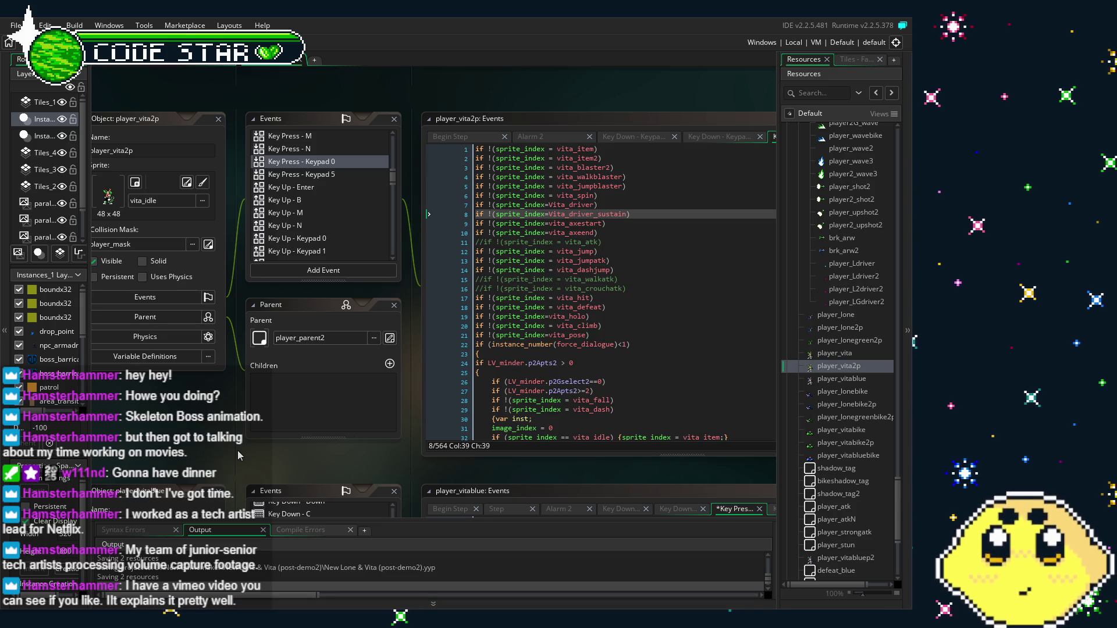
{"action": "scroll", "coordinate": [261, 425], "scroll_direction": "right", "scroll_amount": 2}
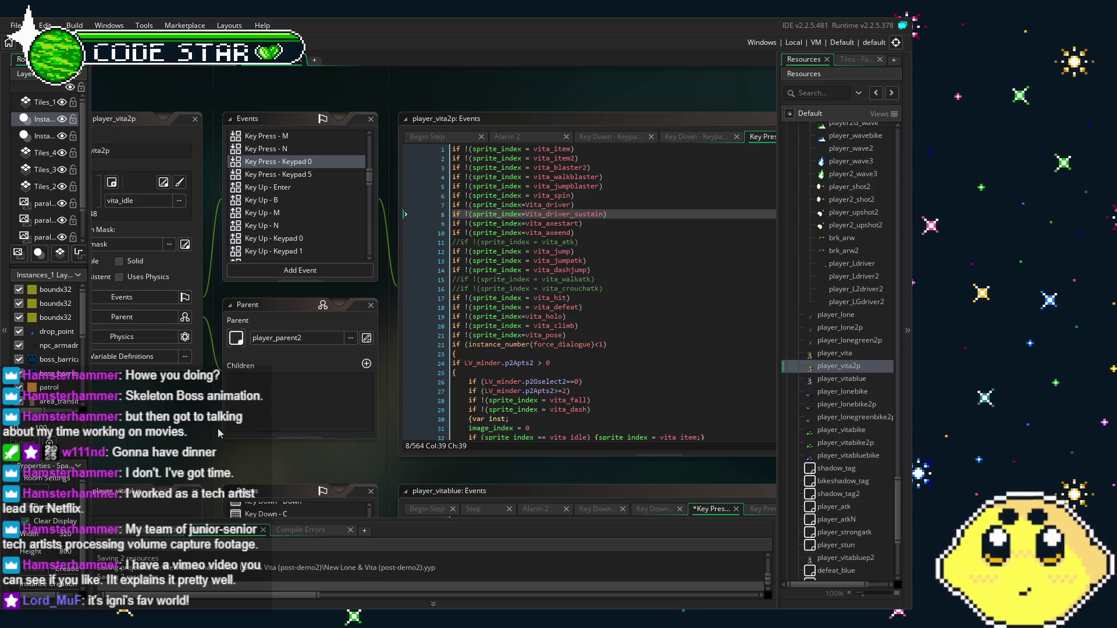
{"action": "left_click_drag", "start_coordinate": [219, 433], "coordinate": [231, 433]}
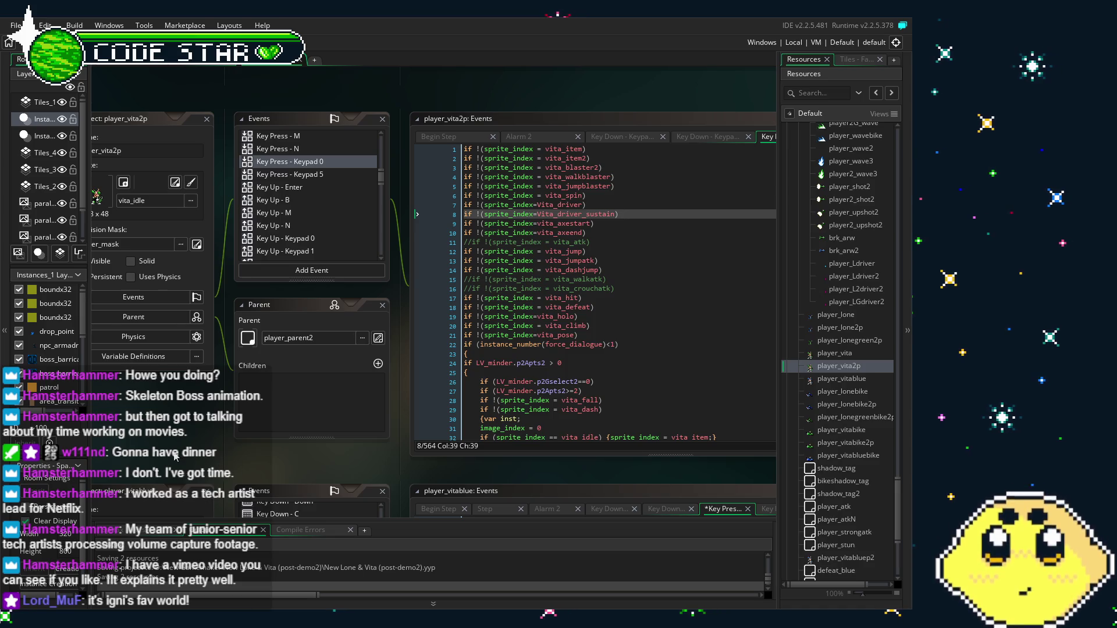
{"action": "left_click_drag", "start_coordinate": [396, 265], "coordinate": [414, 263]}
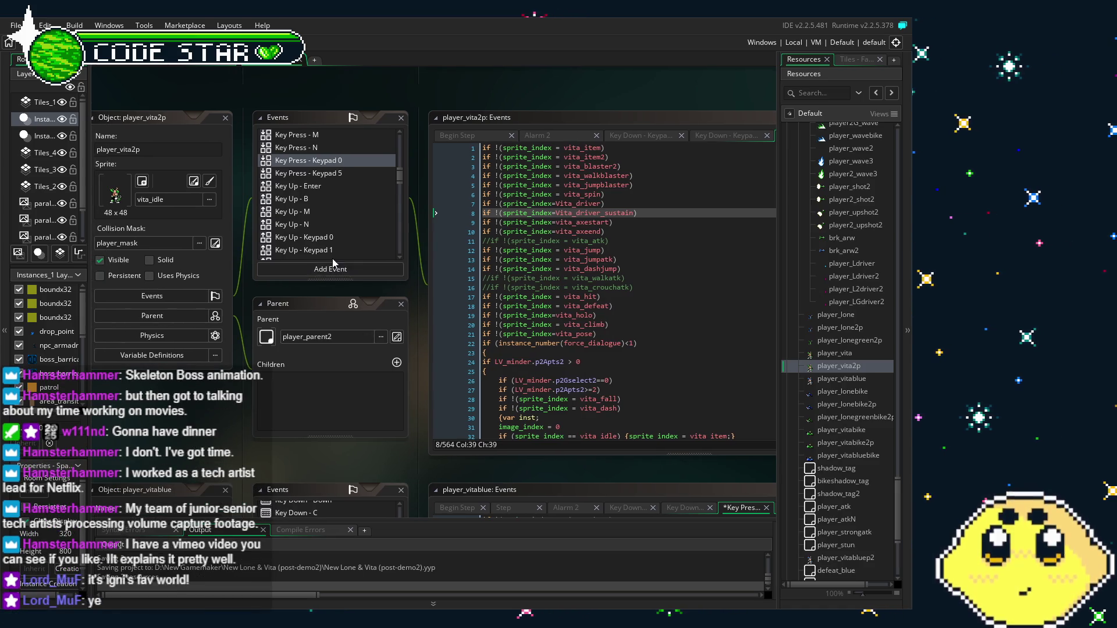
{"action": "left_click_drag", "start_coordinate": [238, 370], "coordinate": [223, 376]}
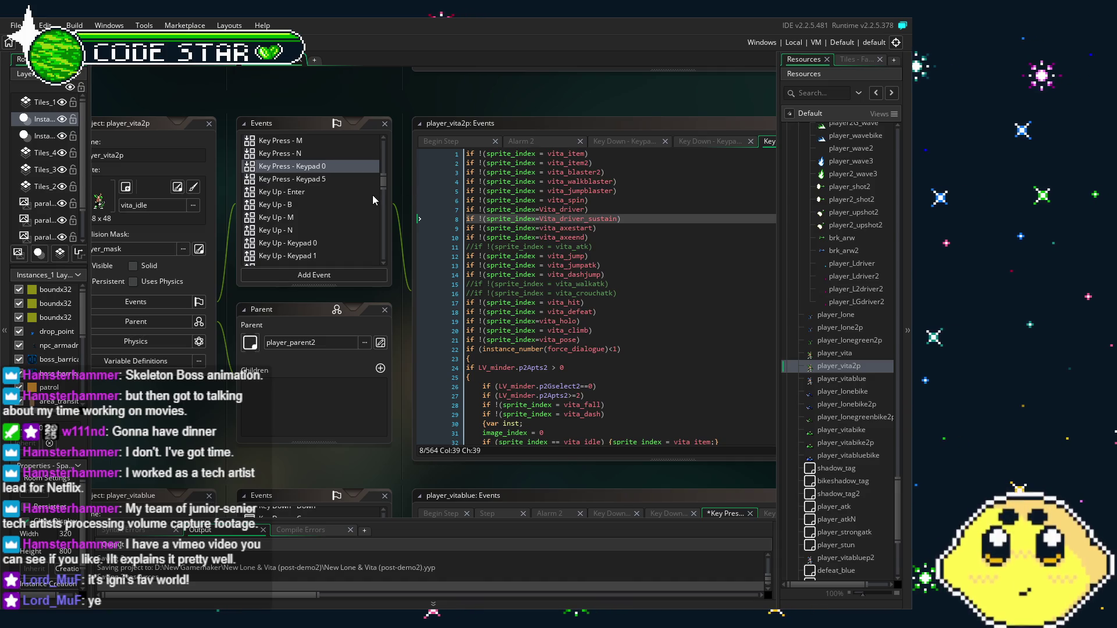
Scroll player_vita2p's Keypad 0 code to line 196, where the p2Gselect2==11 tank_vp2 block spends 3 p2Apts2.
{"action": "scroll", "coordinate": [292, 230], "scroll_direction": "down", "scroll_amount": 1}
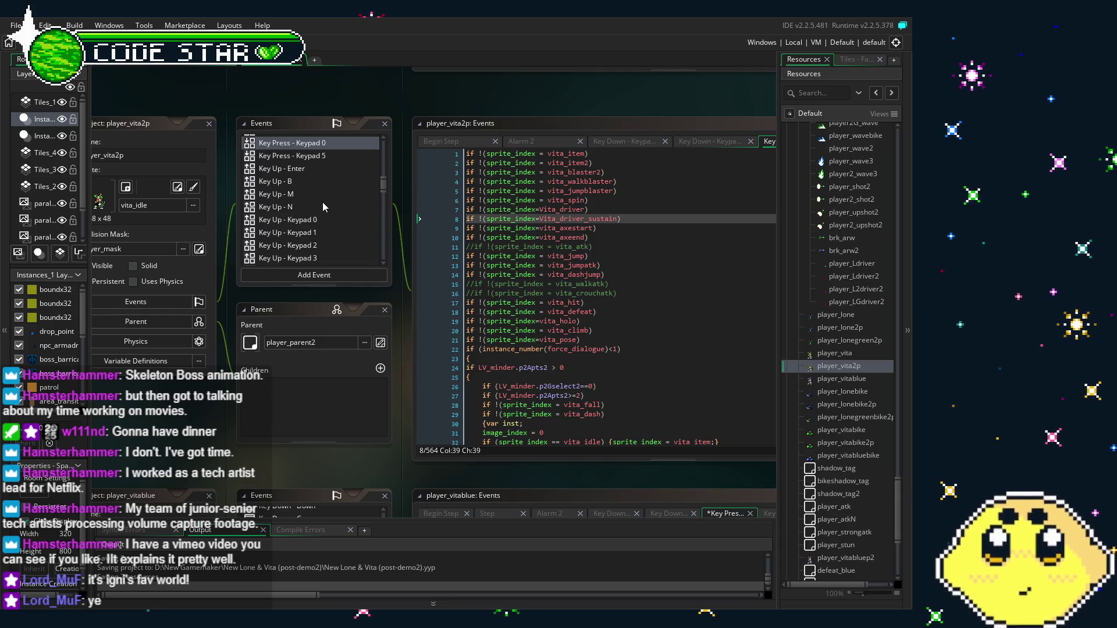
{"action": "scroll", "coordinate": [299, 204], "scroll_direction": "up", "scroll_amount": 2}
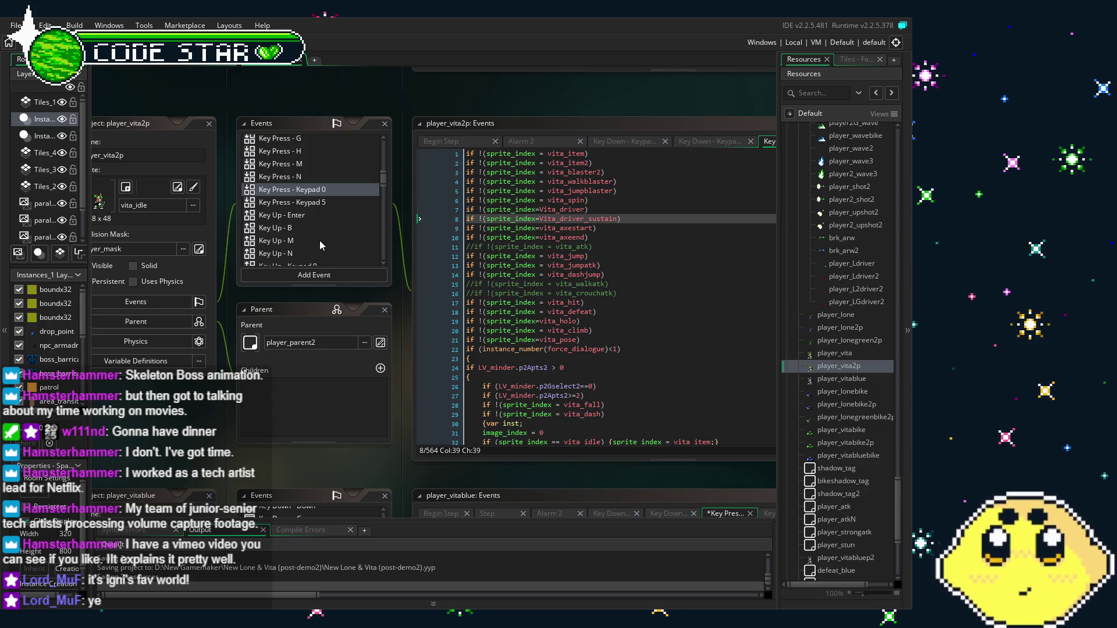
{"action": "scroll", "coordinate": [320, 245], "scroll_direction": "down", "scroll_amount": 1}
{"action": "scroll", "coordinate": [320, 245], "scroll_direction": "down", "scroll_amount": 3}
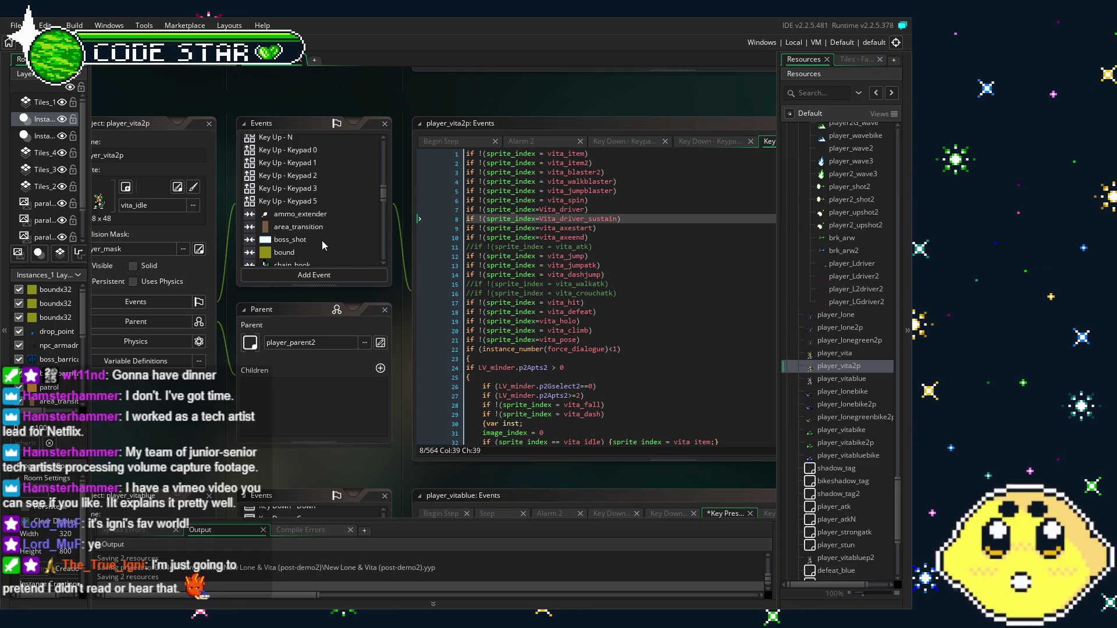
{"action": "scroll", "coordinate": [322, 241], "scroll_direction": "down", "scroll_amount": 2}
{"action": "scroll", "coordinate": [322, 242], "scroll_direction": "down", "scroll_amount": 2}
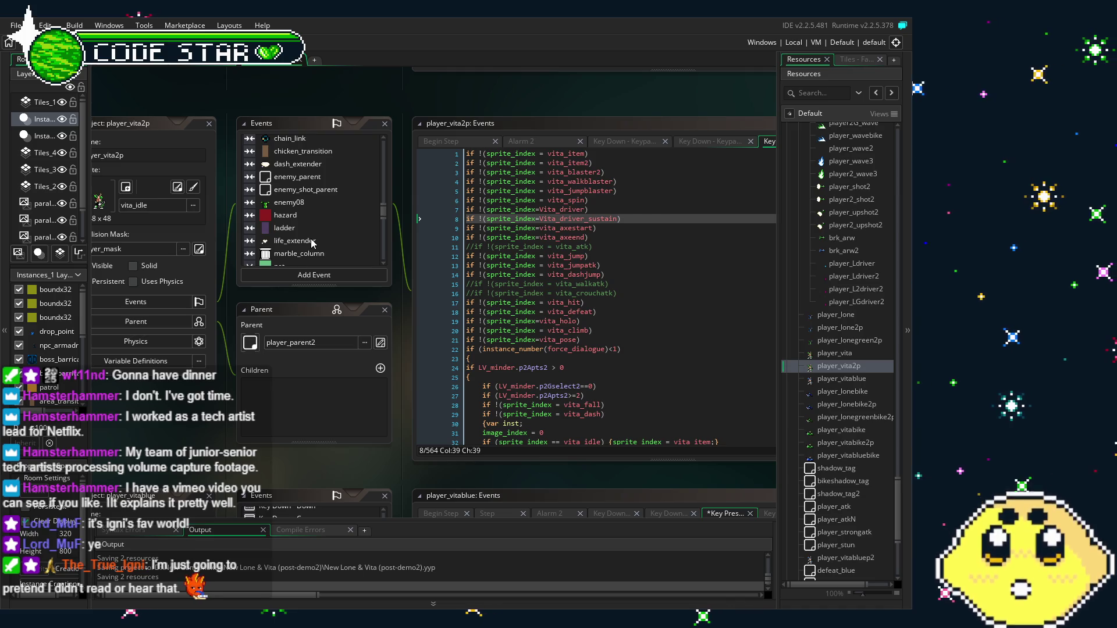
{"action": "scroll", "coordinate": [313, 243], "scroll_direction": "up", "scroll_amount": 1}
{"action": "scroll", "coordinate": [313, 243], "scroll_direction": "up", "scroll_amount": 1}
{"action": "scroll", "coordinate": [313, 243], "scroll_direction": "down", "scroll_amount": 7}
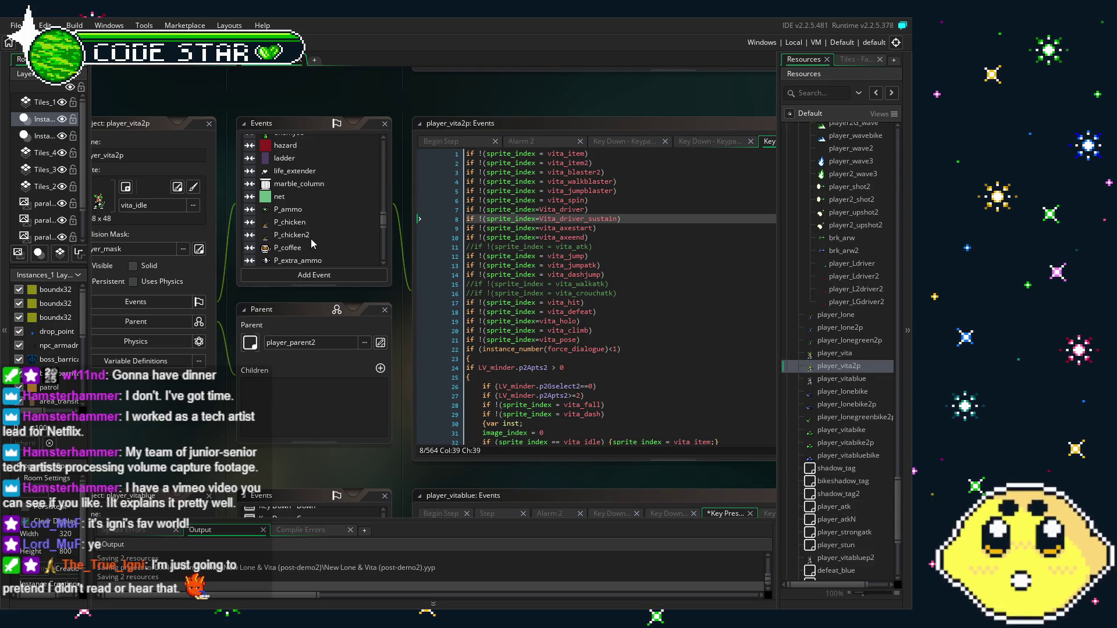
{"action": "scroll", "coordinate": [311, 239], "scroll_direction": "down", "scroll_amount": 4}
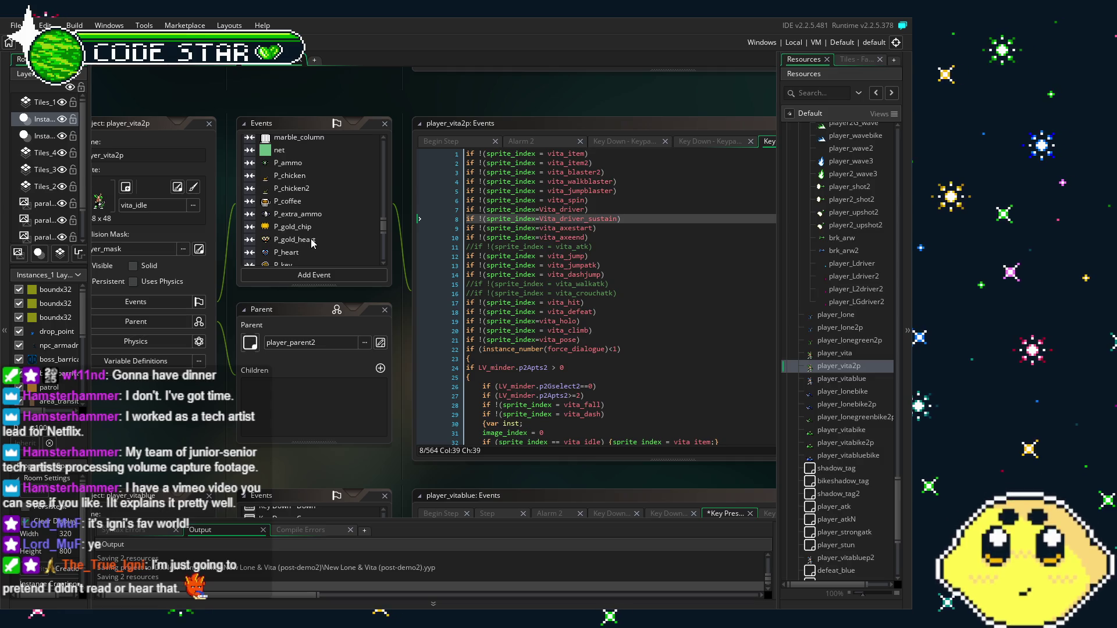
{"action": "scroll", "coordinate": [313, 243], "scroll_direction": "down", "scroll_amount": 2}
{"action": "scroll", "coordinate": [318, 247], "scroll_direction": "up", "scroll_amount": 10}
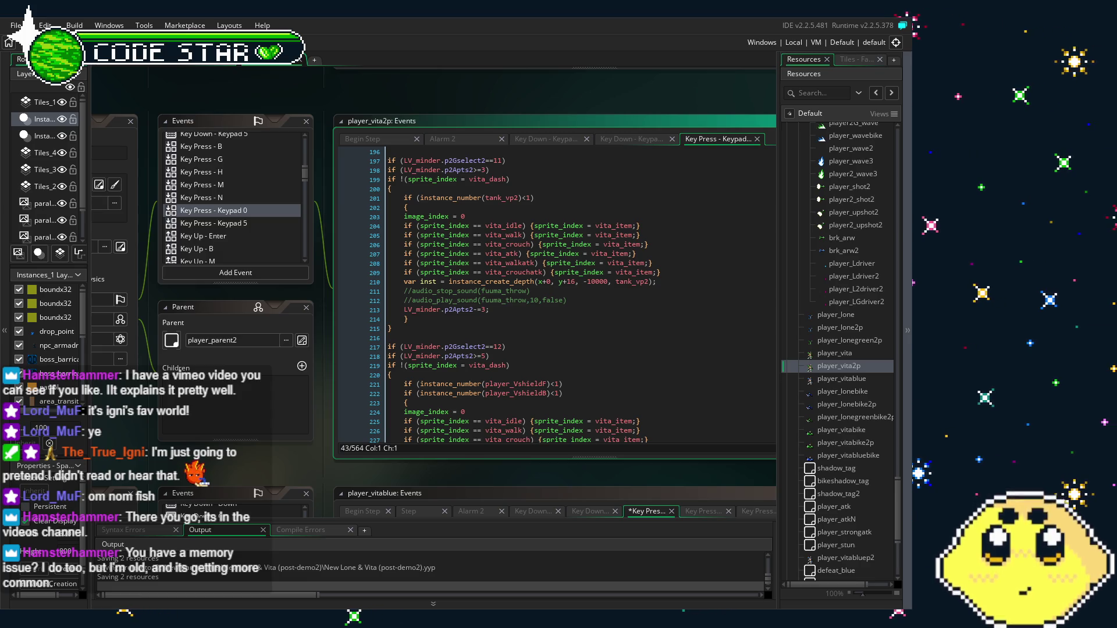
Comment out the old tank_vp2 block on lines 197–215 and paste the driver block above it.
{"action": "left_click_drag", "start_coordinate": [457, 298], "coordinate": [424, 291]}
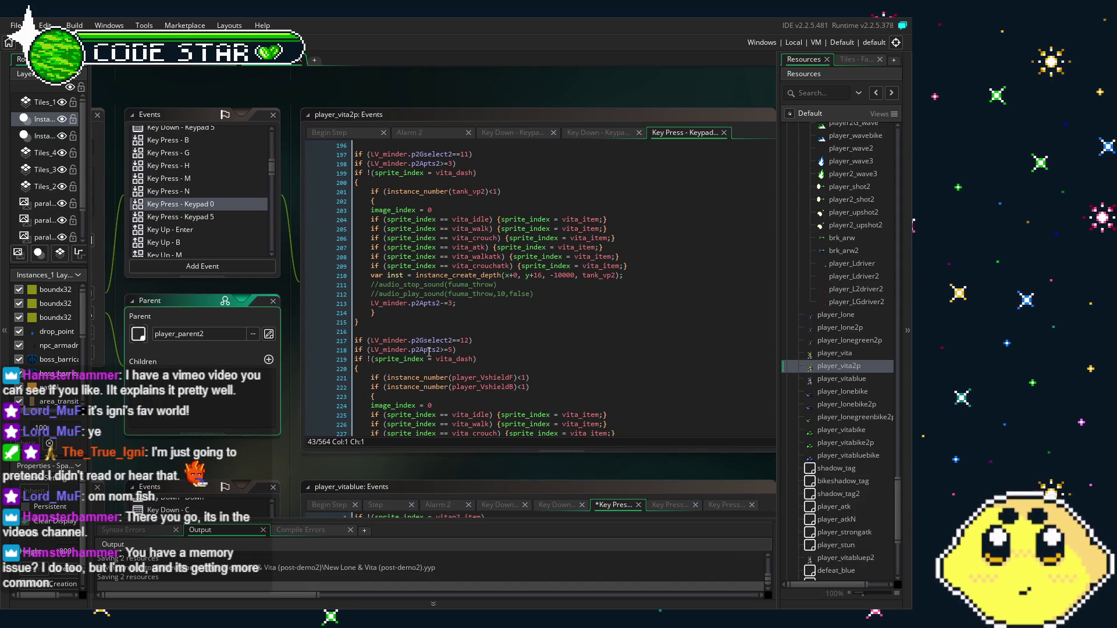
{"action": "scroll", "coordinate": [428, 352], "scroll_direction": "up", "scroll_amount": 3}
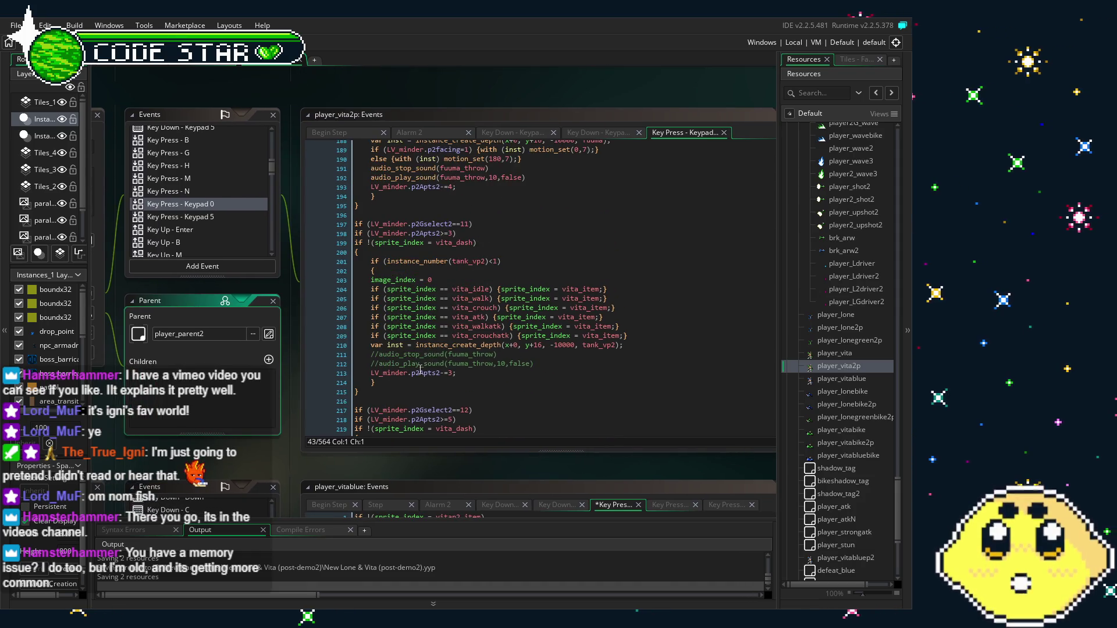
{"action": "scroll", "coordinate": [420, 369], "scroll_direction": "down", "scroll_amount": 2}
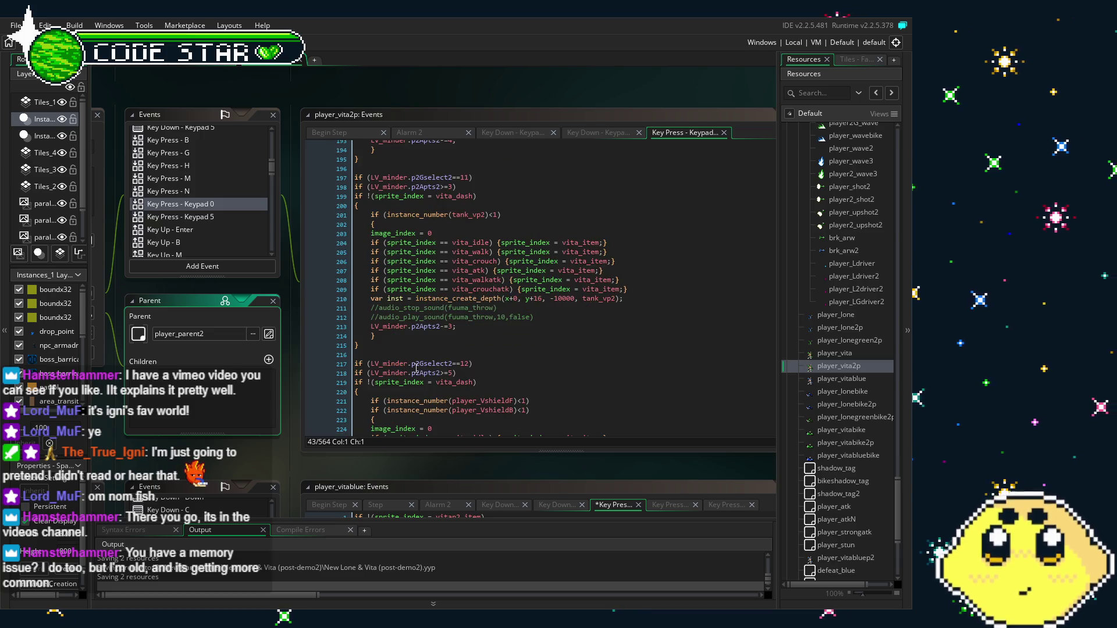
{"action": "scroll", "coordinate": [416, 368], "scroll_direction": "up", "scroll_amount": 1}
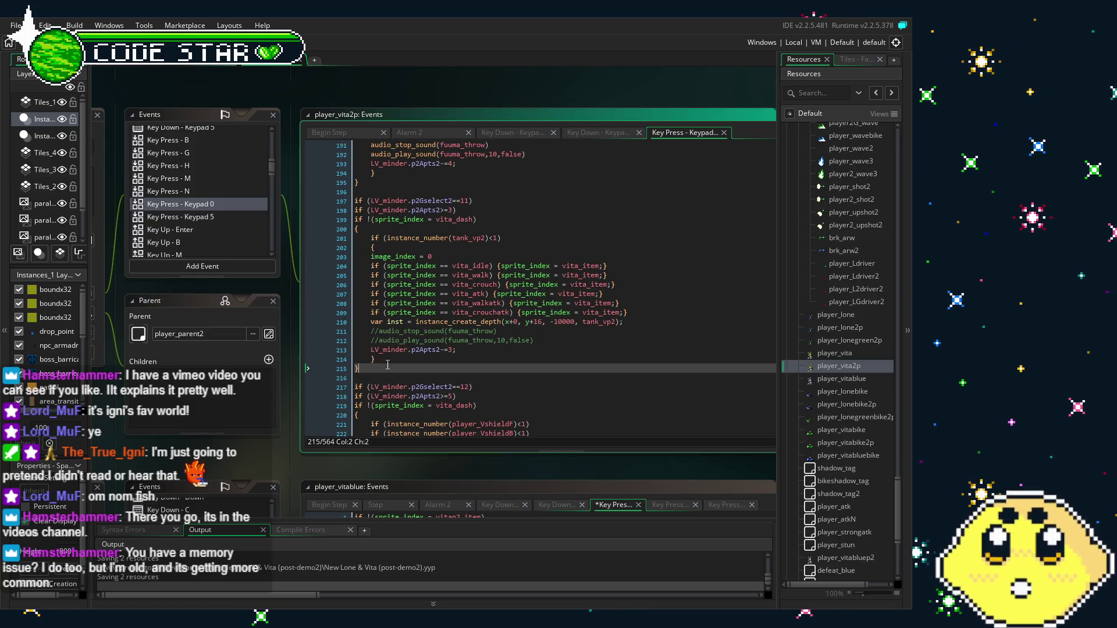
{"action": "left_click_drag", "start_coordinate": [388, 366], "coordinate": [339, 202]}
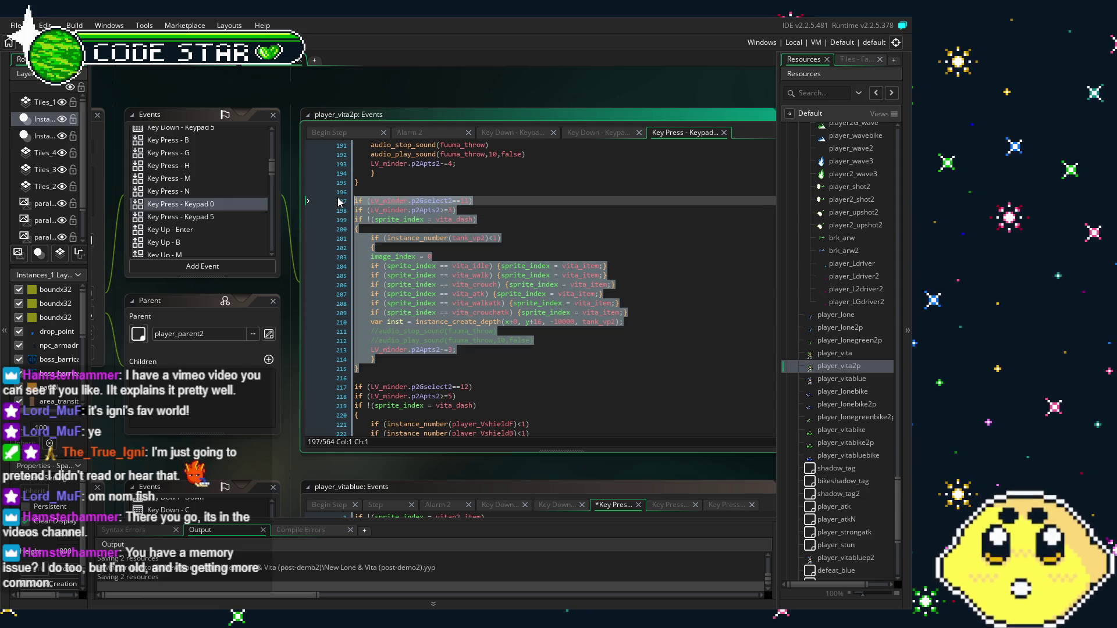
{"action": "key", "text": "ctrl+k"}
{"action": "left_click", "coordinate": [370, 191]}
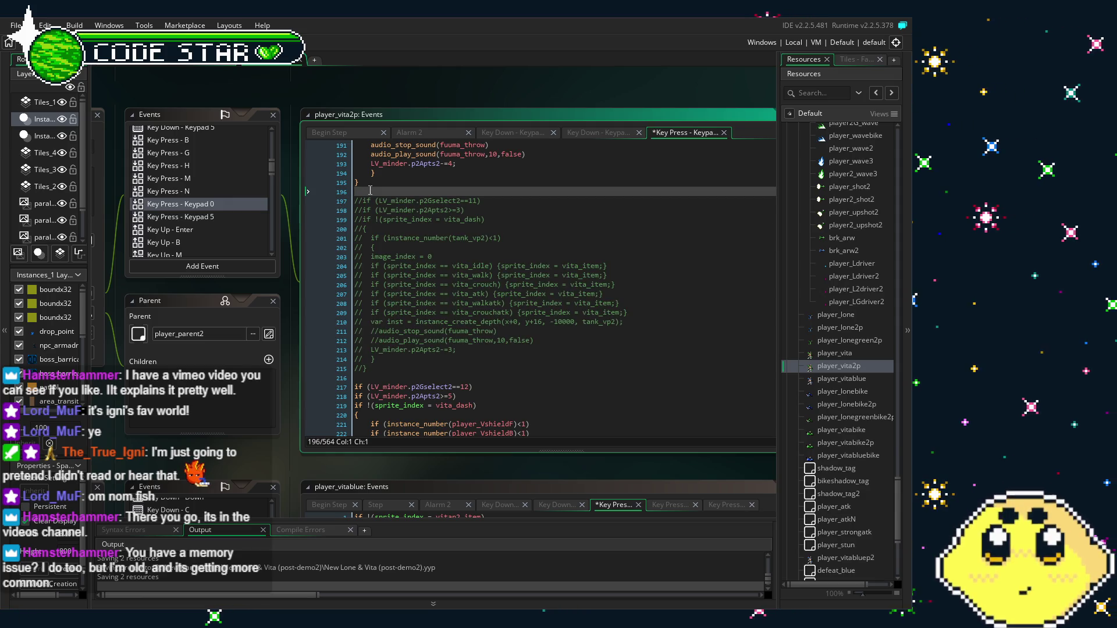
{"action": "key", "text": "ctrl+v"}
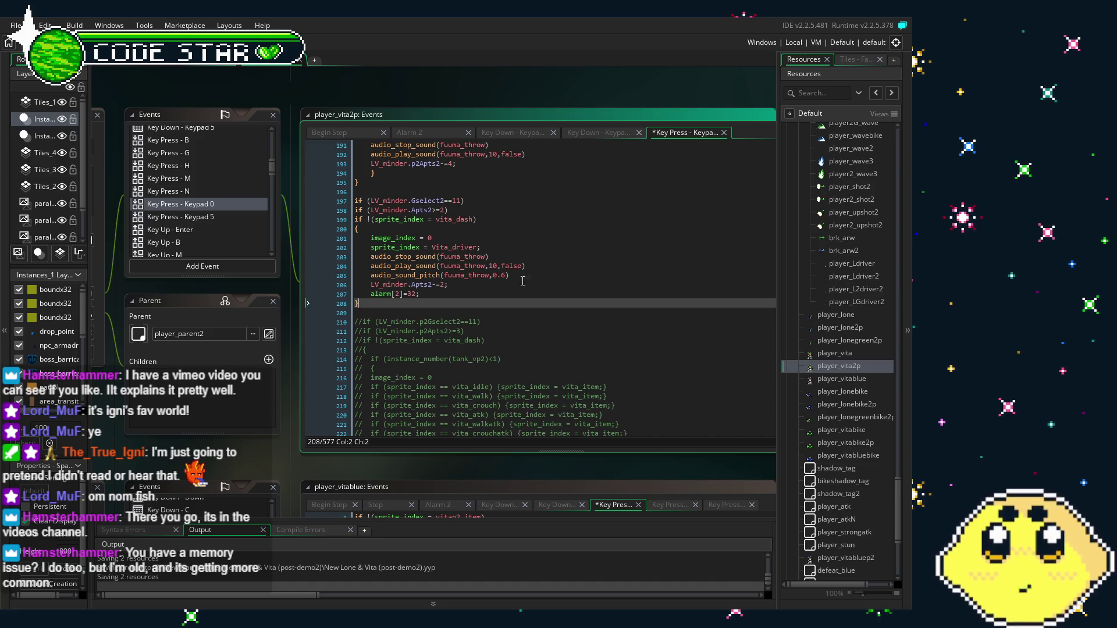
Add the p2 prefix to Gselect2 and Apts2 in the new block's conditions.
{"action": "left_click", "coordinate": [459, 284]}
{"action": "scroll", "coordinate": [460, 335], "scroll_direction": "up", "scroll_amount": 2}
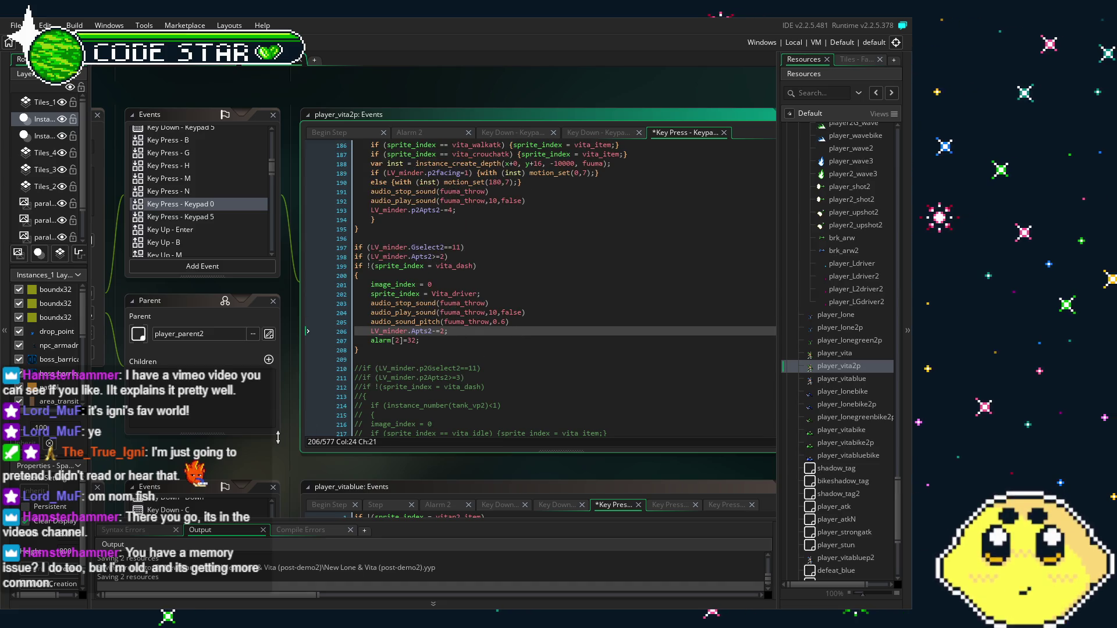
{"action": "left_click", "coordinate": [424, 257]}
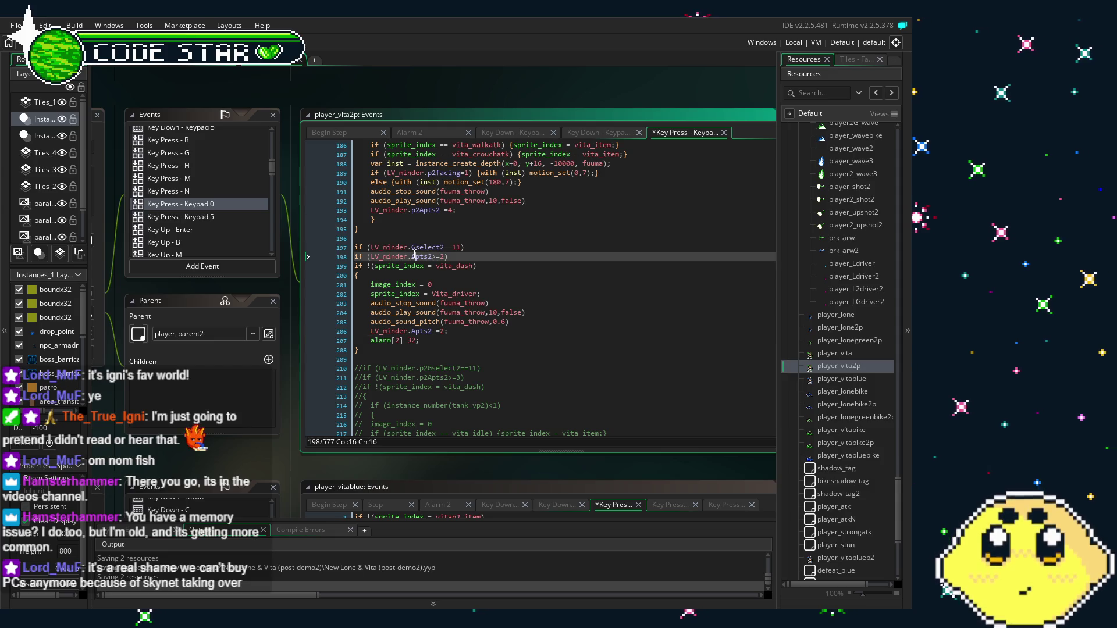
{"action": "left_click", "coordinate": [411, 257]}
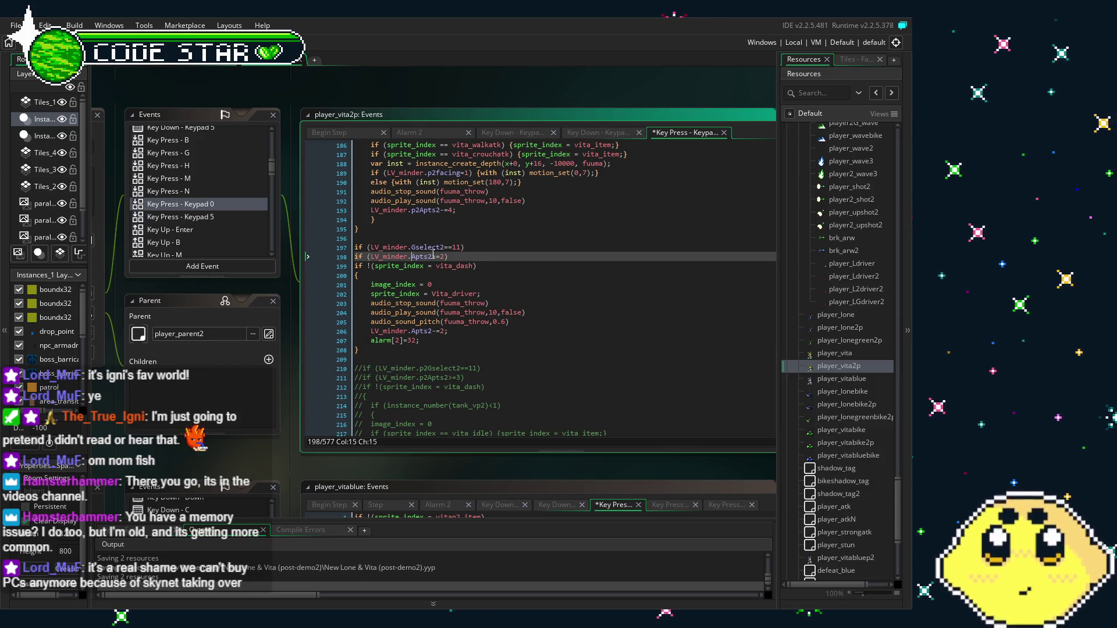
{"action": "type", "text": "p2"}
{"action": "left_click", "coordinate": [411, 247]}
{"action": "type", "text": "p2"}
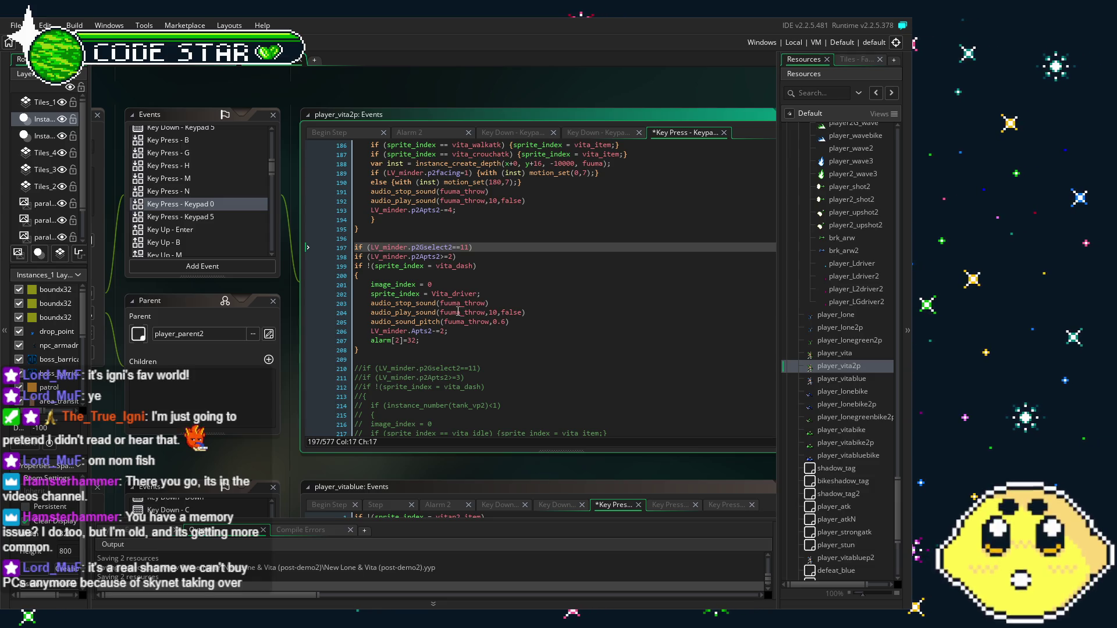
Review the block's p2Apts2 cost of 2 and alarm[2]=32 line down to the closing brace.
{"action": "left_click", "coordinate": [445, 277]}
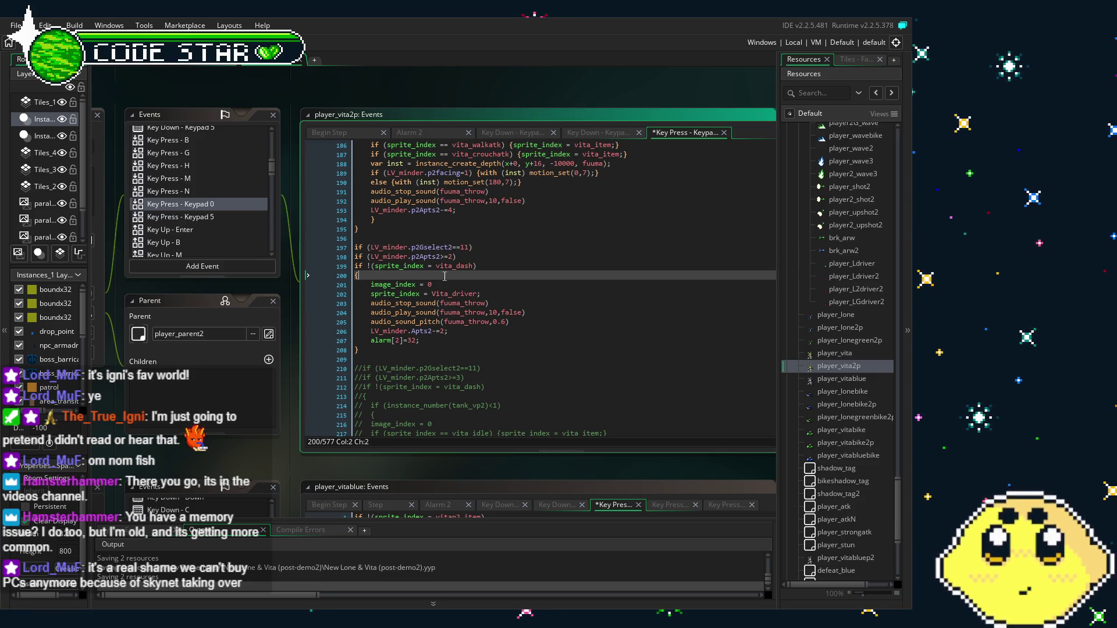
{"action": "scroll", "coordinate": [431, 303], "scroll_direction": "down", "scroll_amount": 1}
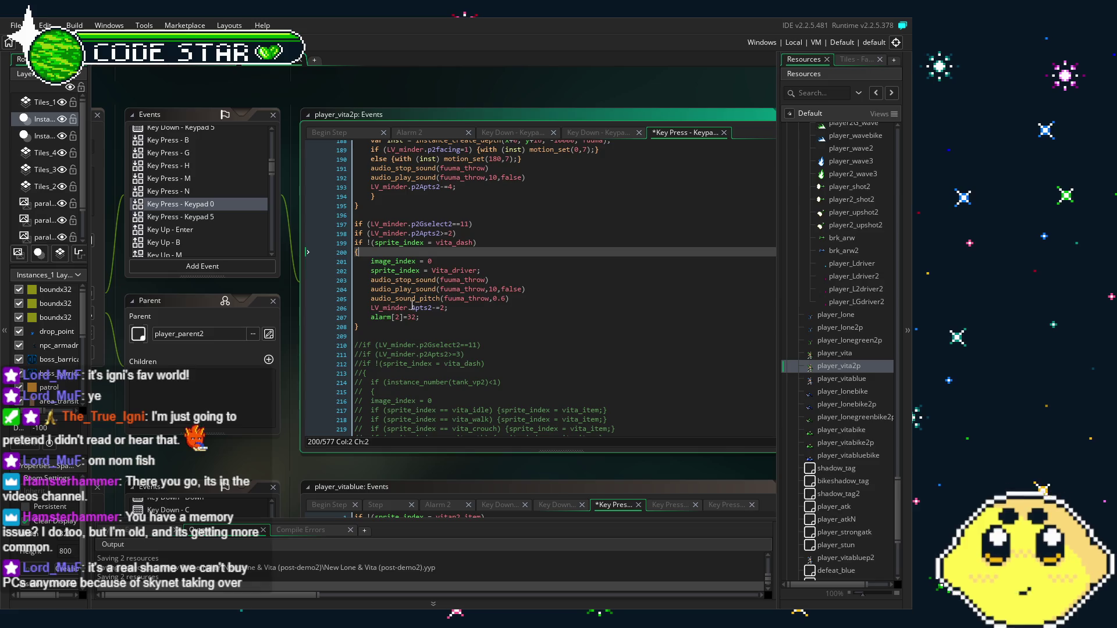
{"action": "left_click", "coordinate": [412, 307]}
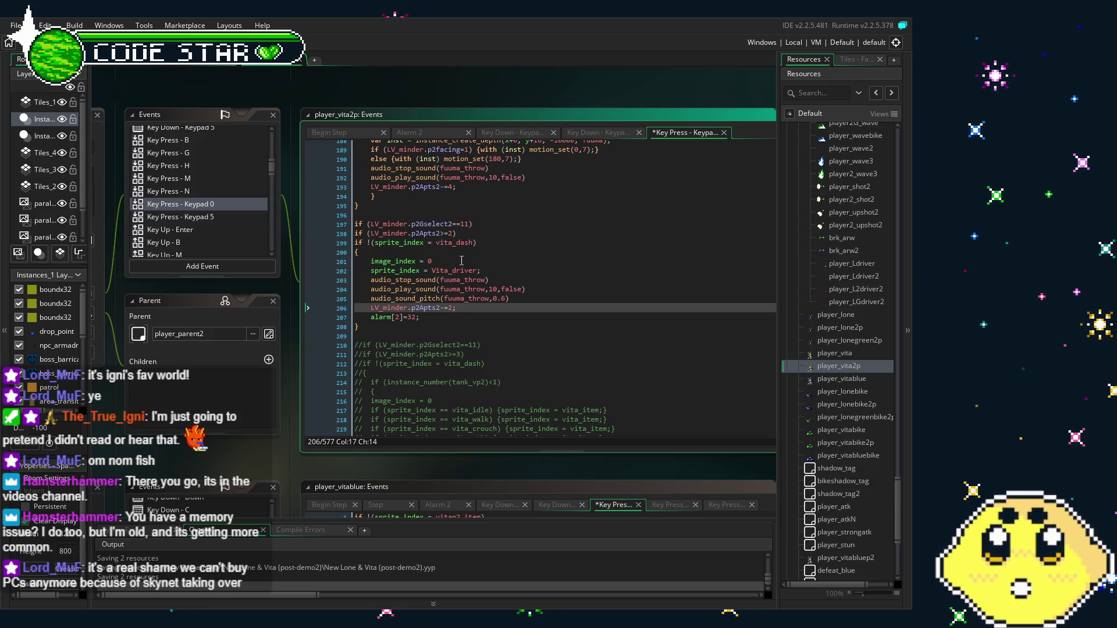
{"action": "left_click", "coordinate": [495, 277]}
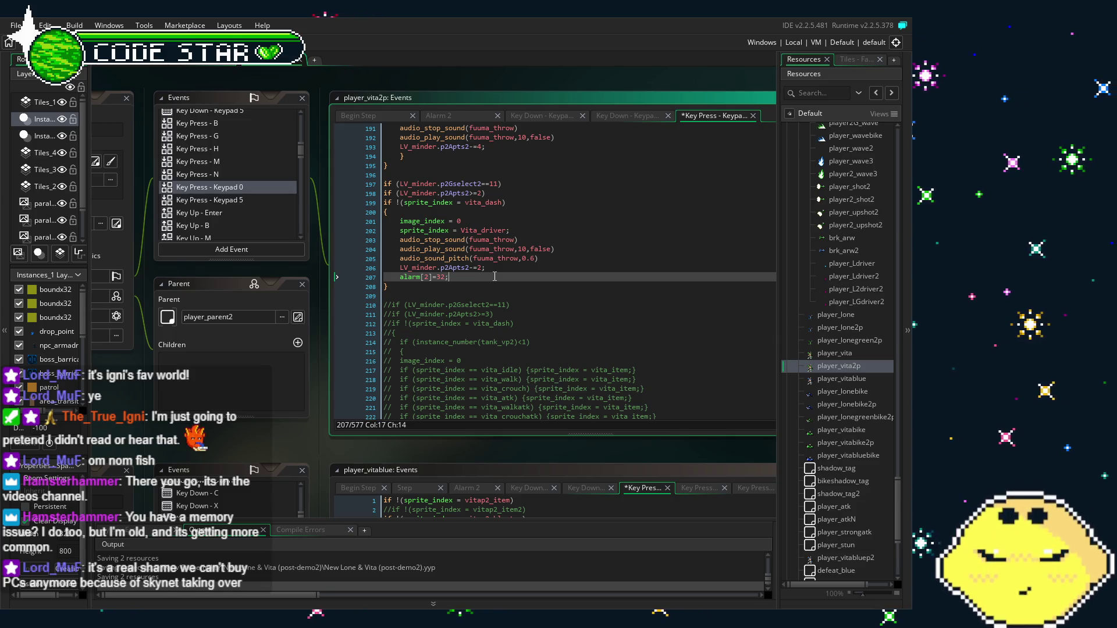
{"action": "left_click", "coordinate": [488, 271]}
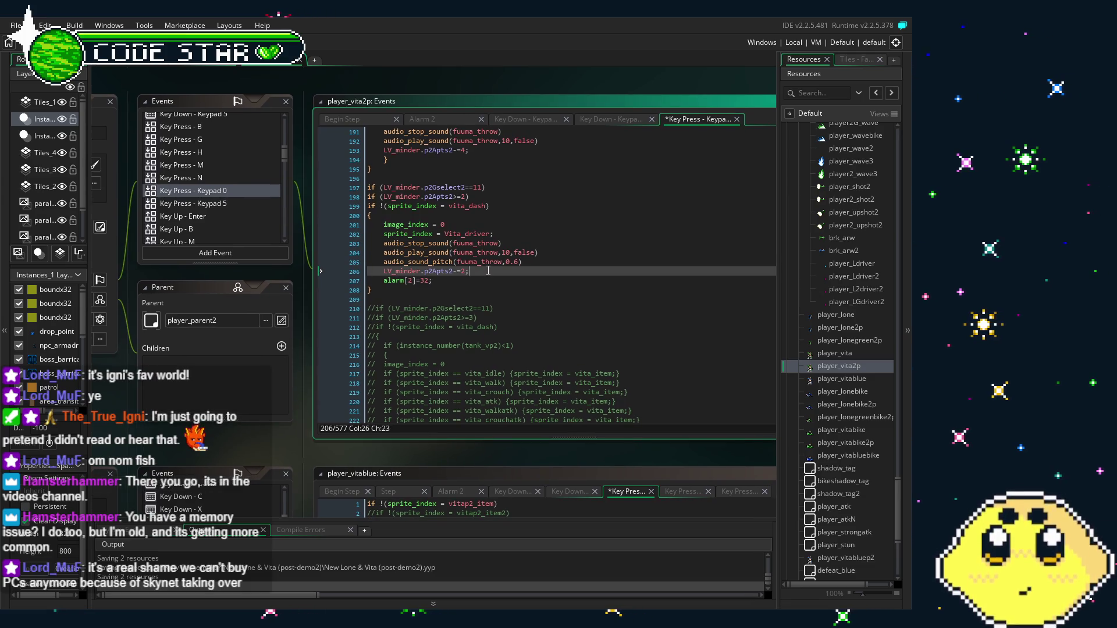
{"action": "scroll", "coordinate": [488, 271], "scroll_direction": "down", "scroll_amount": 3}
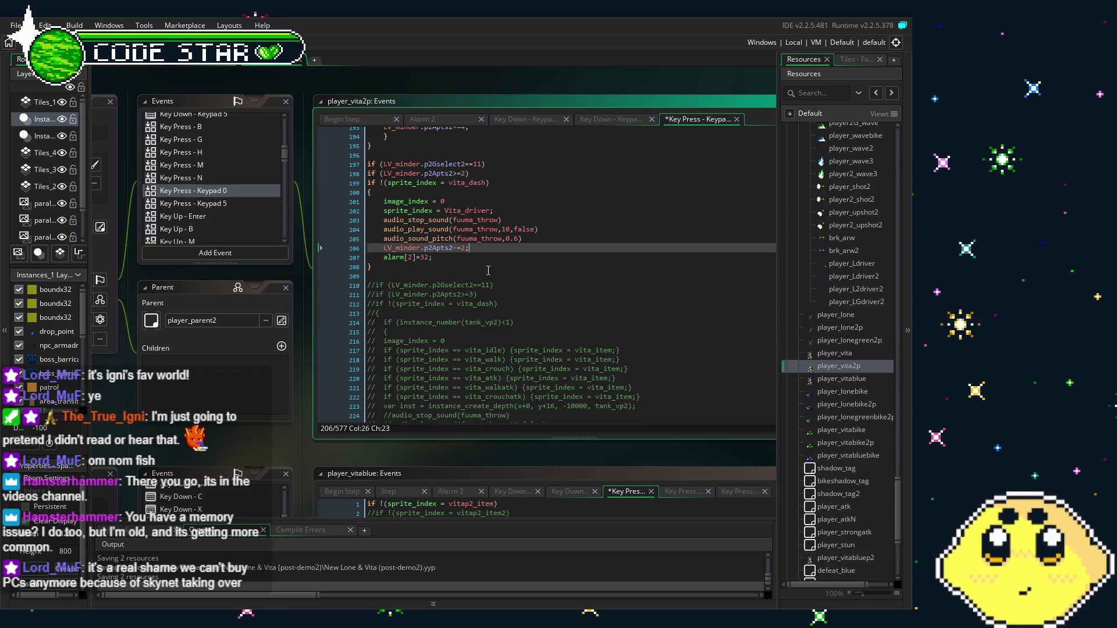
{"action": "left_click", "coordinate": [488, 270]}
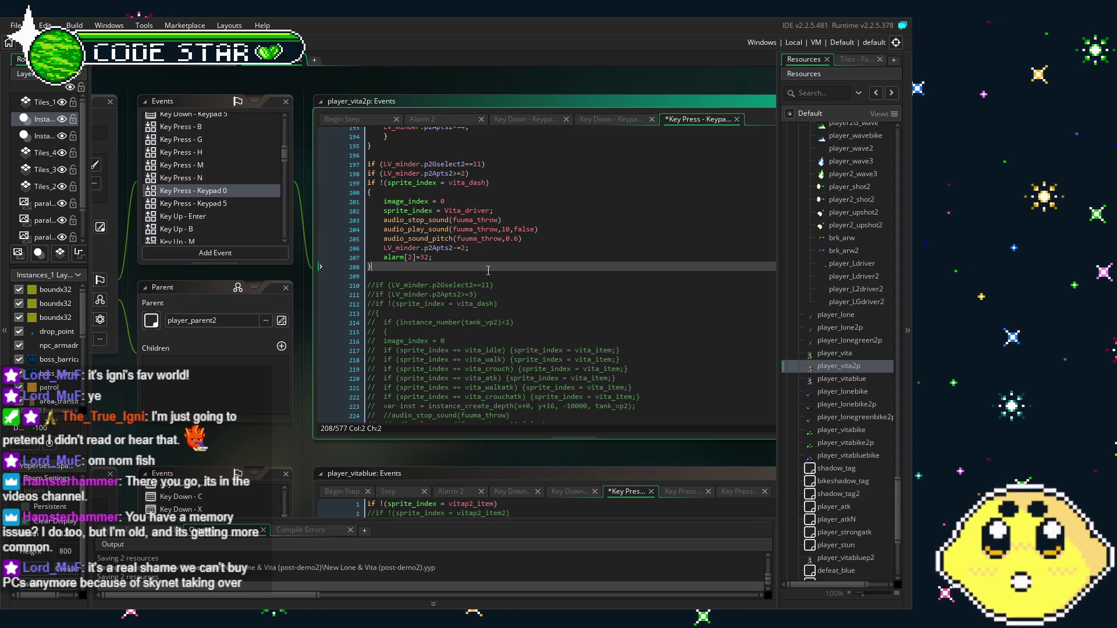
Recheck the block's audio_stop_sound line and the start of the commented-out tank_vp2 code.
{"action": "left_click", "coordinate": [488, 219]}
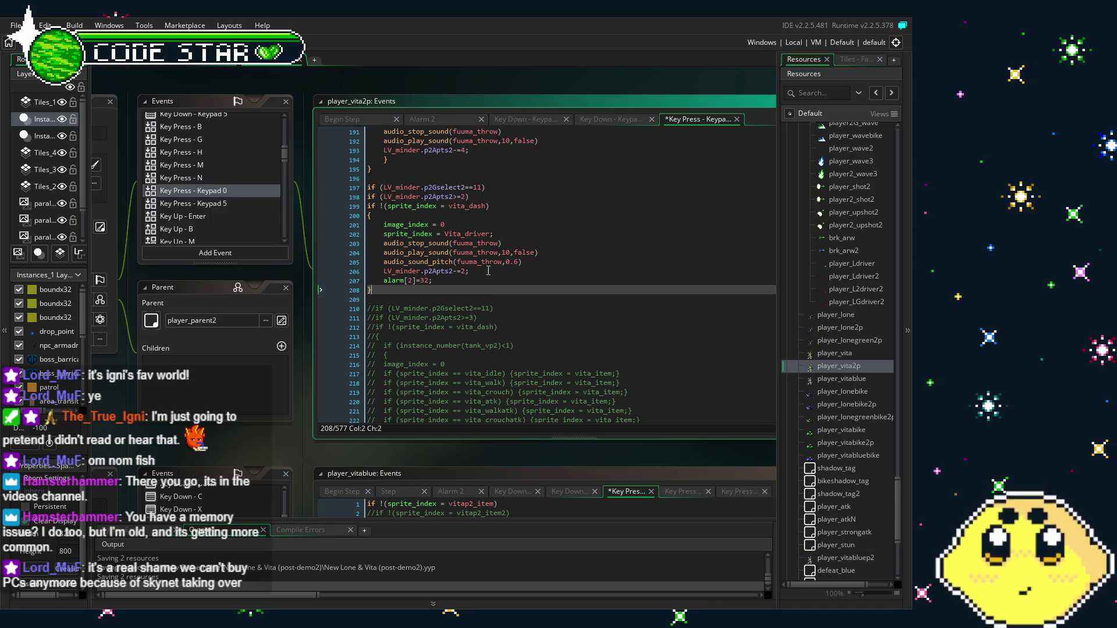
{"action": "scroll", "coordinate": [488, 220], "scroll_direction": "up", "scroll_amount": 2}
{"action": "scroll", "coordinate": [474, 274], "scroll_direction": "down", "scroll_amount": 2}
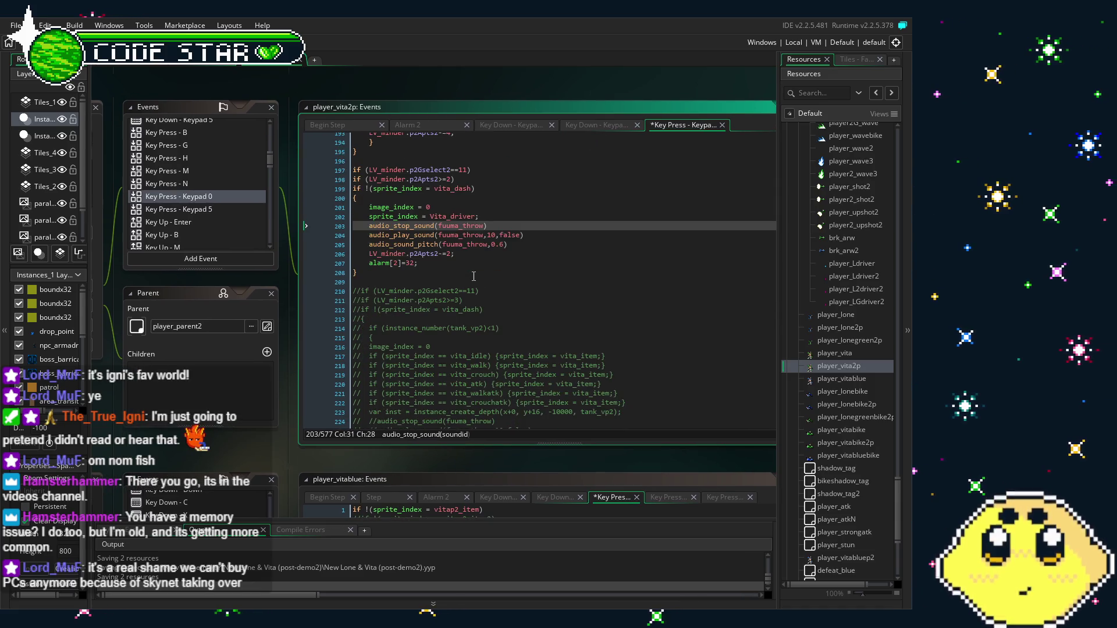
{"action": "left_click", "coordinate": [474, 274]}
{"action": "scroll", "coordinate": [447, 302], "scroll_direction": "up", "scroll_amount": 2}
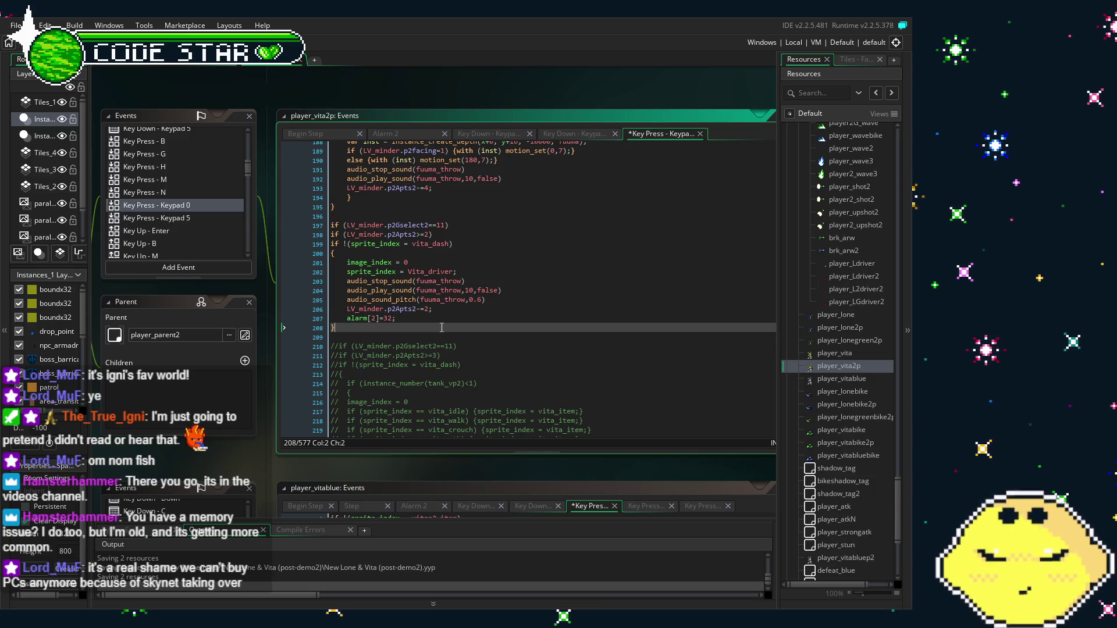
{"action": "scroll", "coordinate": [441, 328], "scroll_direction": "down", "scroll_amount": 1}
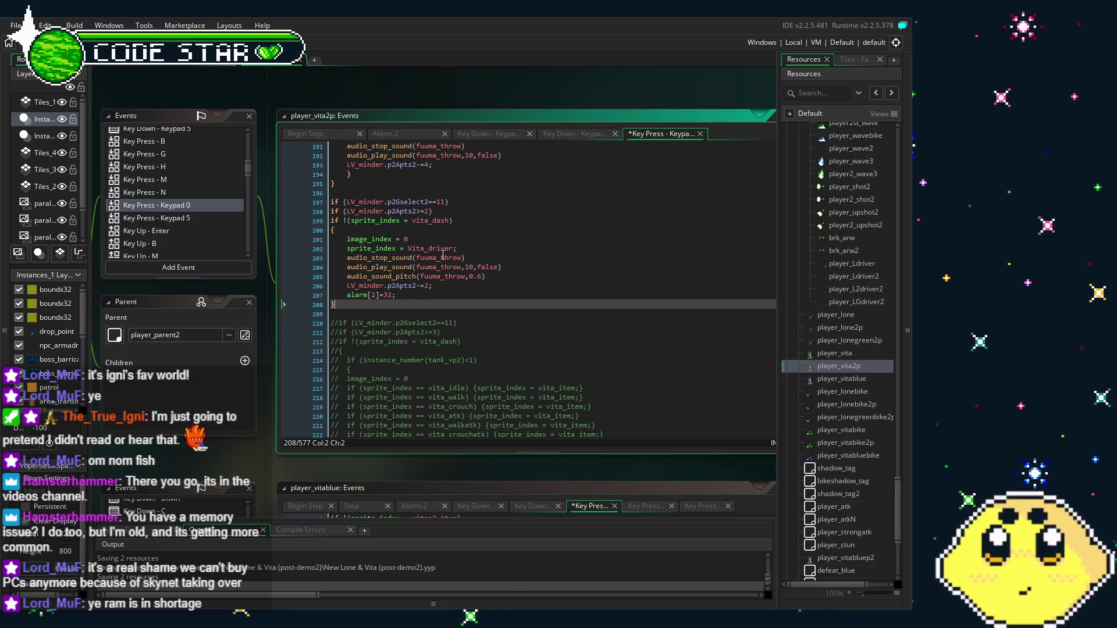
{"action": "left_click", "coordinate": [457, 311]}
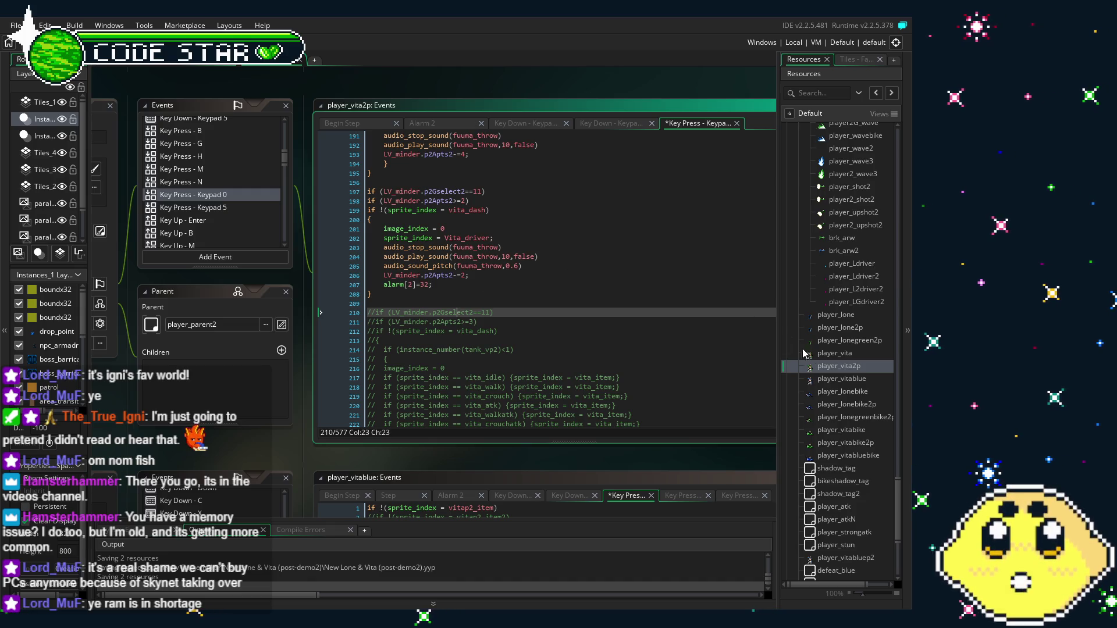
Open player_vitablue and scroll its Key Press - V code to the Gselect2==11 tank_v block.
{"action": "double_click", "coordinate": [833, 379]}
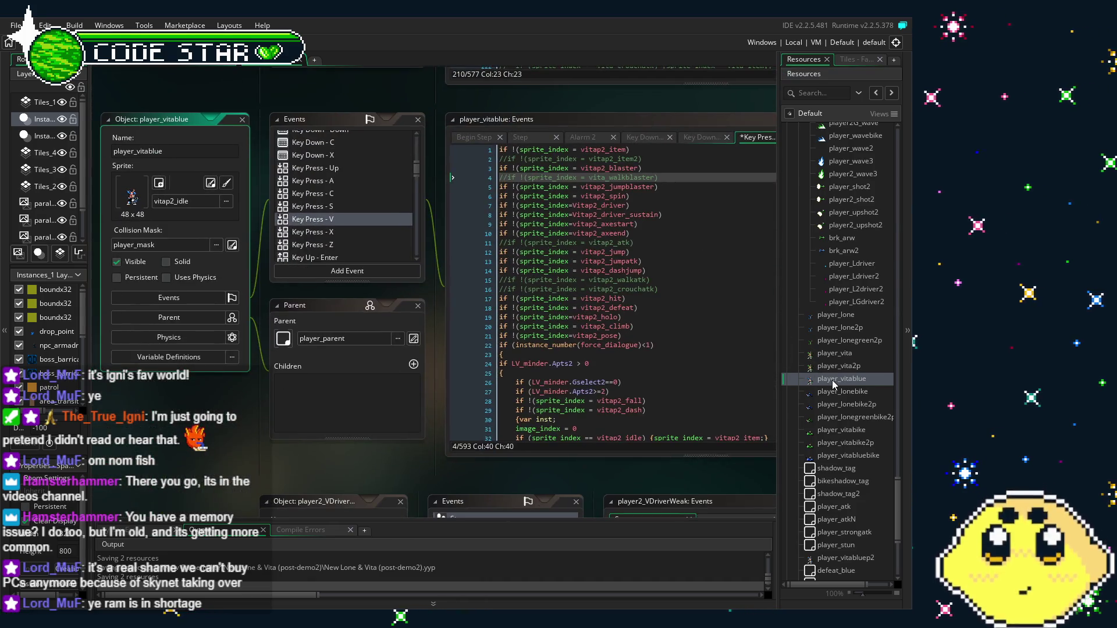
{"action": "mouse_move", "coordinate": [300, 460]}
{"action": "left_mouse_down"}
{"action": "mouse_move", "coordinate": [231, 455]}
{"action": "mouse_move", "coordinate": [264, 462]}
{"action": "mouse_move", "coordinate": [207, 435]}
{"action": "left_mouse_up"}
{"action": "scroll", "coordinate": [440, 338], "scroll_direction": "down", "scroll_amount": 1}
{"action": "scroll", "coordinate": [440, 339], "scroll_direction": "down", "scroll_amount": 3}
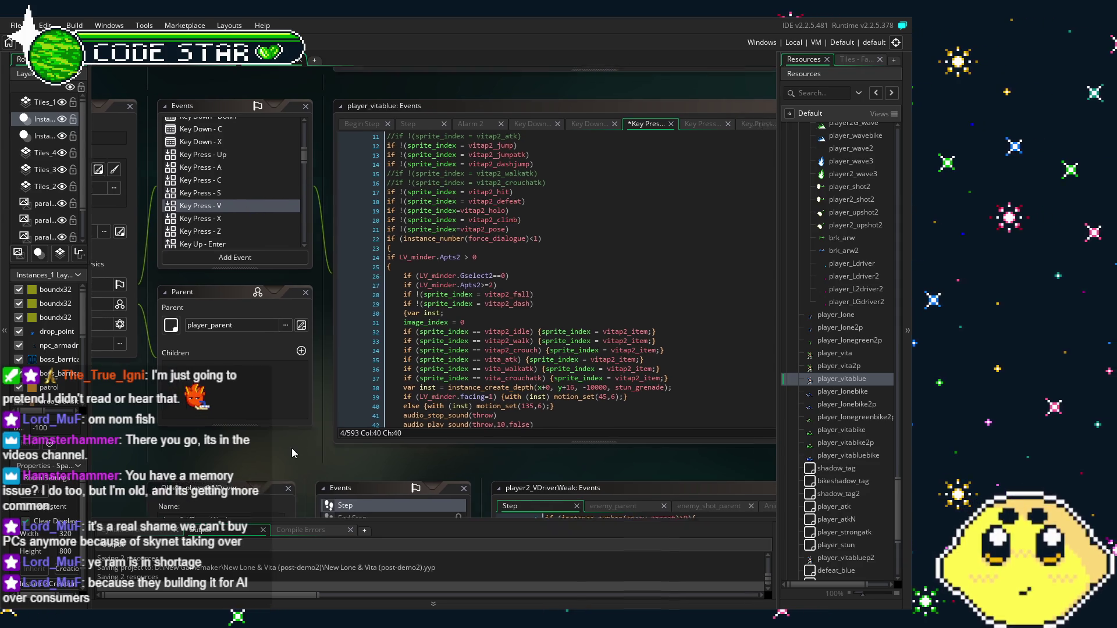
{"action": "scroll", "coordinate": [388, 389], "scroll_direction": "down", "scroll_amount": 7}
{"action": "scroll", "coordinate": [388, 389], "scroll_direction": "down", "scroll_amount": 12}
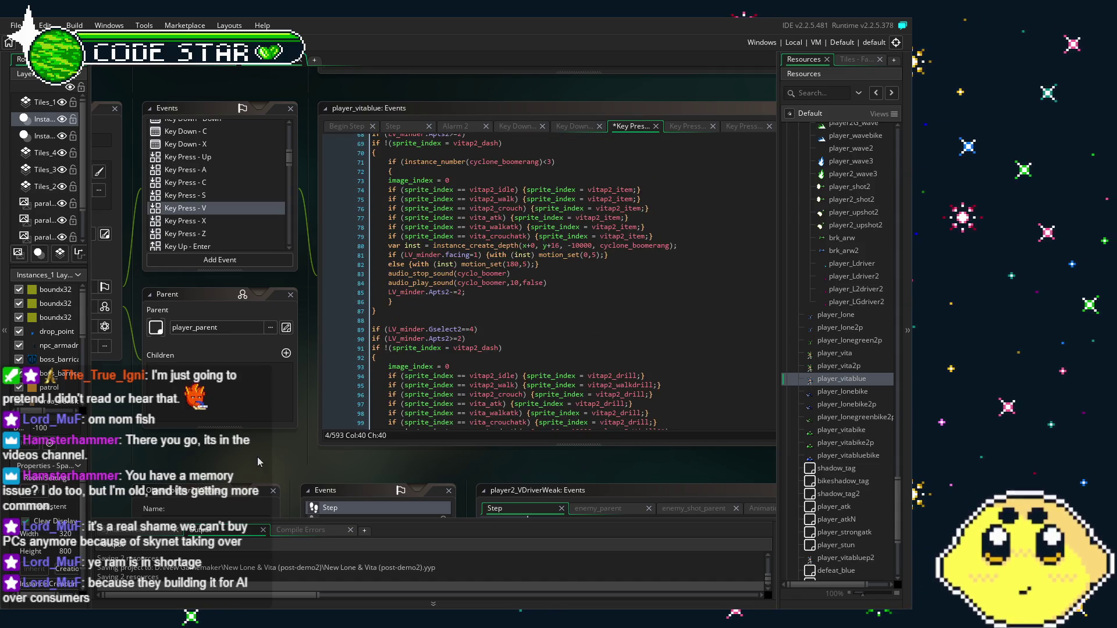
{"action": "left_click_drag", "start_coordinate": [257, 456], "coordinate": [298, 448]}
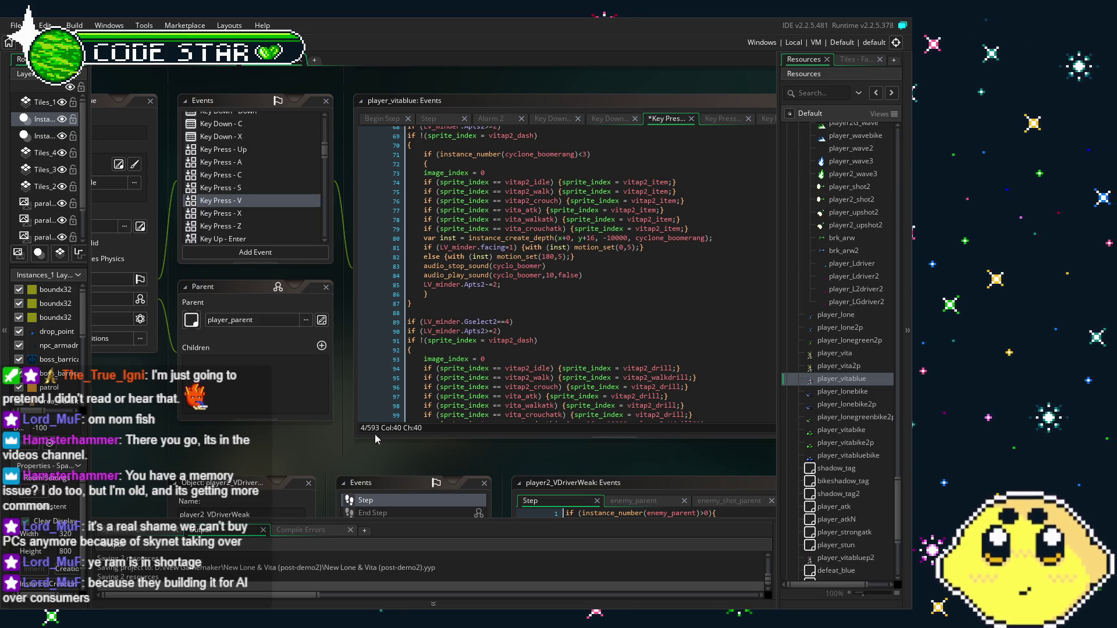
{"action": "left_click_drag", "start_coordinate": [375, 434], "coordinate": [349, 431]}
{"action": "scroll", "coordinate": [441, 351], "scroll_direction": "down", "scroll_amount": 10}
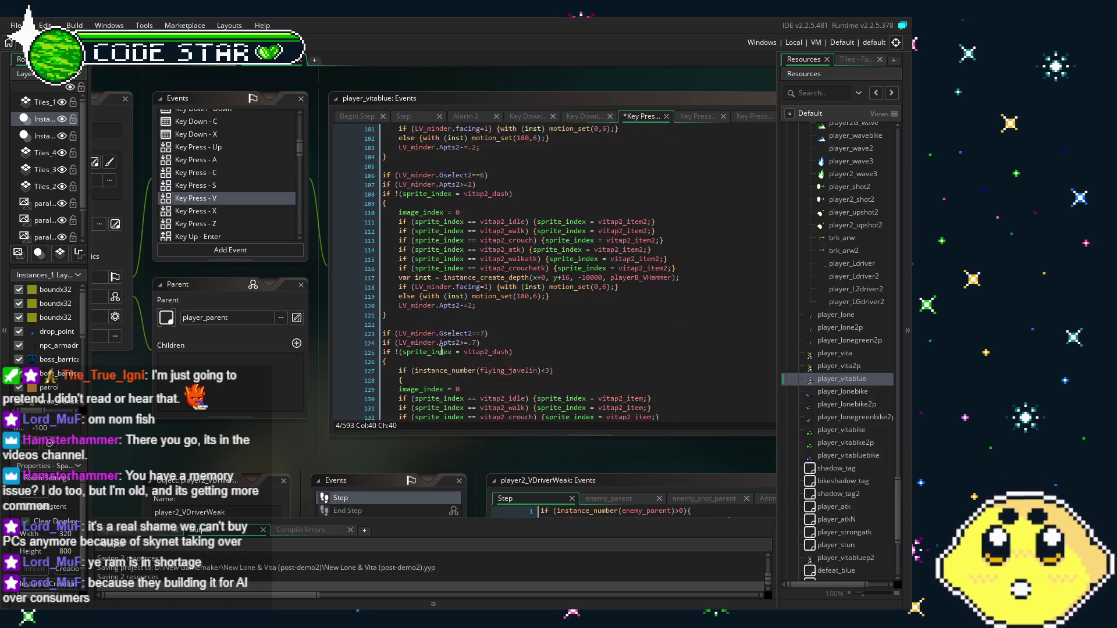
{"action": "scroll", "coordinate": [440, 351], "scroll_direction": "down", "scroll_amount": 15}
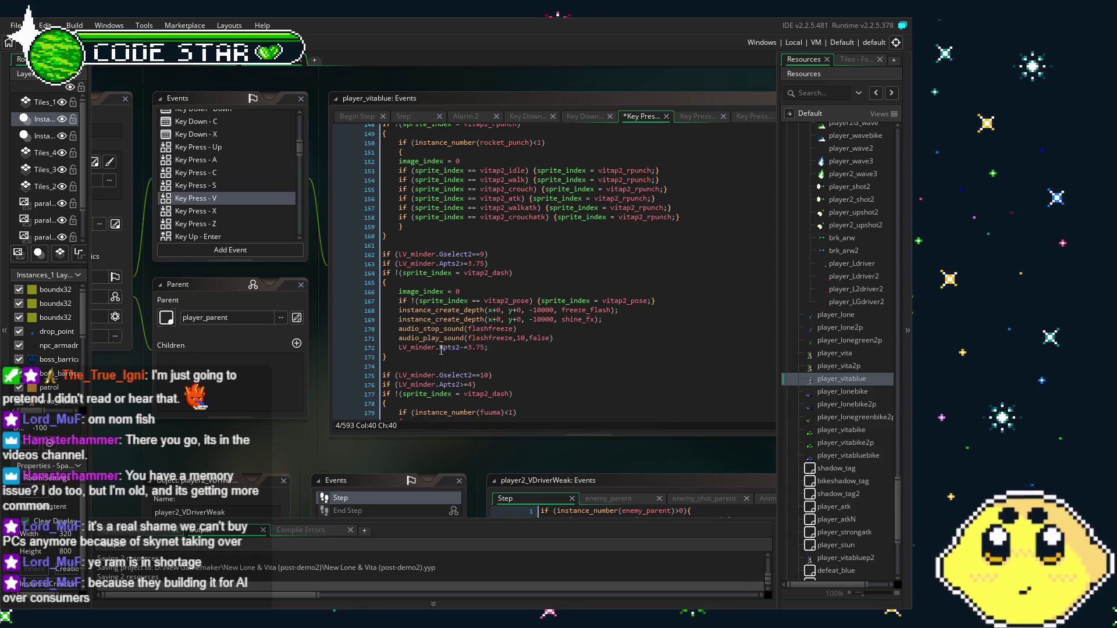
{"action": "scroll", "coordinate": [440, 350], "scroll_direction": "down", "scroll_amount": 14}
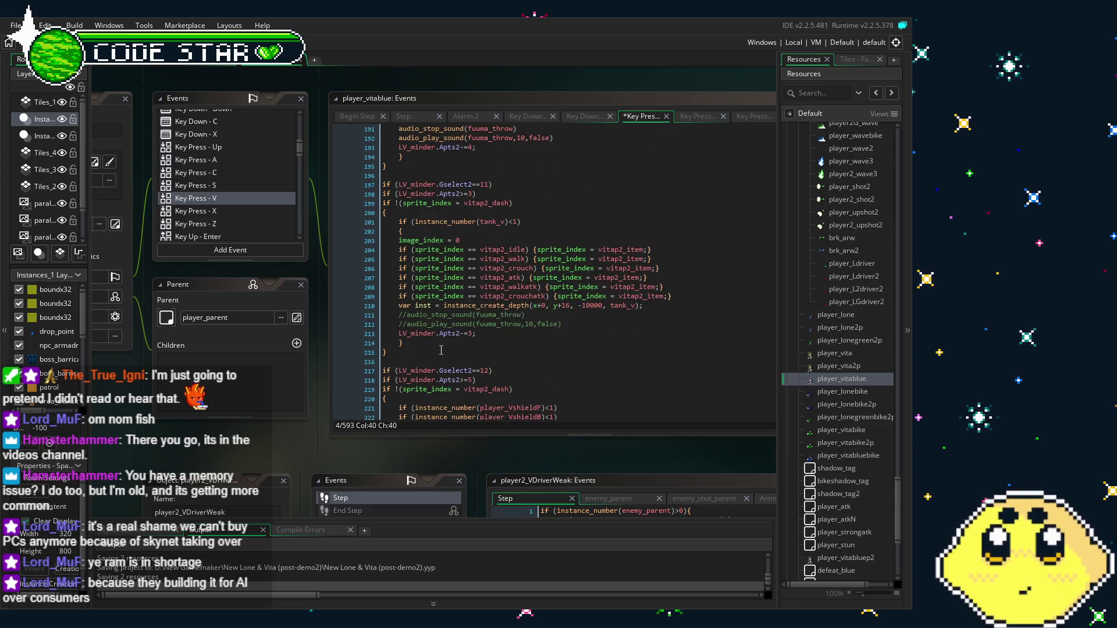
Comment out the tank_v block on lines 197–214 and paste the driver block after line 195.
{"action": "left_click_drag", "start_coordinate": [374, 277], "coordinate": [369, 186]}
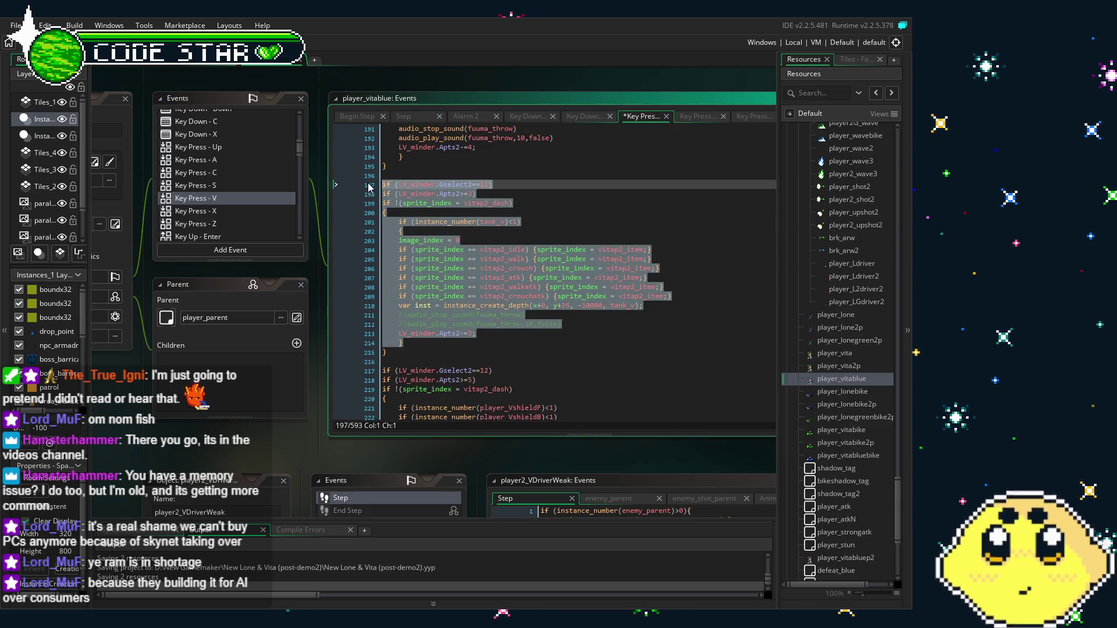
{"action": "key", "text": "ctrl+k"}
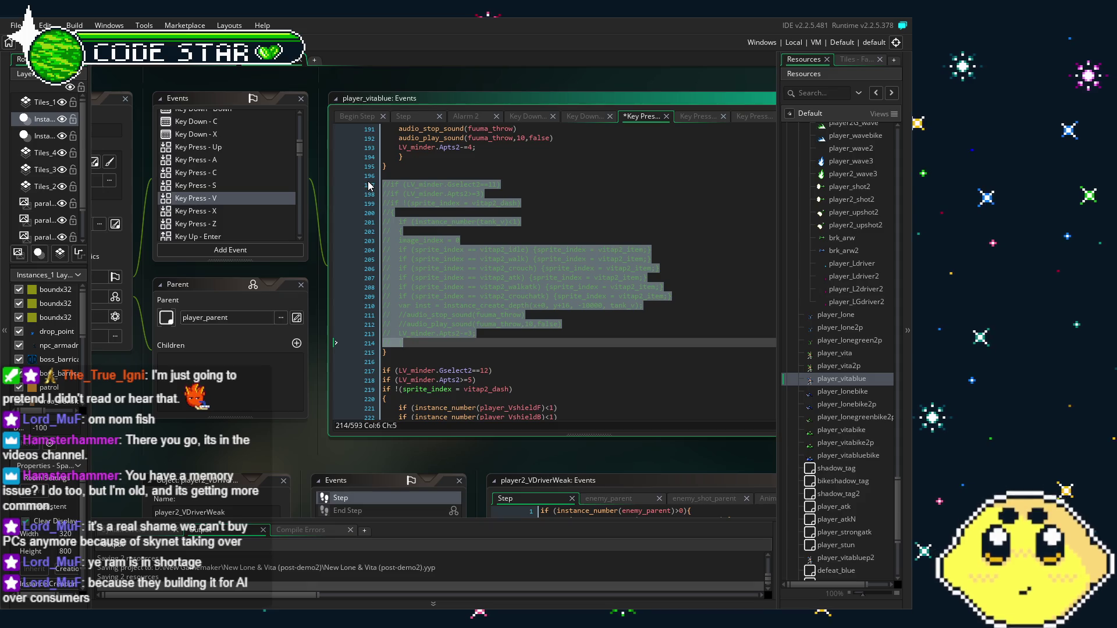
{"action": "left_click", "coordinate": [402, 167]}
{"action": "key", "text": "ctrl+v"}
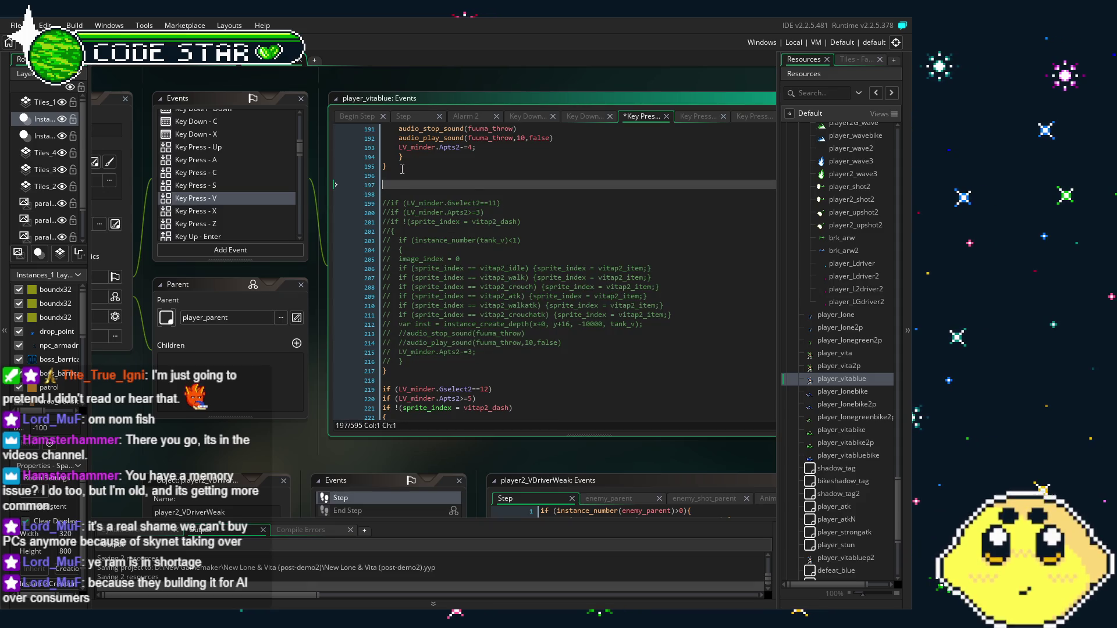
Rename the pasted sprite to Vitap2_driver and check its Apts2>=2 condition and cost of 2.
{"action": "left_click", "coordinate": [485, 213]}
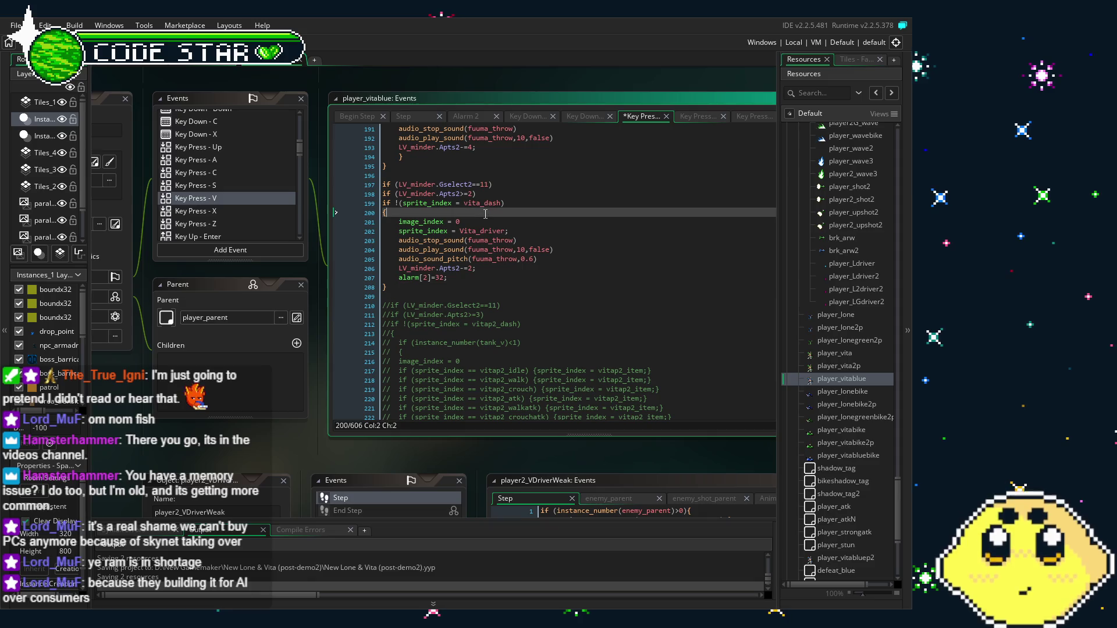
{"action": "left_click", "coordinate": [452, 300]}
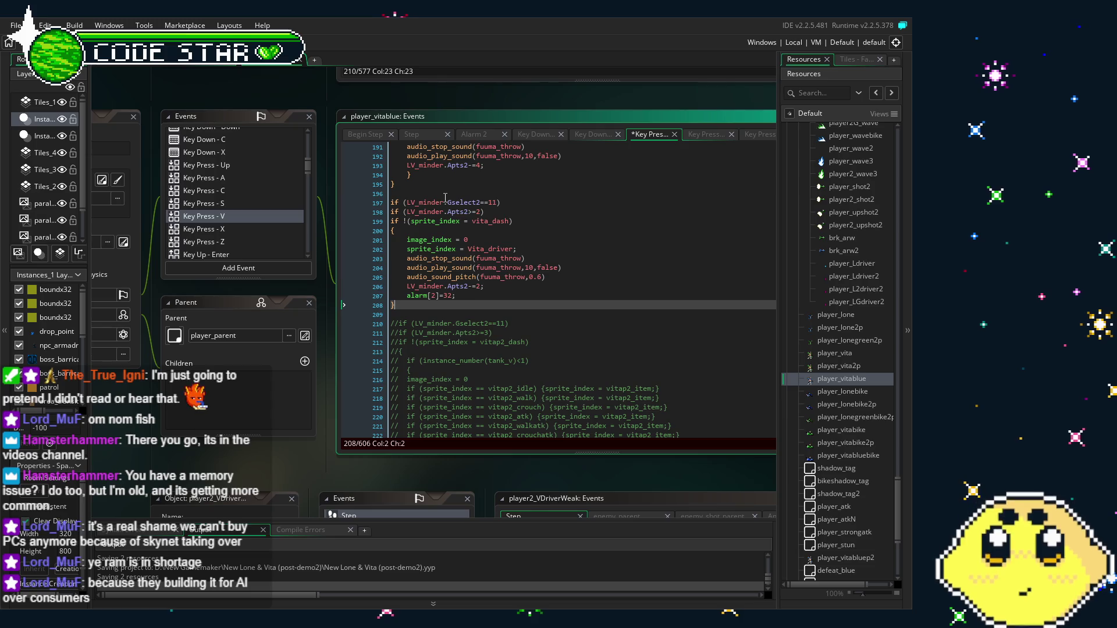
{"action": "left_click", "coordinate": [424, 285]}
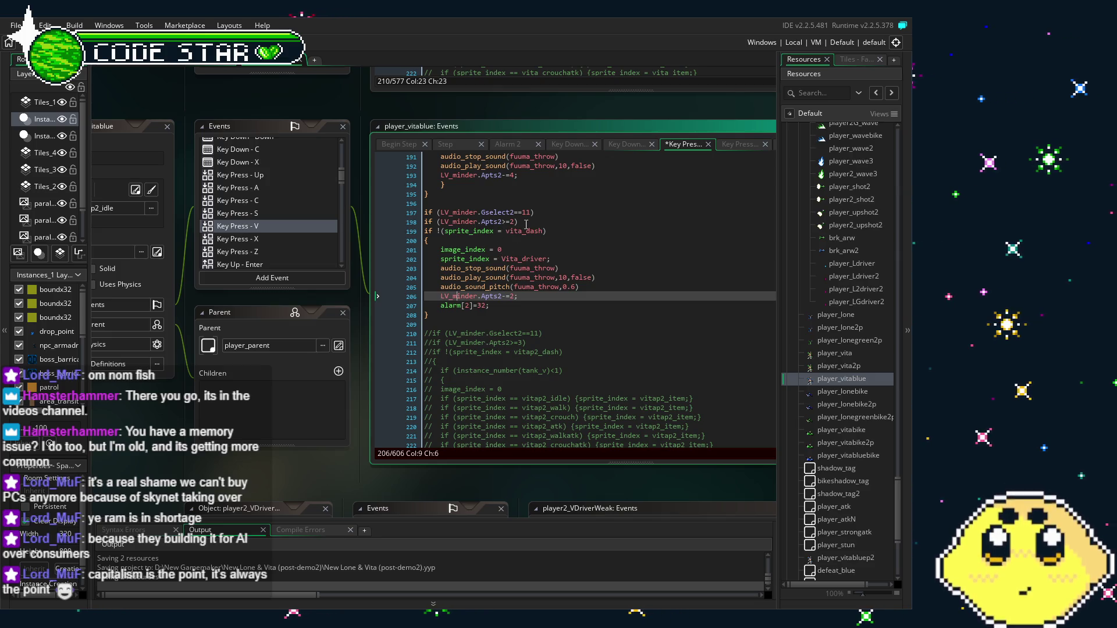
{"action": "left_click", "coordinate": [524, 230]}
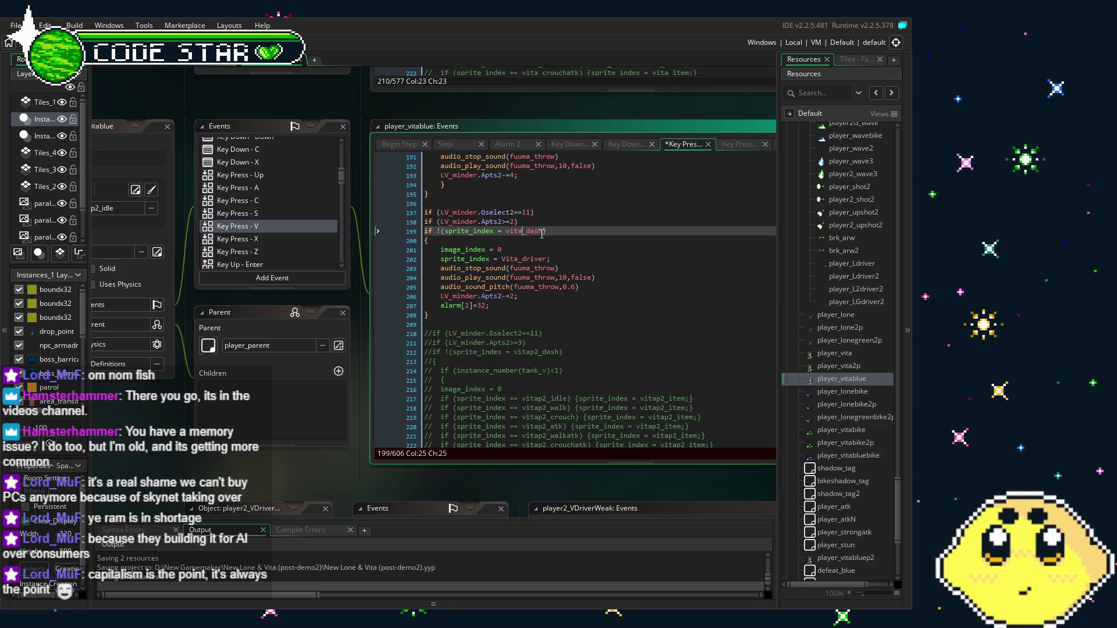
{"action": "type", "text": "p2"}
{"action": "left_click", "coordinate": [481, 222]}
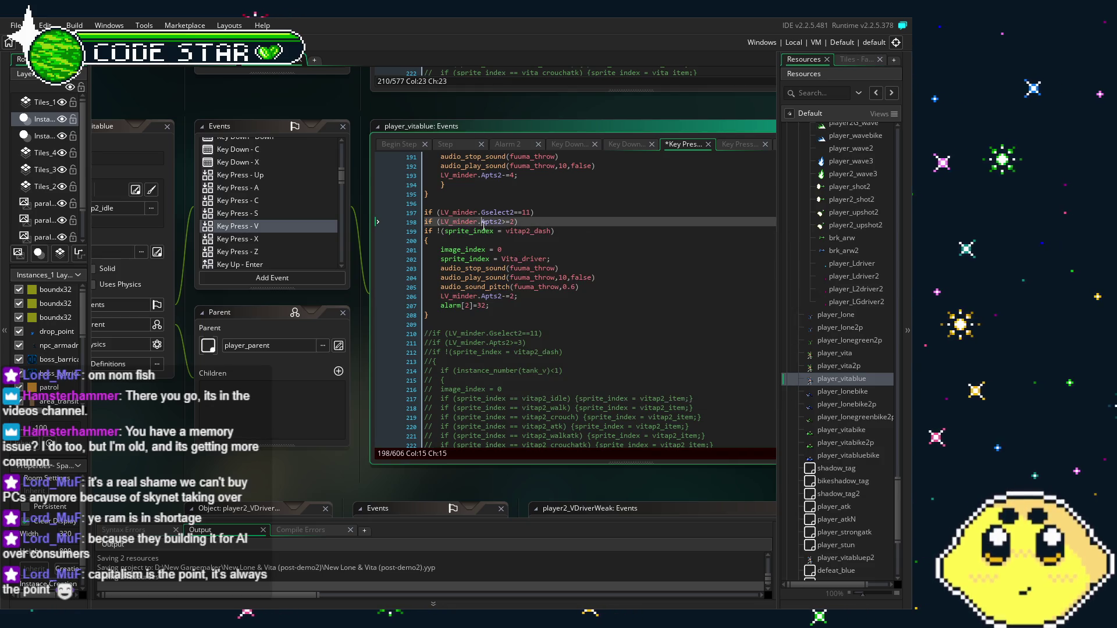
{"action": "left_click", "coordinate": [517, 259]}
{"action": "type", "text": "p2"}
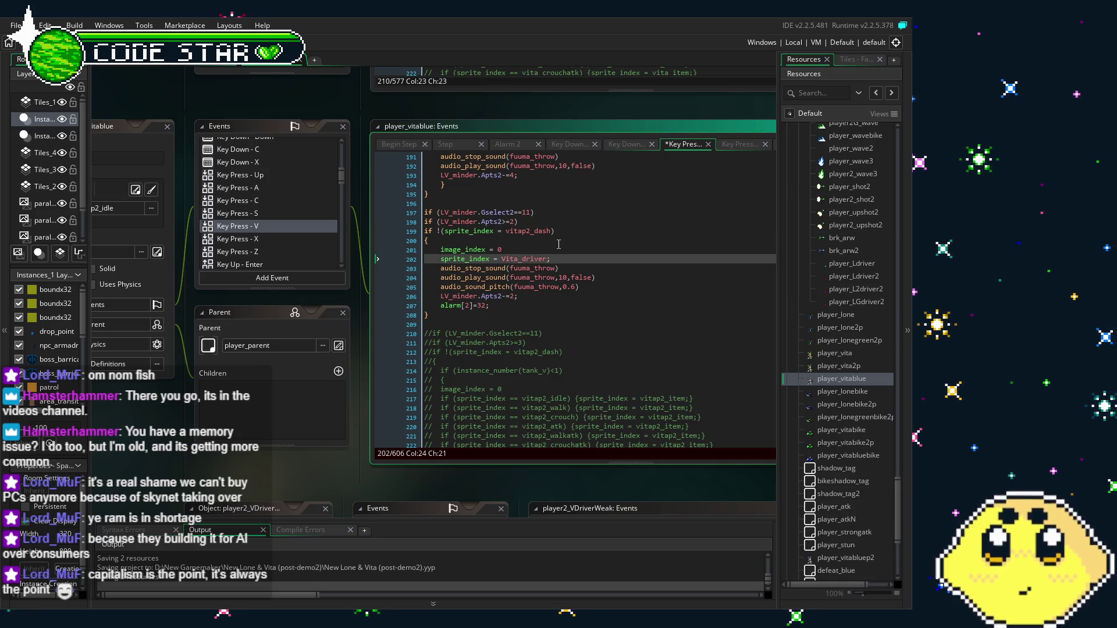
{"action": "key", "text": "Up"}
{"action": "key", "text": "Up"}
{"action": "key", "text": "Up"}
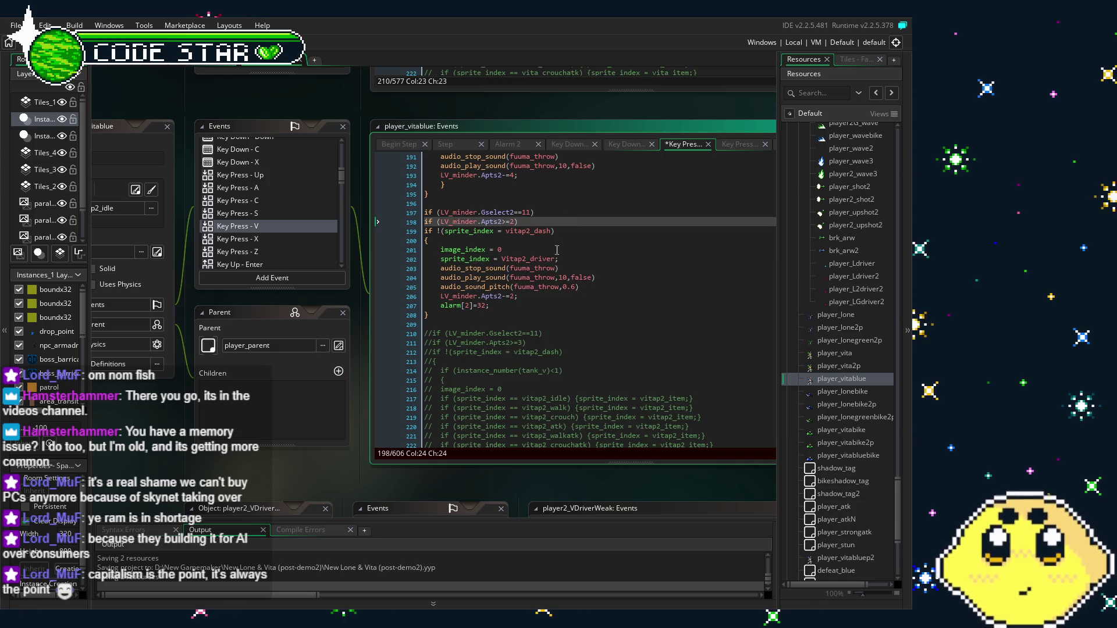
{"action": "left_click", "coordinate": [482, 297]}
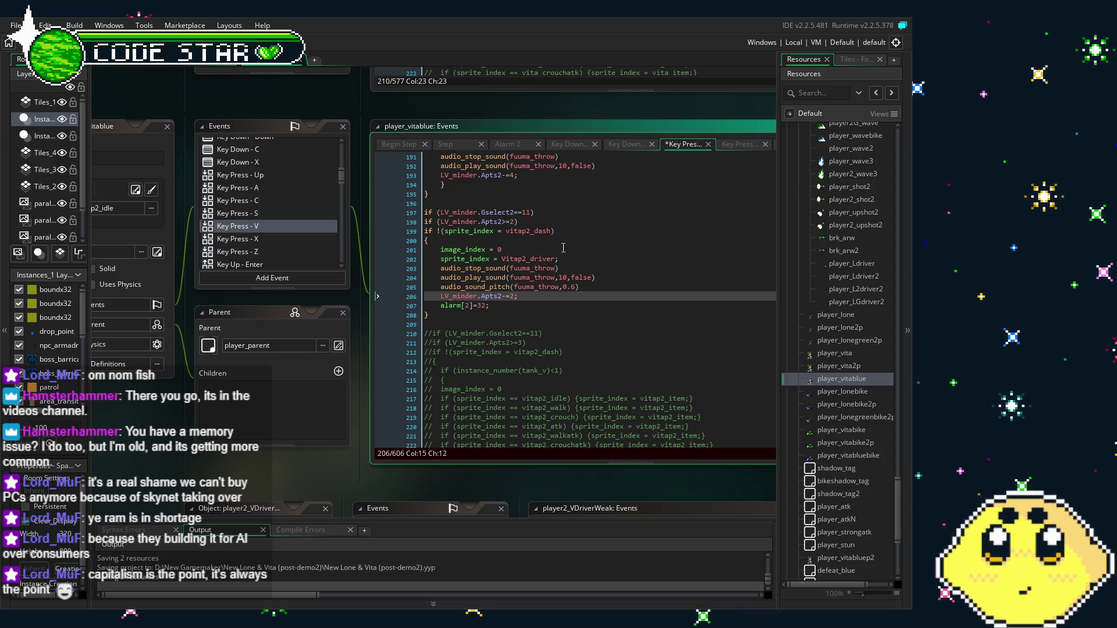
{"action": "left_click", "coordinate": [539, 367]}
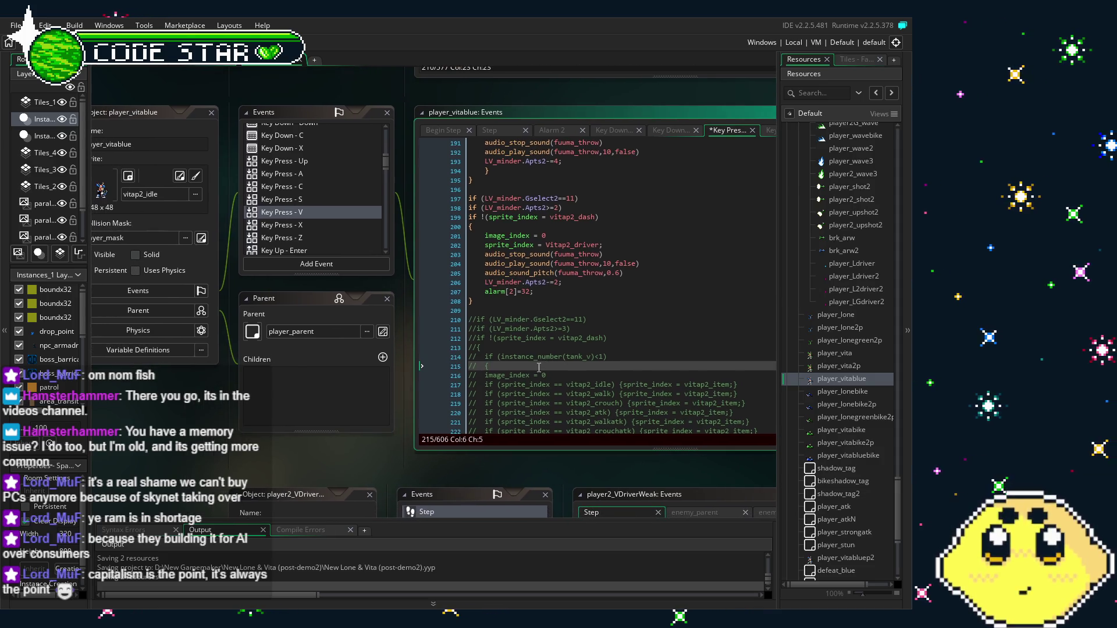
Save player_vitablue's edited Key Press - V code.
{"action": "left_click_drag", "start_coordinate": [539, 368], "coordinate": [619, 364]}
{"action": "left_click_drag", "start_coordinate": [669, 324], "coordinate": [612, 326]}
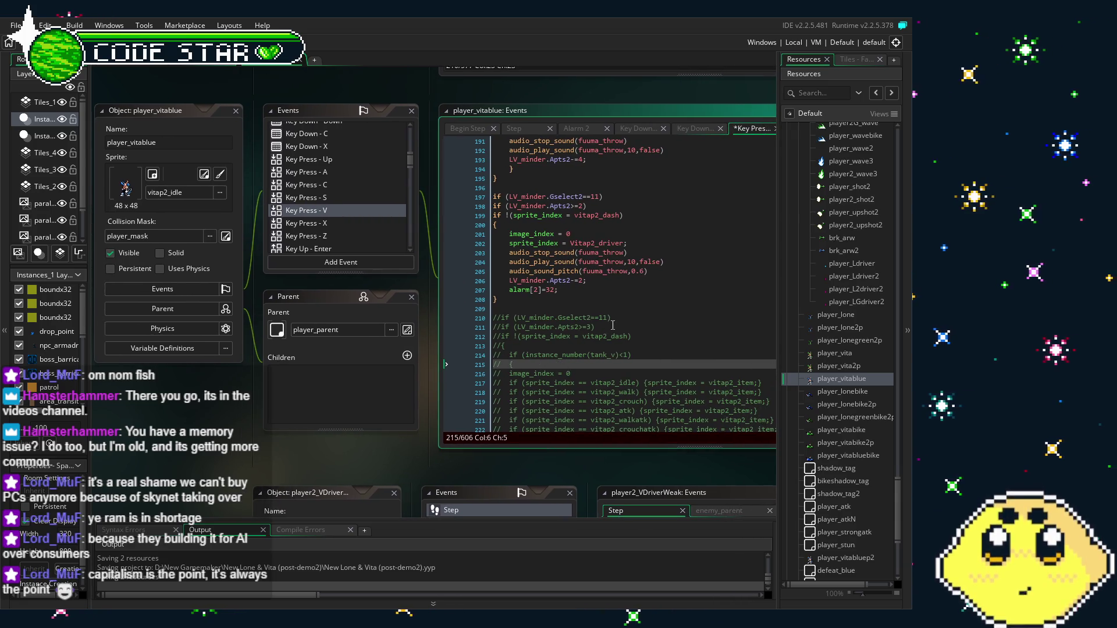
{"action": "key", "text": "ctrl+s"}
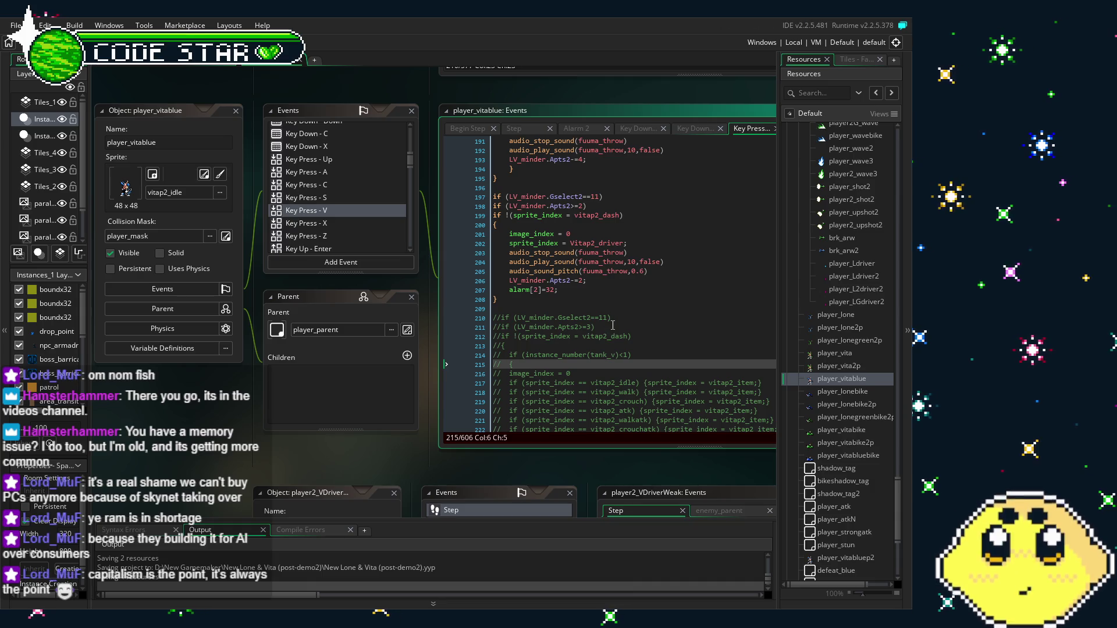
Open player_vitablue's Alarm 2 code and view its final Vitap2_driver_sustain to vitap2_idle line.
{"action": "scroll", "coordinate": [324, 205], "scroll_direction": "up", "scroll_amount": 5}
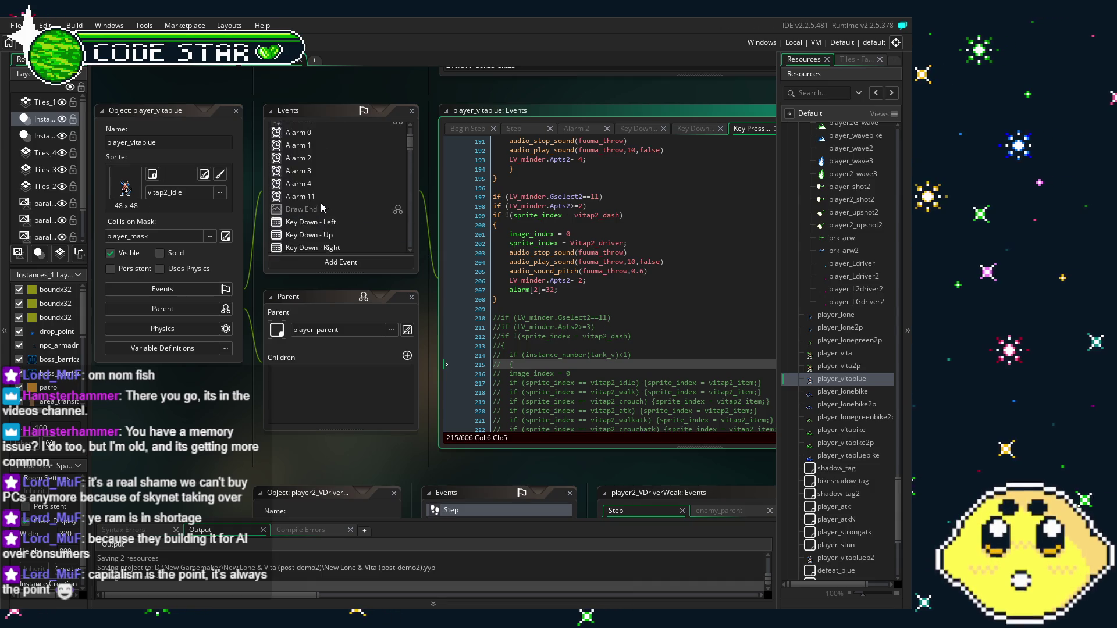
{"action": "left_click", "coordinate": [323, 205]}
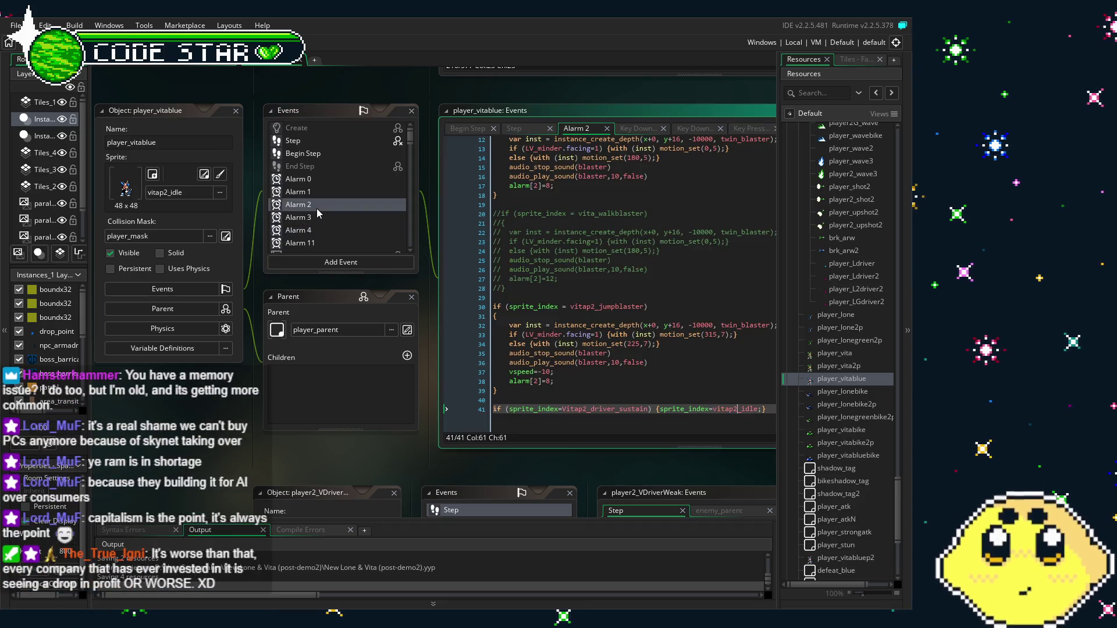
{"action": "left_click", "coordinate": [577, 365]}
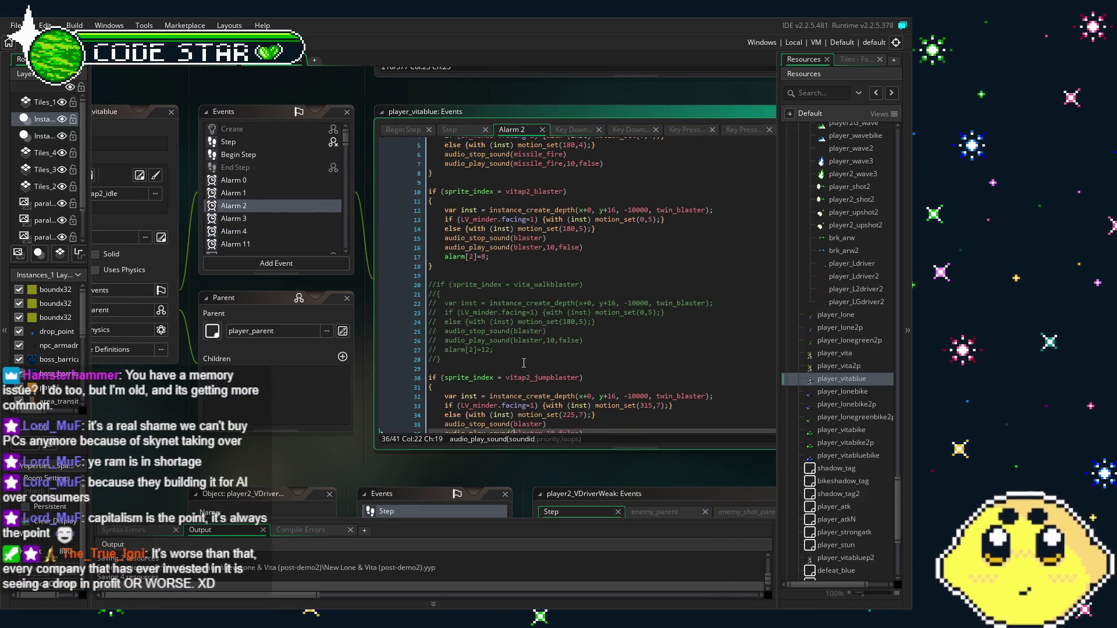
{"action": "scroll", "coordinate": [524, 363], "scroll_direction": "up", "scroll_amount": 4}
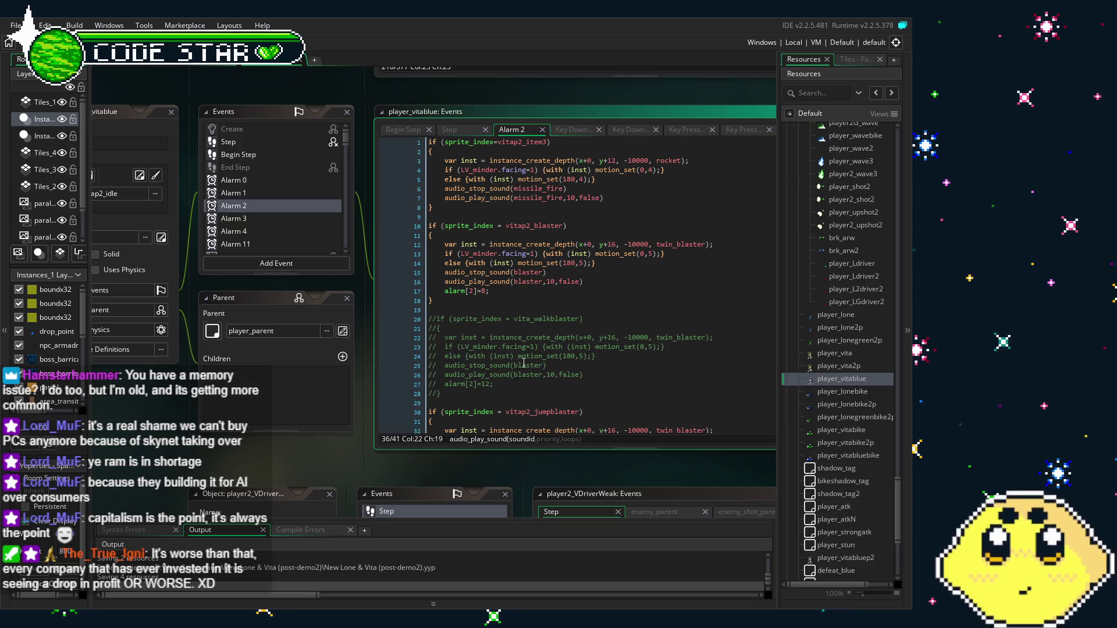
{"action": "scroll", "coordinate": [524, 363], "scroll_direction": "down", "scroll_amount": 4}
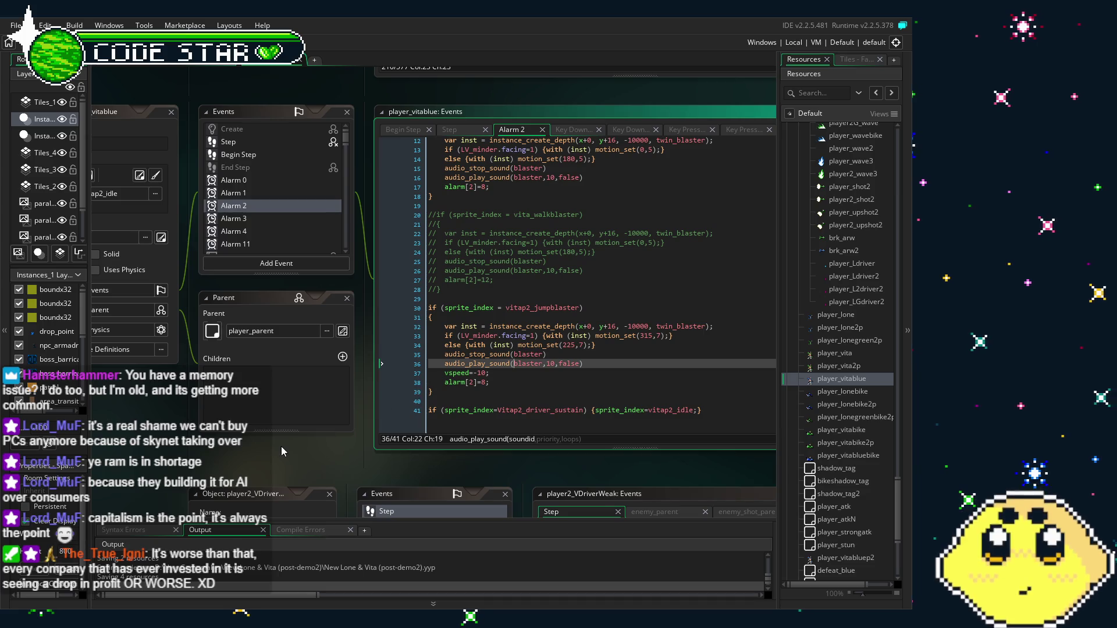
{"action": "left_click", "coordinate": [335, 427]}
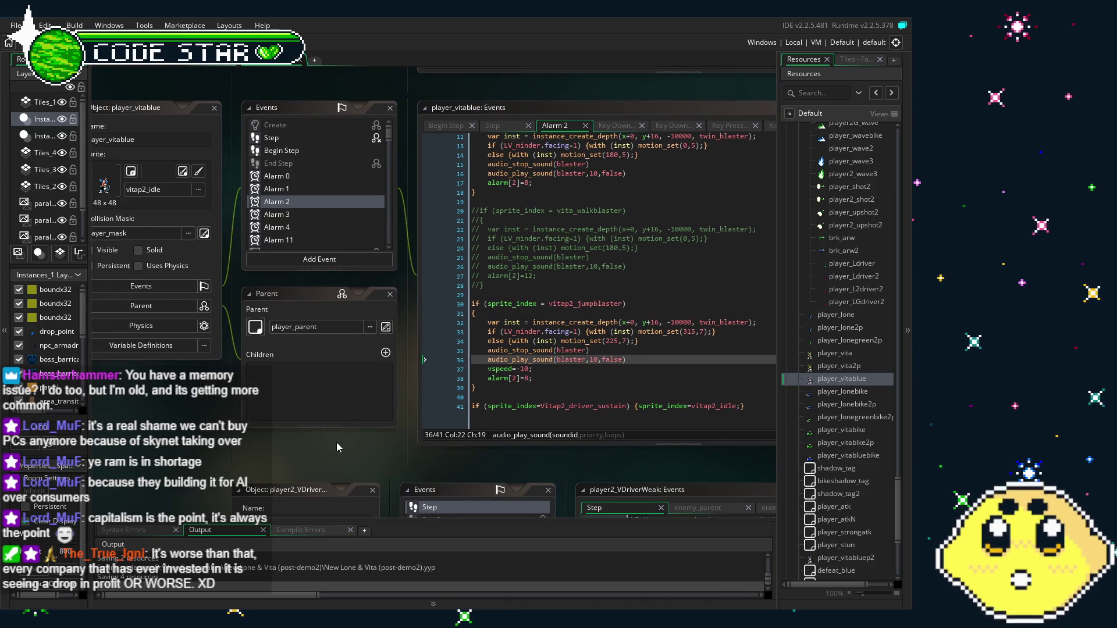
Open player_vita's Alarm 2 code and view its driver-sustain reset line.
{"action": "double_click", "coordinate": [823, 357]}
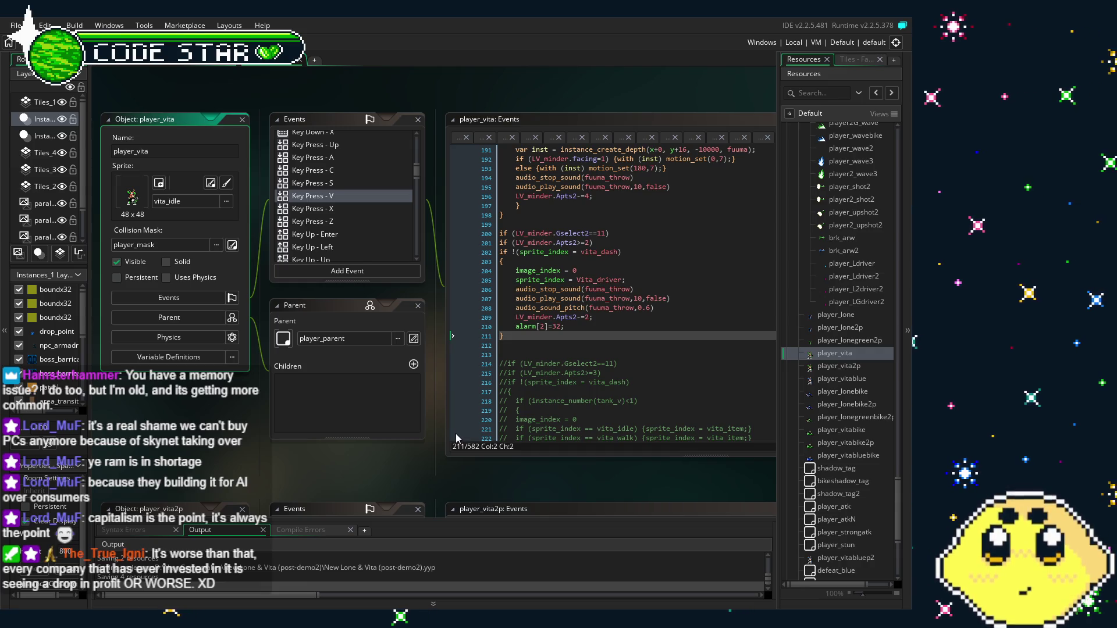
{"action": "scroll", "coordinate": [346, 235], "scroll_direction": "up", "scroll_amount": 10}
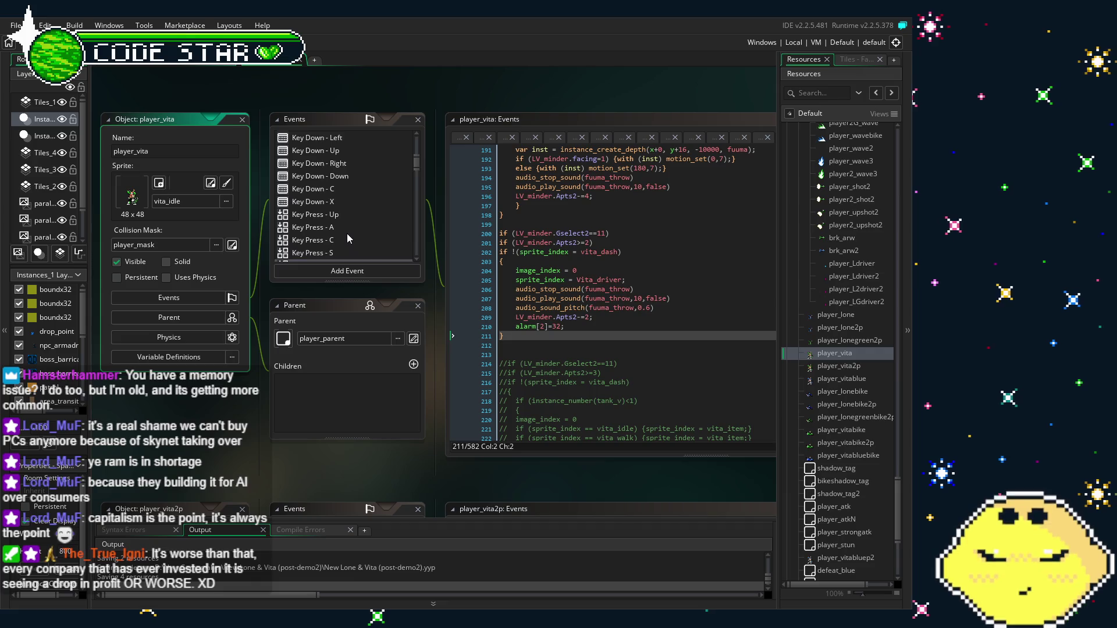
{"action": "left_click", "coordinate": [331, 213]}
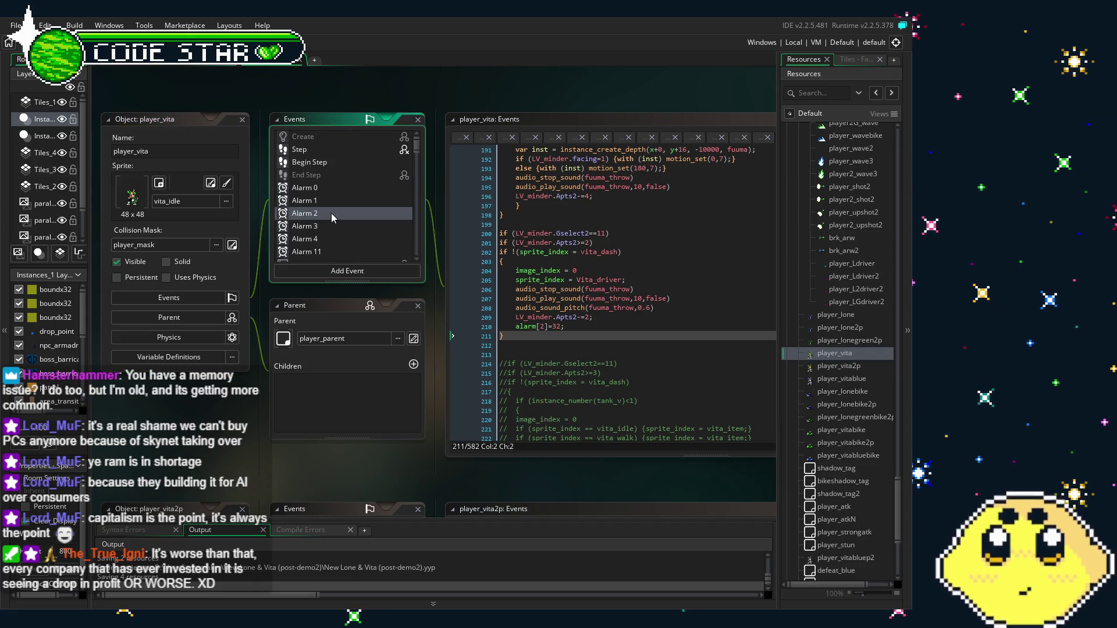
{"action": "left_click", "coordinate": [343, 435]}
{"action": "scroll", "coordinate": [343, 432], "scroll_direction": "right", "scroll_amount": 3}
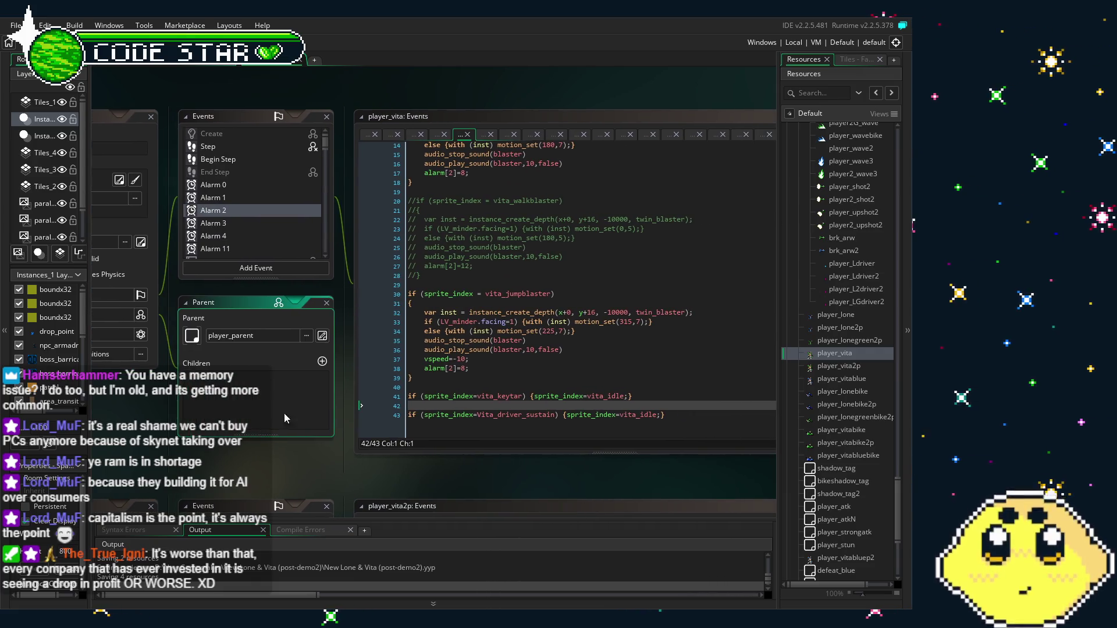
{"action": "scroll", "coordinate": [474, 306], "scroll_direction": "up", "scroll_amount": 3}
{"action": "scroll", "coordinate": [473, 306], "scroll_direction": "up", "scroll_amount": 1}
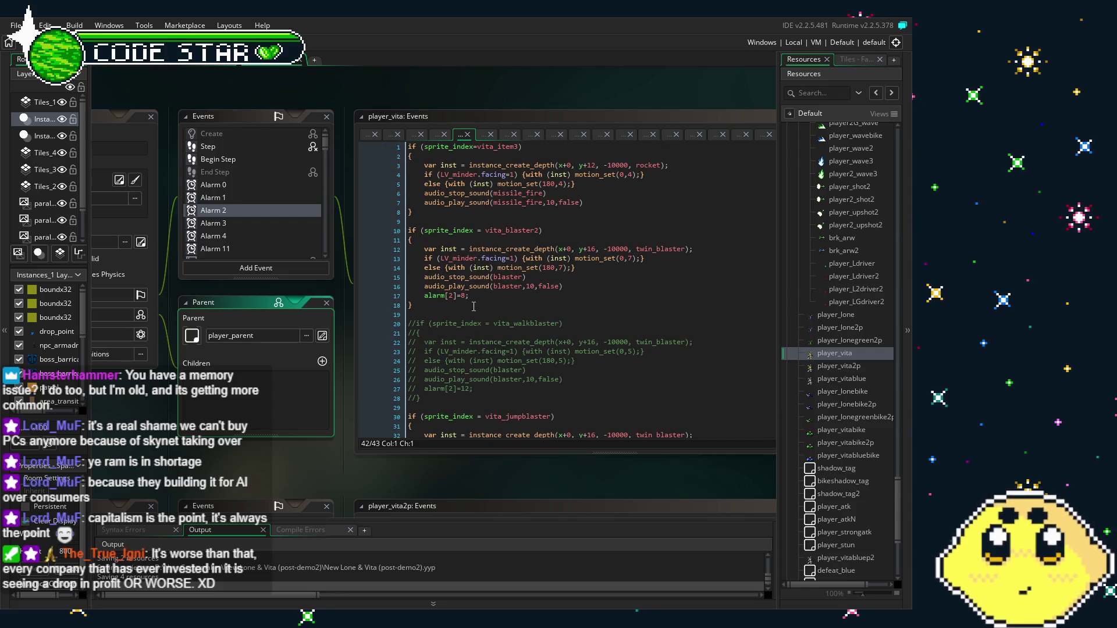
{"action": "scroll", "coordinate": [473, 307], "scroll_direction": "down", "scroll_amount": 3}
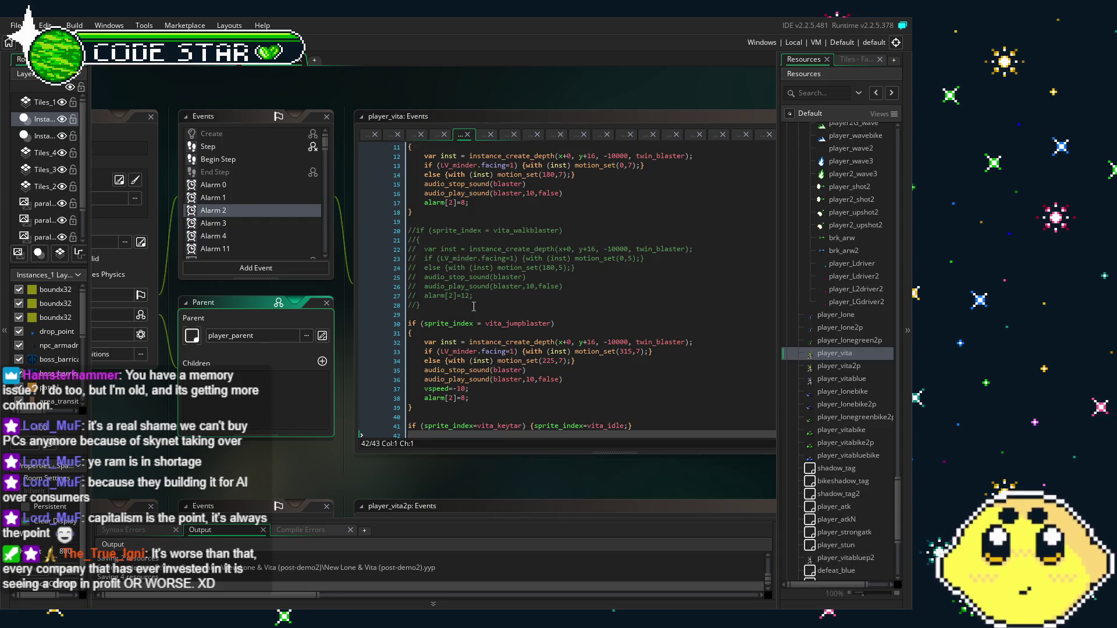
{"action": "scroll", "coordinate": [474, 306], "scroll_direction": "down", "scroll_amount": 1}
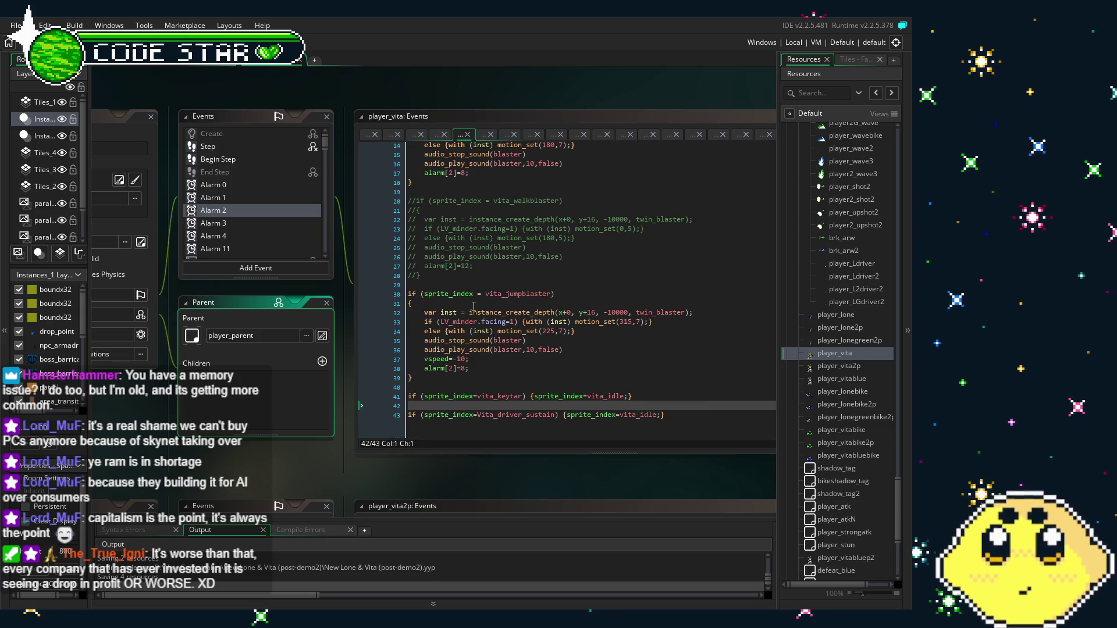
{"action": "left_click", "coordinate": [681, 415]}
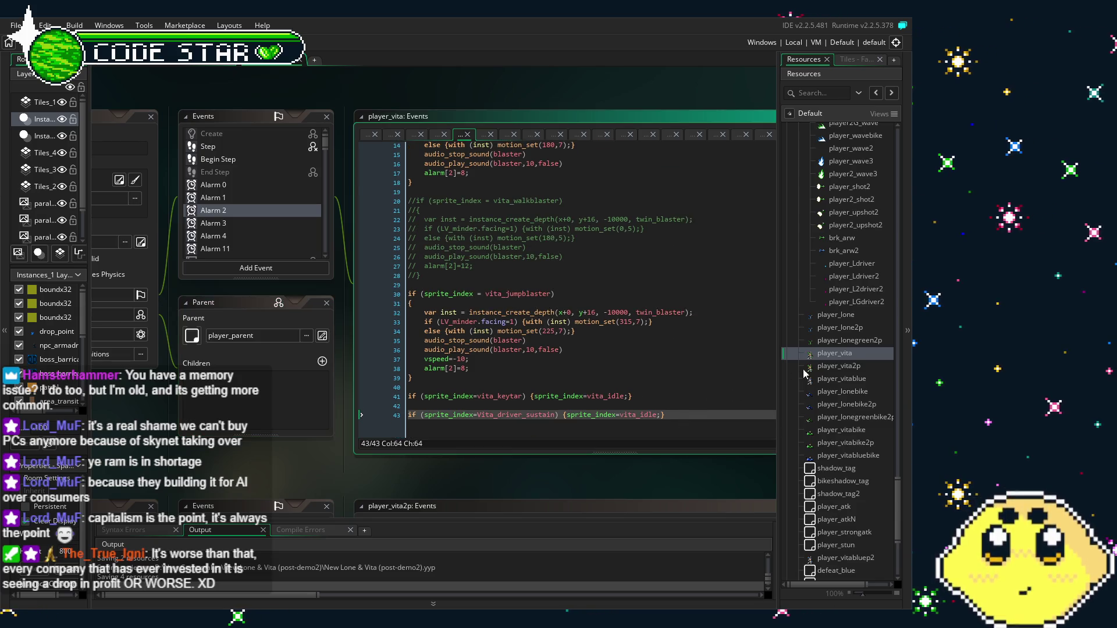
Compare the Alarm 2 code of player_vita2p and player_vitablue, then reopen player_vita.
{"action": "double_click", "coordinate": [846, 366]}
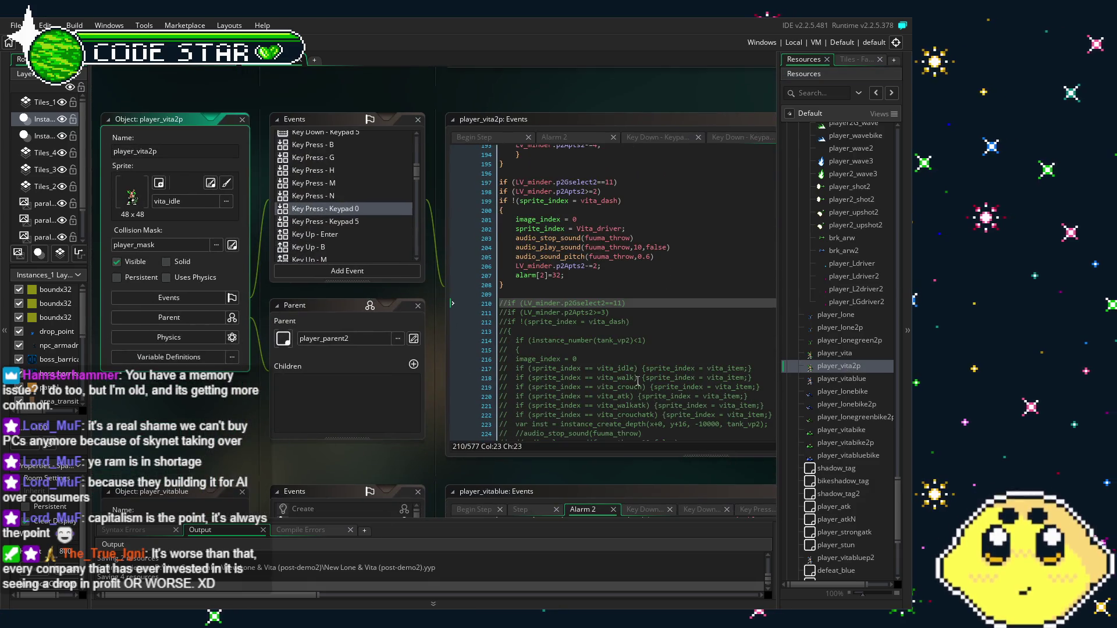
{"action": "scroll", "coordinate": [363, 198], "scroll_direction": "up", "scroll_amount": 10}
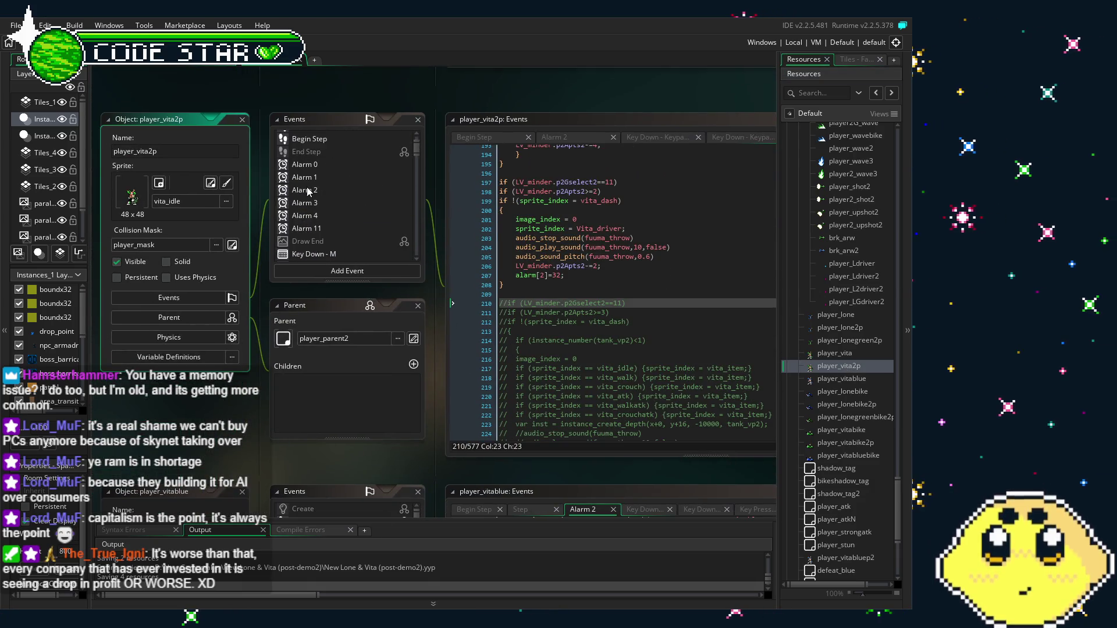
{"action": "left_click", "coordinate": [308, 191]}
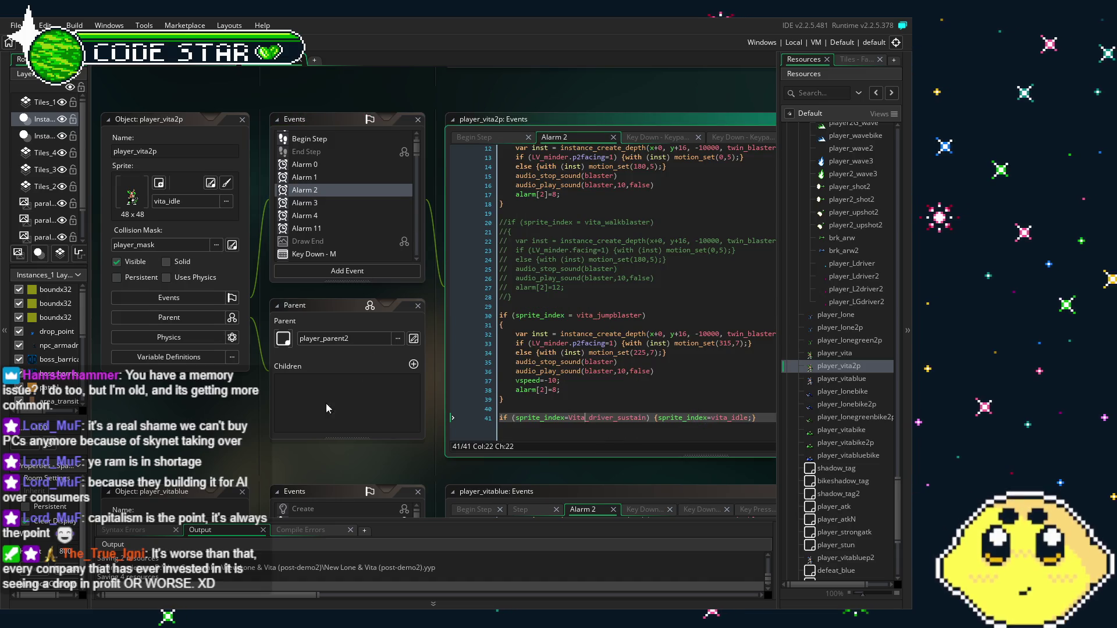
{"action": "double_click", "coordinate": [827, 378]}
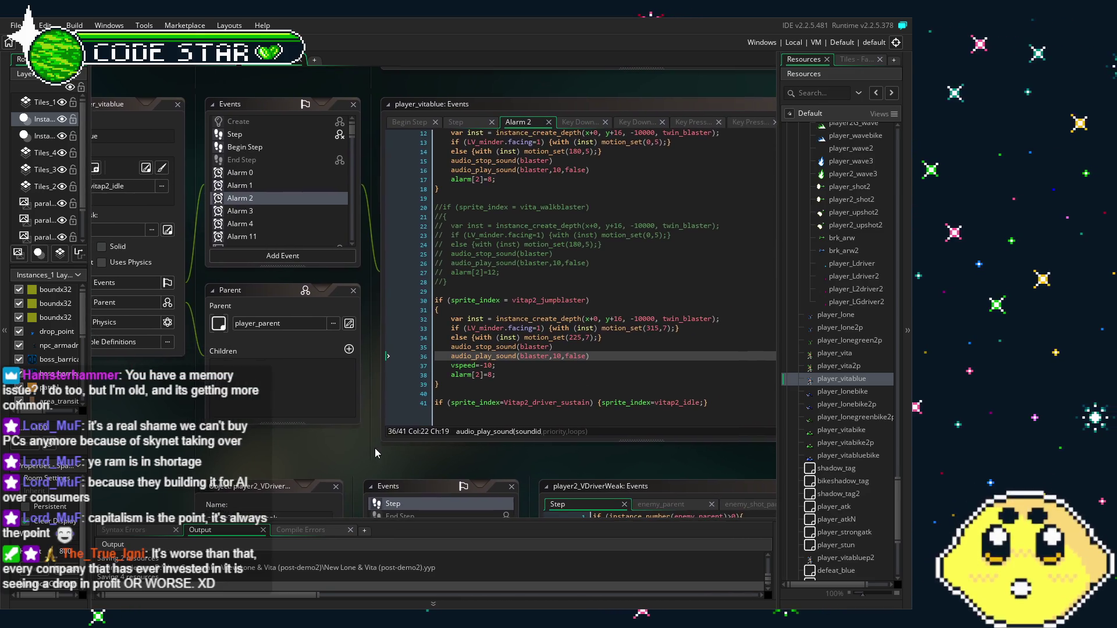
{"action": "scroll", "coordinate": [309, 208], "scroll_direction": "down", "scroll_amount": 3}
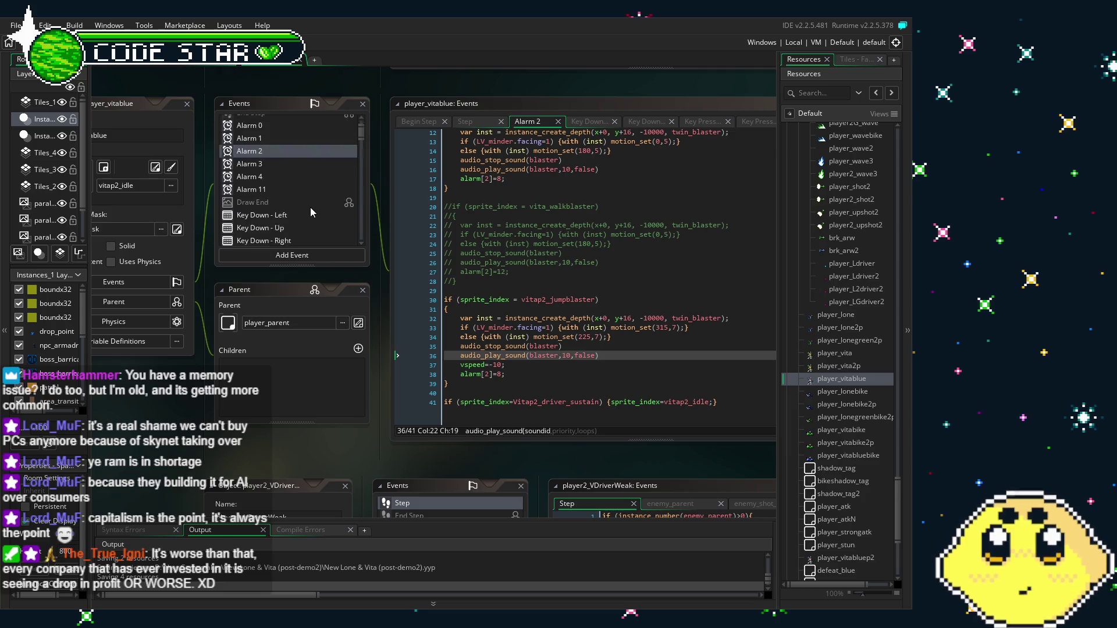
{"action": "left_click", "coordinate": [829, 354]}
{"action": "double_click", "coordinate": [828, 354]}
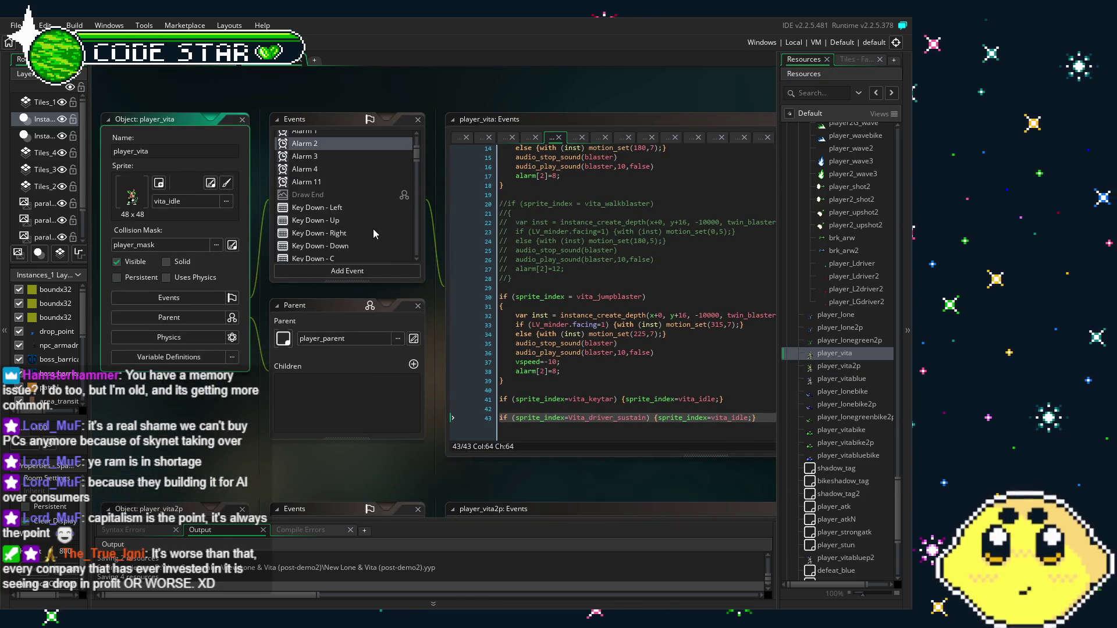
Browse player_vita's Alarm 3, Alarm 11 and Key Down Left, C and X code.
{"action": "left_click", "coordinate": [324, 159]}
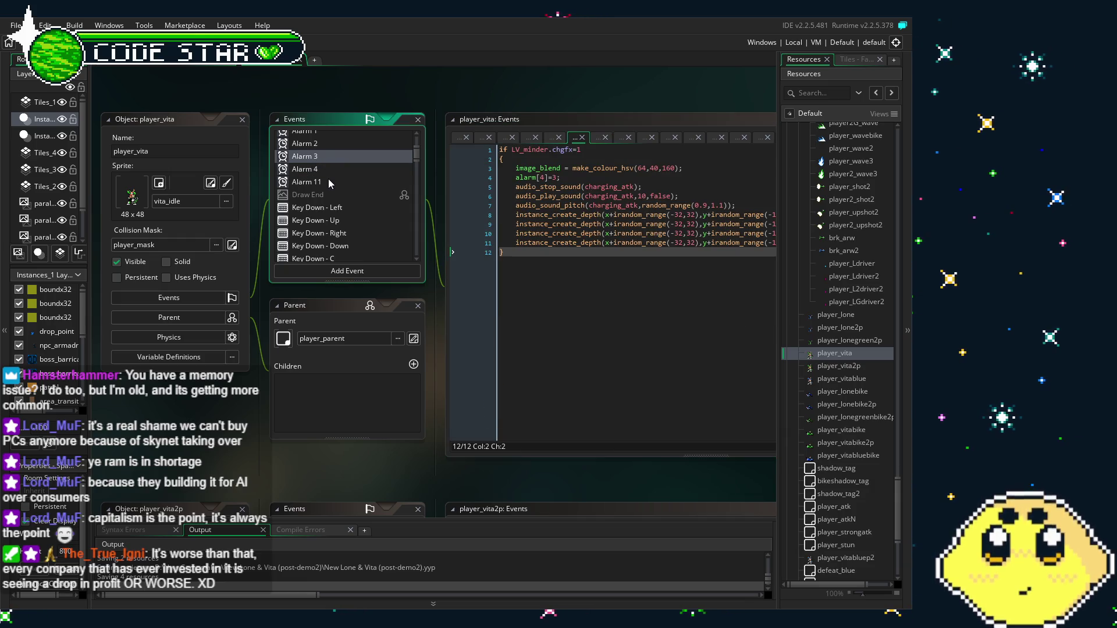
{"action": "left_click", "coordinate": [329, 181]}
{"action": "left_click", "coordinate": [334, 207]}
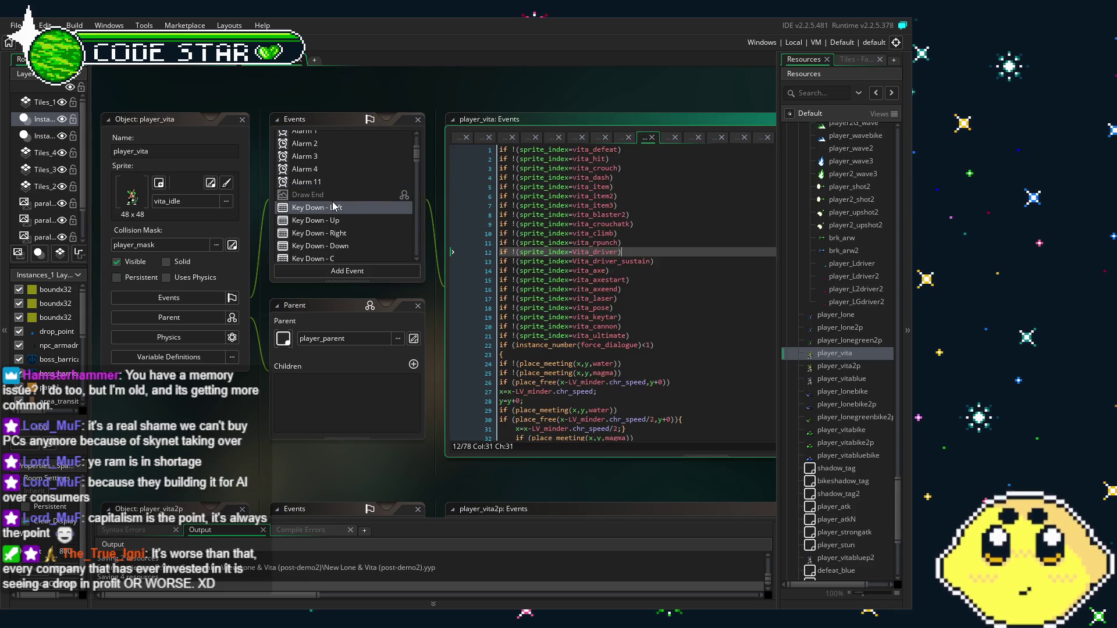
{"action": "scroll", "coordinate": [335, 207], "scroll_direction": "down", "scroll_amount": 2}
{"action": "scroll", "coordinate": [340, 192], "scroll_direction": "down", "scroll_amount": 2}
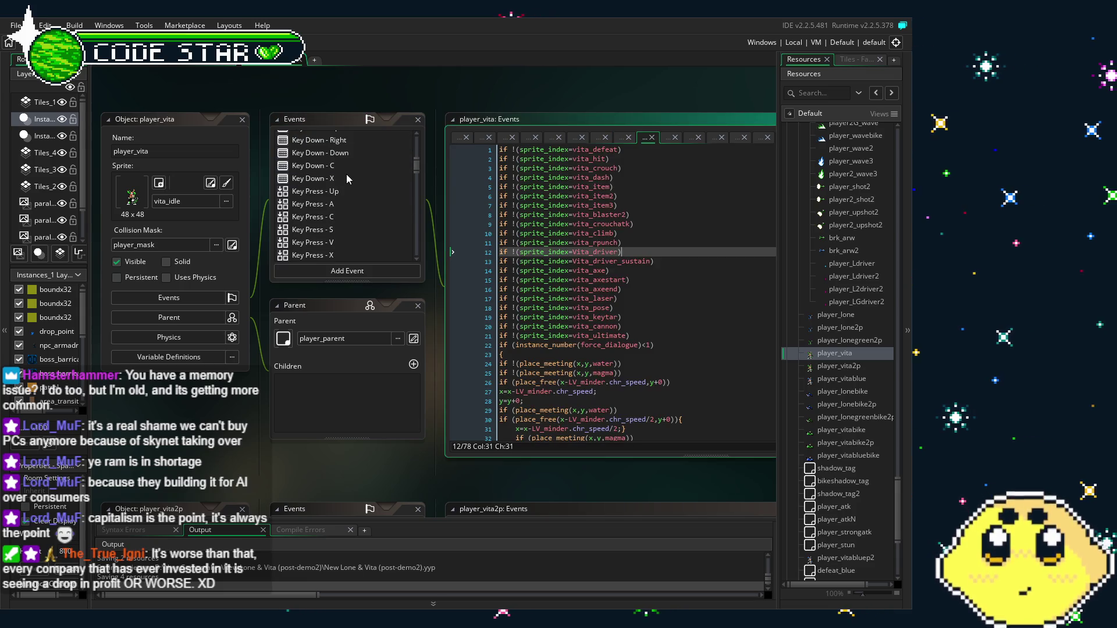
{"action": "scroll", "coordinate": [346, 171], "scroll_direction": "up", "scroll_amount": 1}
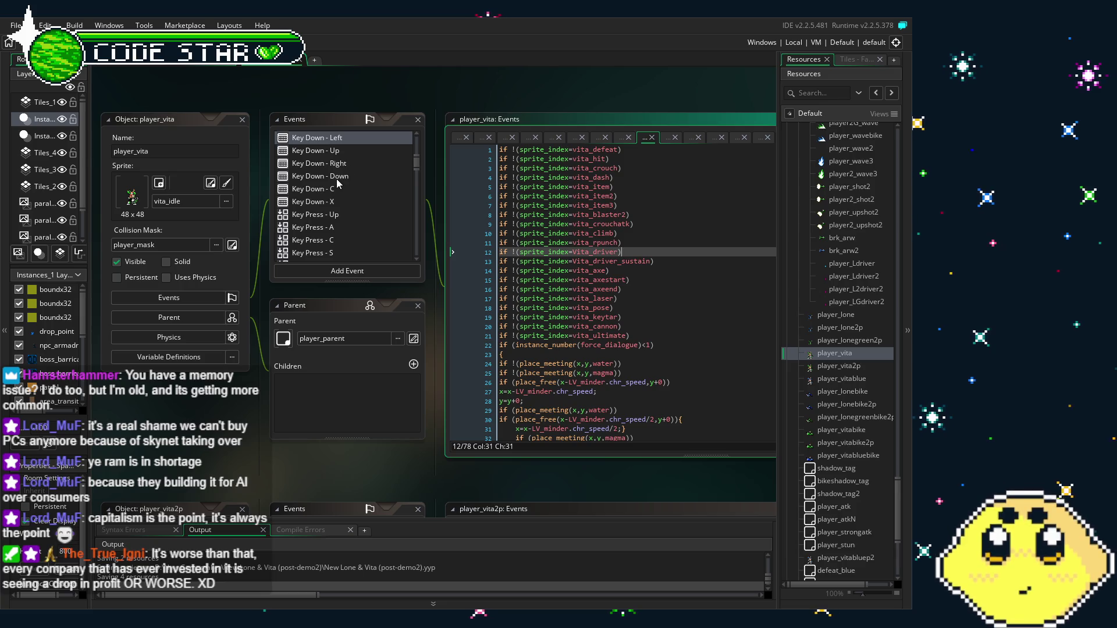
{"action": "left_click", "coordinate": [339, 189]}
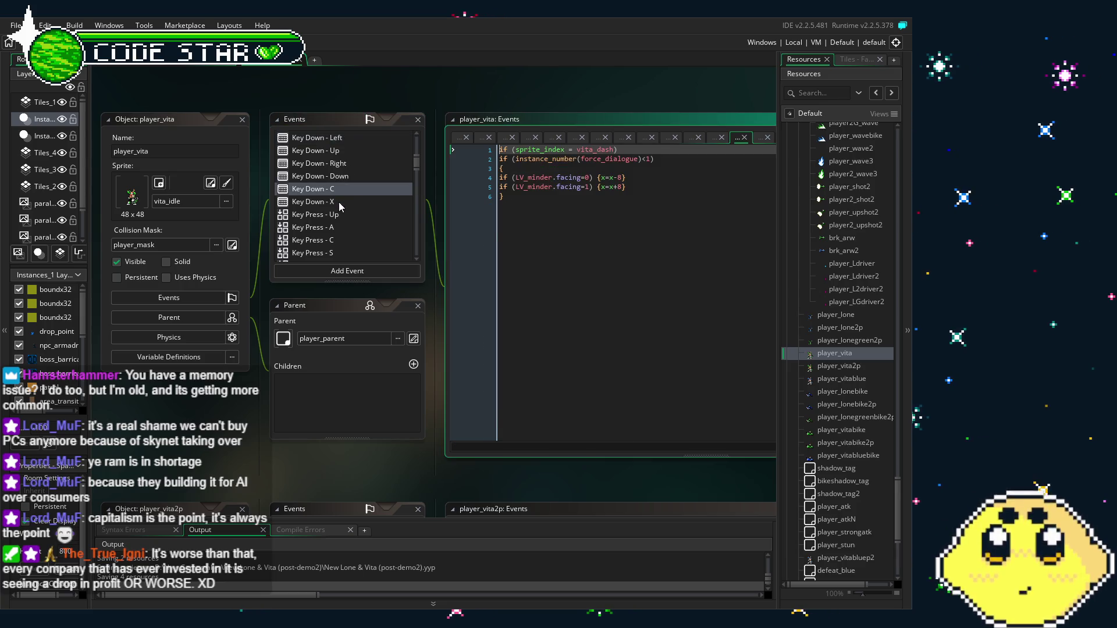
{"action": "left_click", "coordinate": [341, 202]}
{"action": "left_click", "coordinate": [476, 362]}
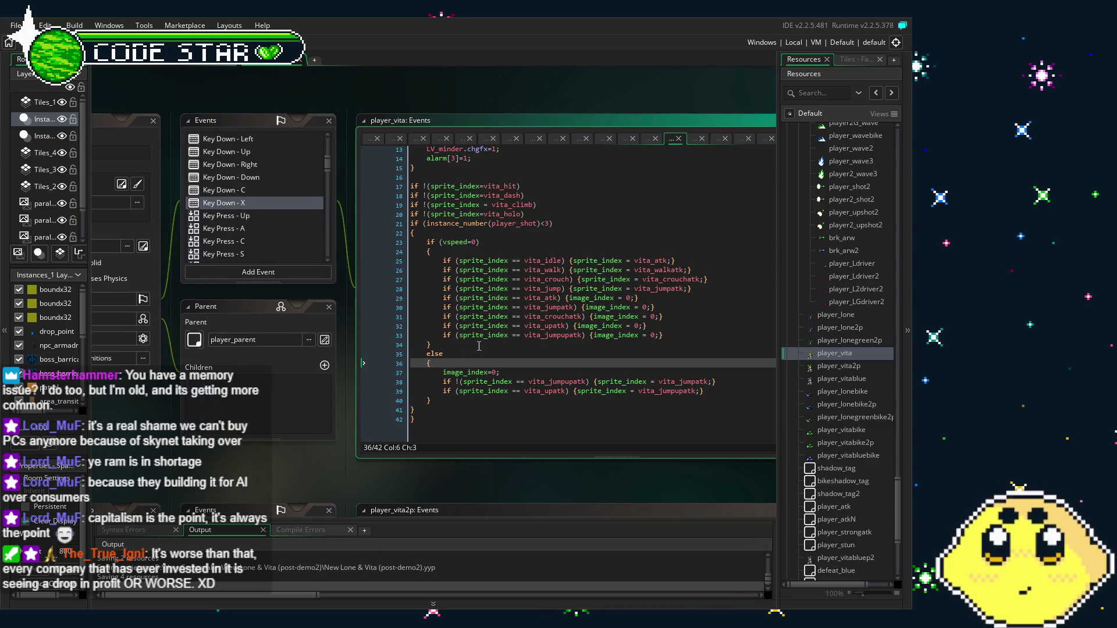
{"action": "scroll", "coordinate": [285, 228], "scroll_direction": "down", "scroll_amount": 3}
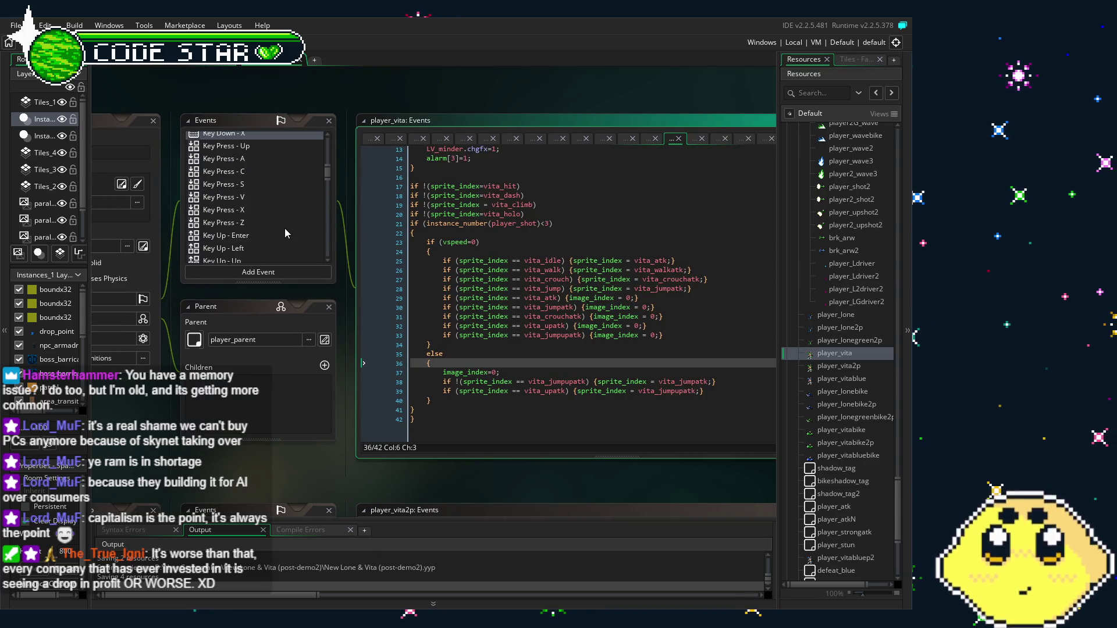
{"action": "scroll", "coordinate": [264, 223], "scroll_direction": "down", "scroll_amount": 1}
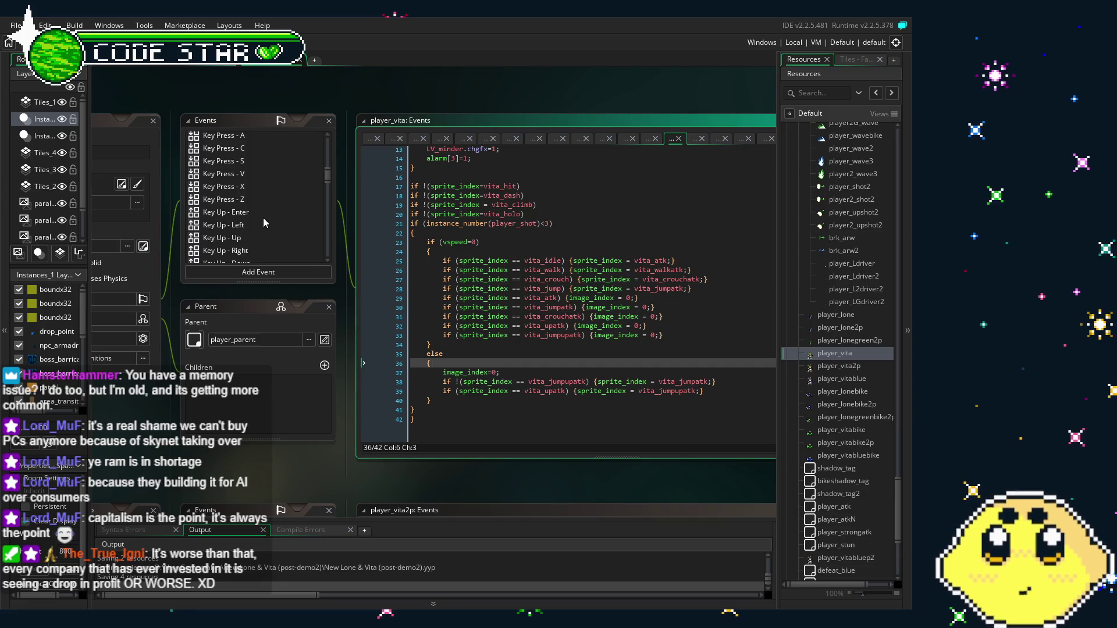
Open player_vita's Key Press - V code at the blank line below the Vita_driver block.
{"action": "left_click", "coordinate": [263, 217]}
{"action": "double_click", "coordinate": [291, 176]}
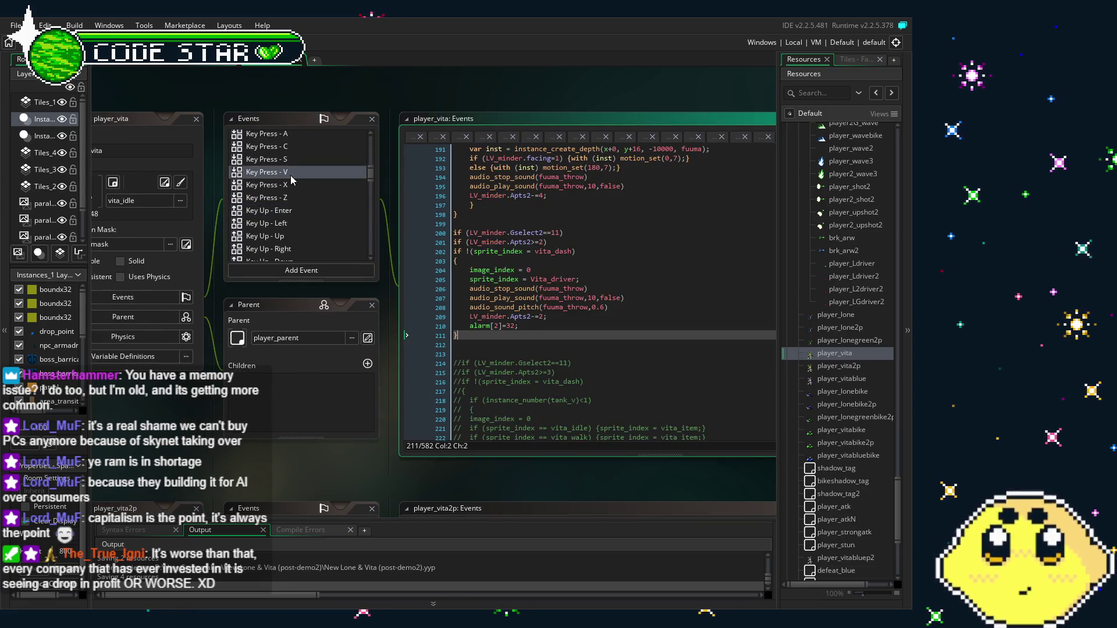
{"action": "left_click", "coordinate": [543, 346]}
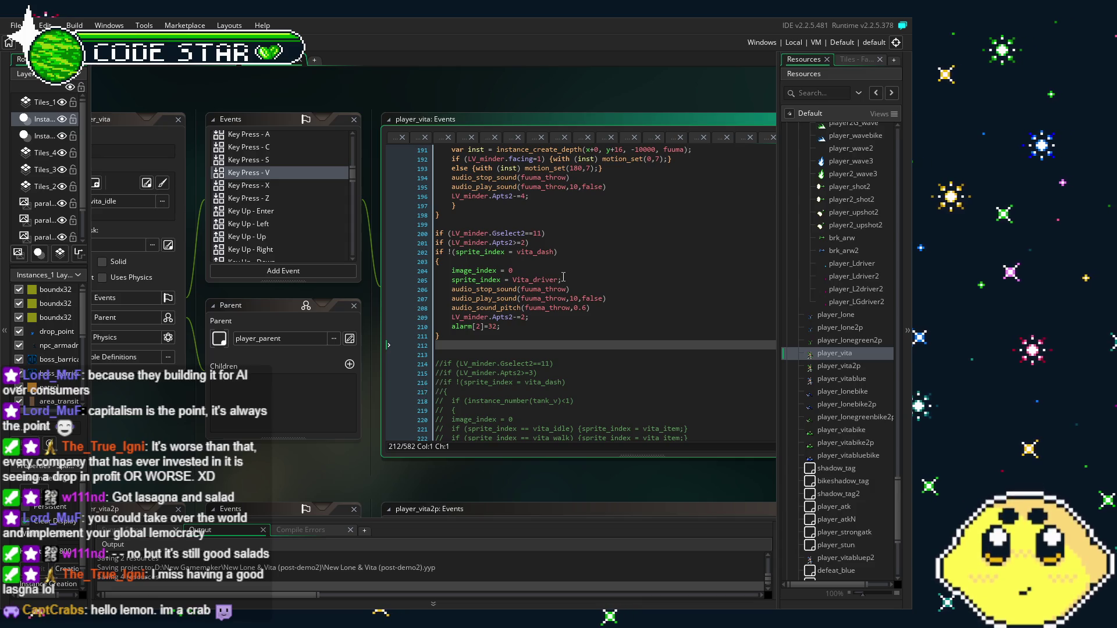
Delete the blank line 213 below the driver block.
{"action": "left_click", "coordinate": [551, 351]}
{"action": "key", "text": "BackSpace"}
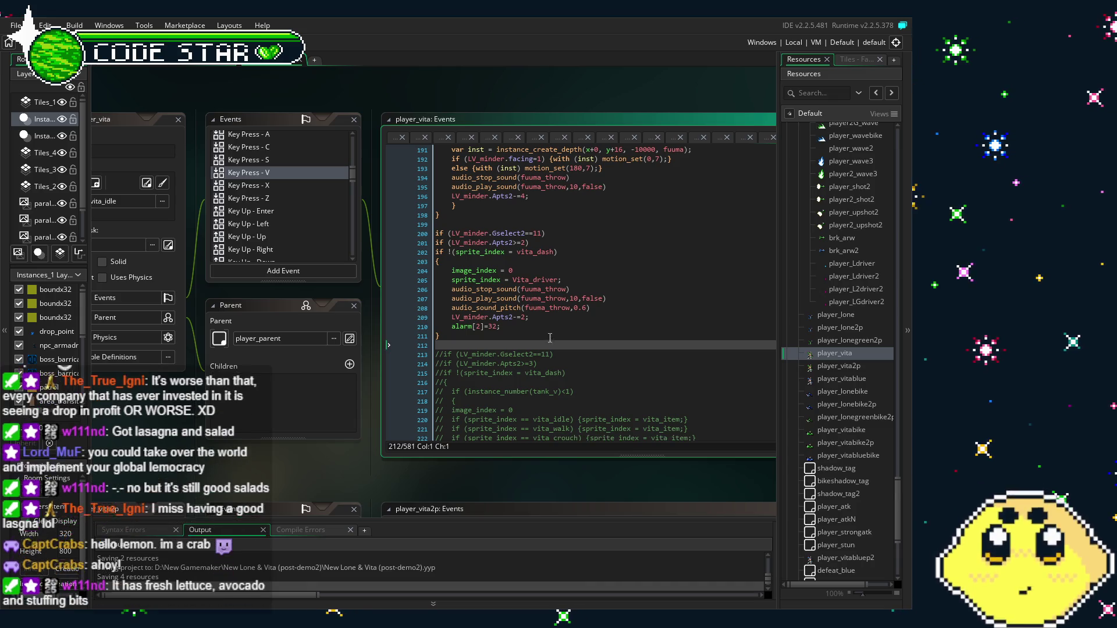
{"action": "left_click", "coordinate": [551, 335]}
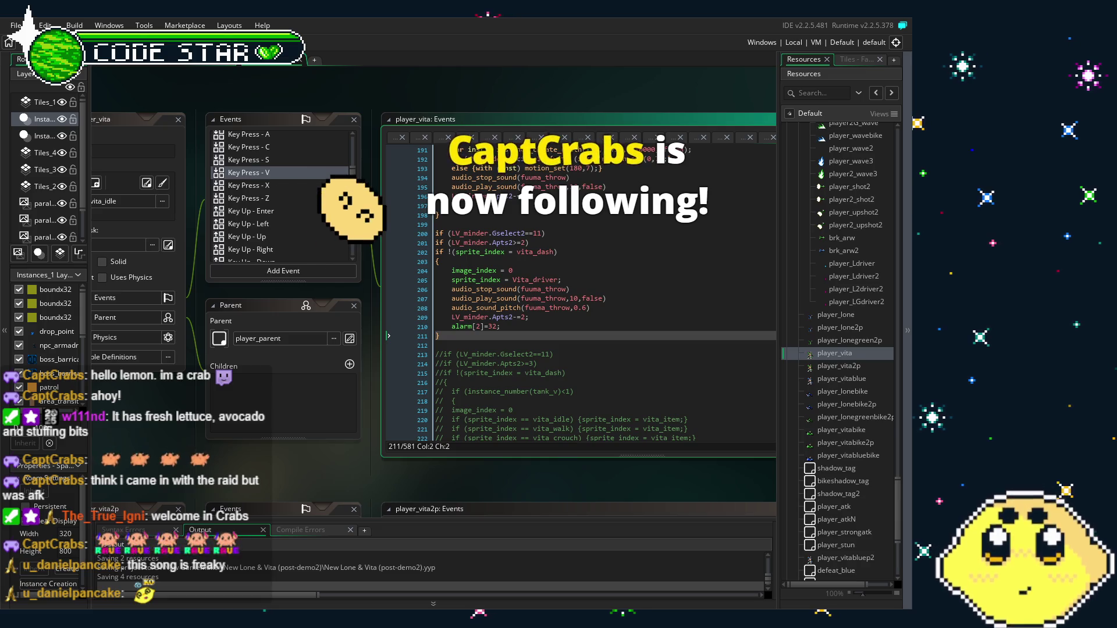
Review the commented-out Gselect2==11 tank_v block beneath the driver block.
{"action": "left_click_drag", "start_coordinate": [294, 476], "coordinate": [236, 472]}
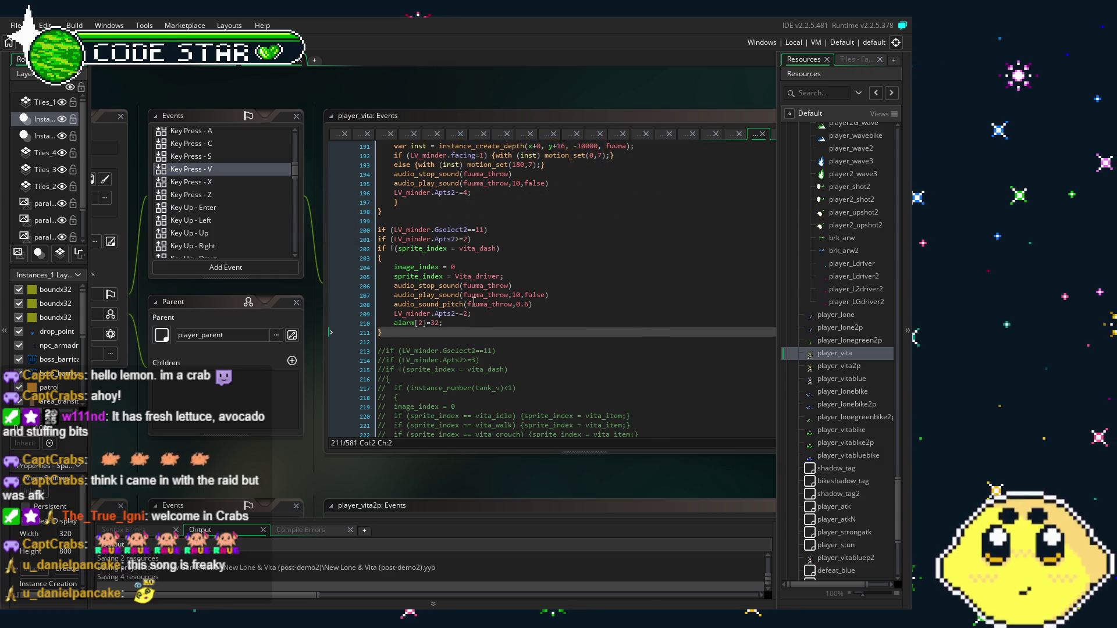
{"action": "scroll", "coordinate": [474, 302], "scroll_direction": "down", "scroll_amount": 1}
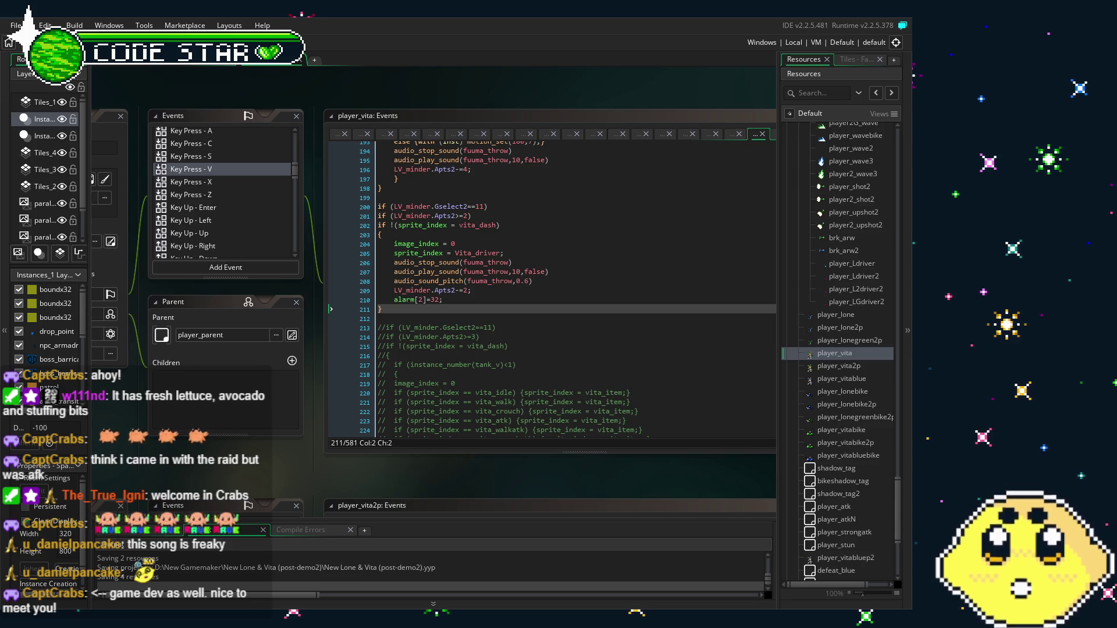
{"action": "left_click", "coordinate": [540, 392]}
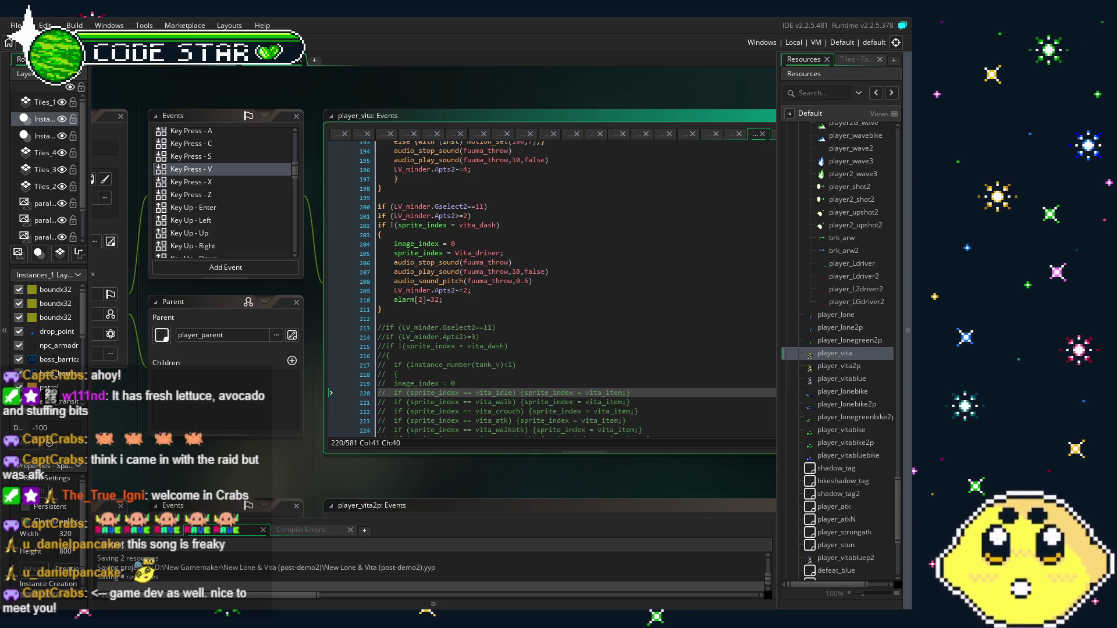
{"action": "scroll", "coordinate": [344, 478], "scroll_direction": "right", "scroll_amount": 1}
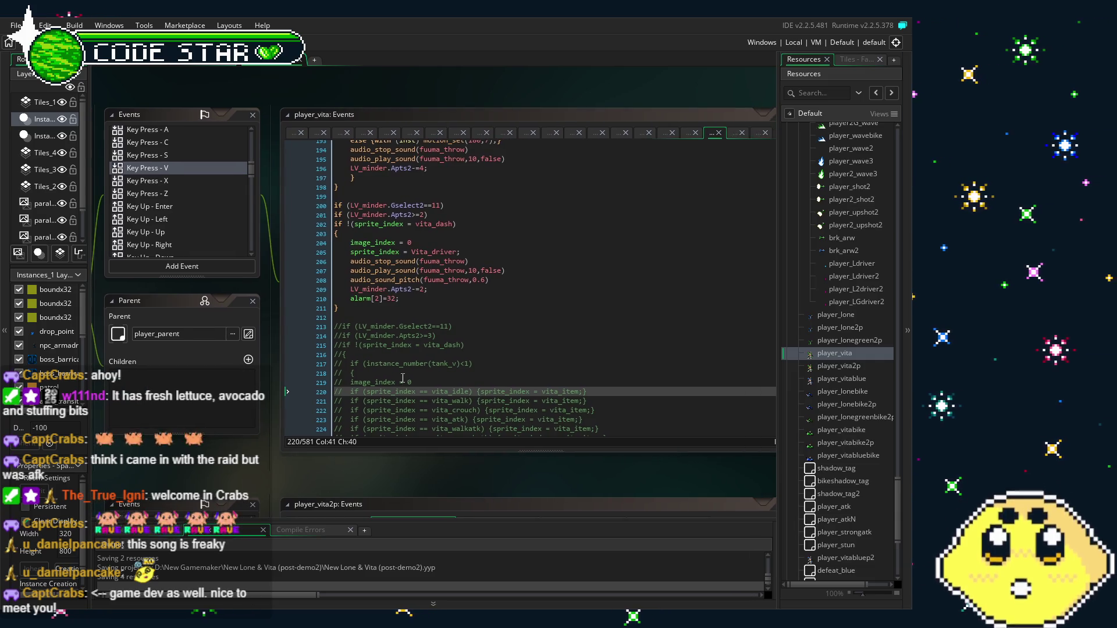
{"action": "scroll", "coordinate": [402, 378], "scroll_direction": "down", "scroll_amount": 8}
{"action": "scroll", "coordinate": [402, 379], "scroll_direction": "up", "scroll_amount": 7}
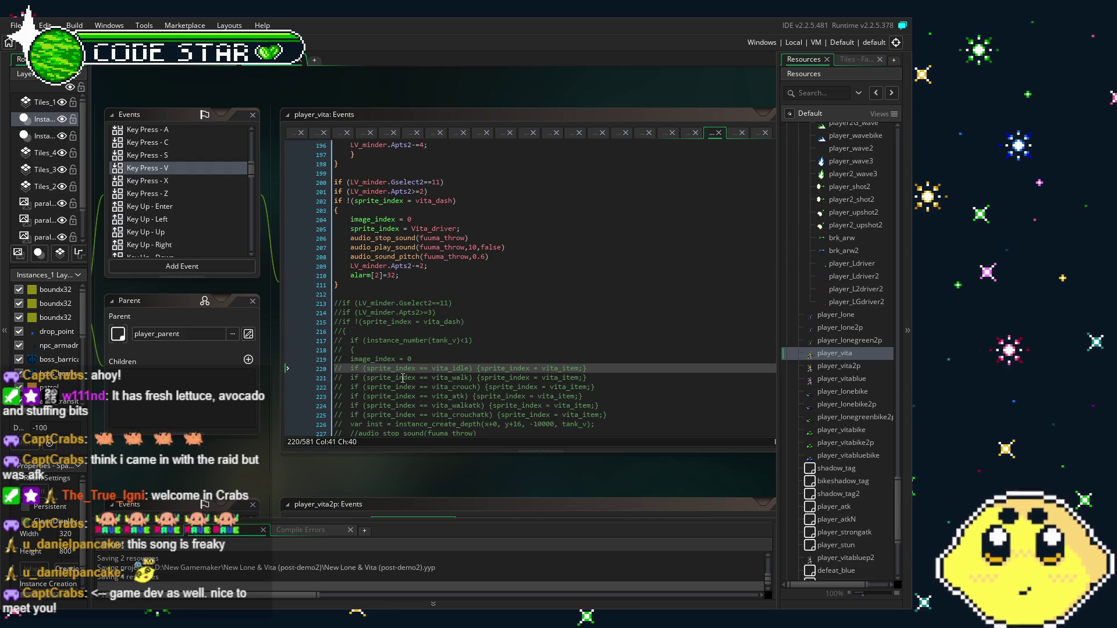
Insert a copy of the driver block under a new 'if (LV_minder.Gselect2==11)' line.
{"action": "left_click", "coordinate": [402, 379]}
{"action": "scroll", "coordinate": [437, 260], "scroll_direction": "down", "scroll_amount": 2}
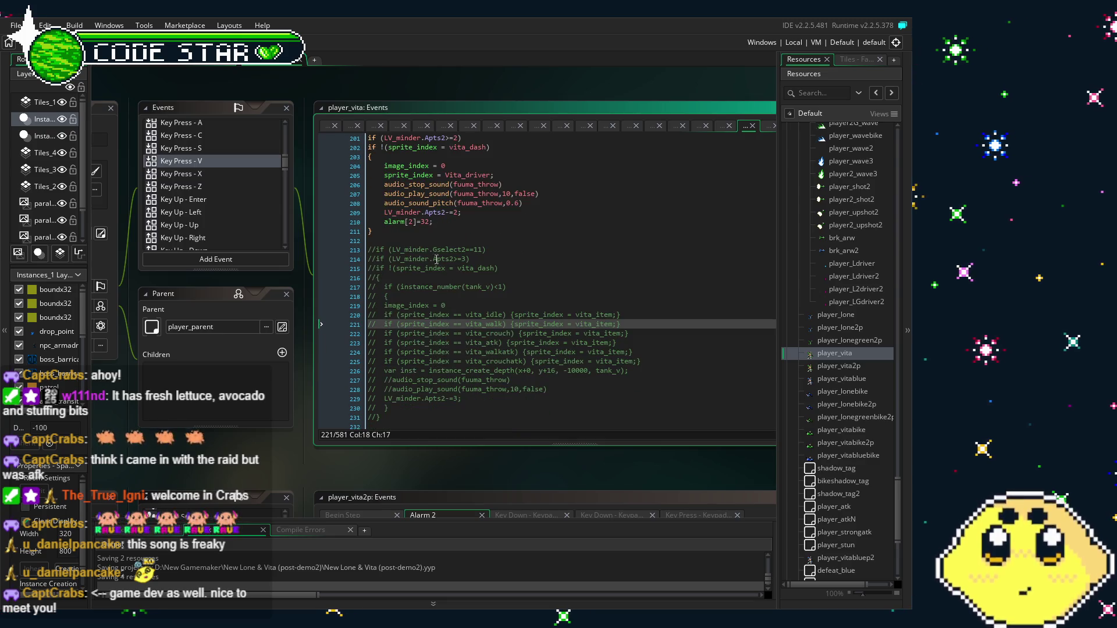
{"action": "left_click", "coordinate": [386, 239]}
{"action": "key", "text": "Return"}
{"action": "type", "text": "if (LV_minder.Gselect2==11)"}
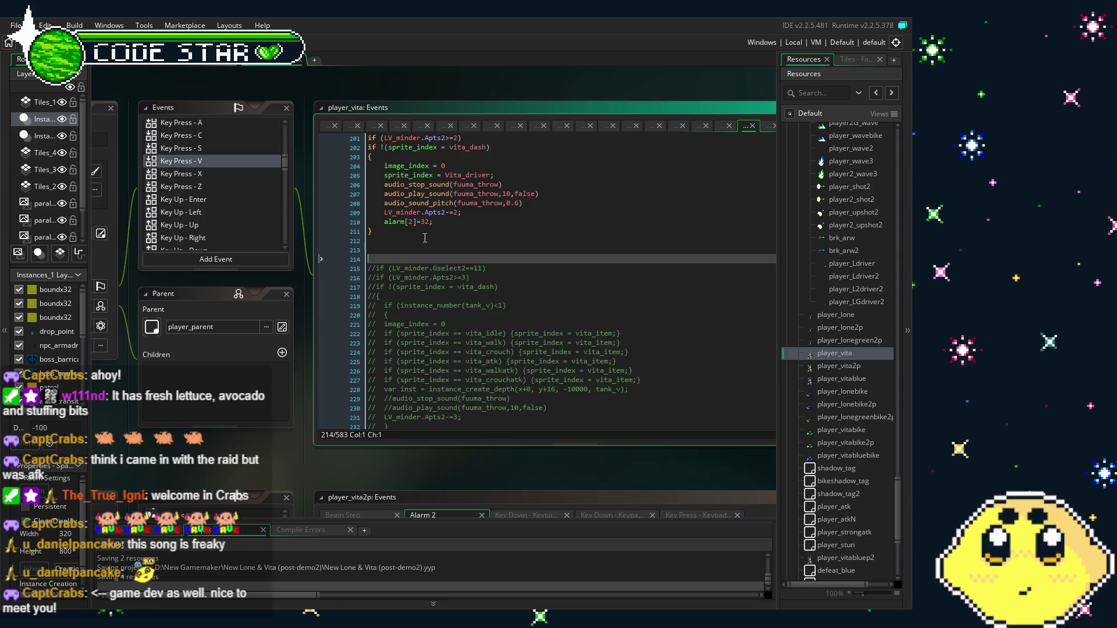
{"action": "key", "text": "Return"}
{"action": "type", "text": "if (LV_minder.Gselect2==11) if (LV_minder.Apts2>=2) if !(sprite_index = vita_dash) {     image_index = 0     sprite_index = Vita_driver;     audio_stop_sound(fuuma_throw)     audio_play_sound(fuuma_throw,10,false)     audio_sound_pitch(fuuma_throw,0.6)     LV_minder.Apts2-=2;     alarm[2]=32; }"}
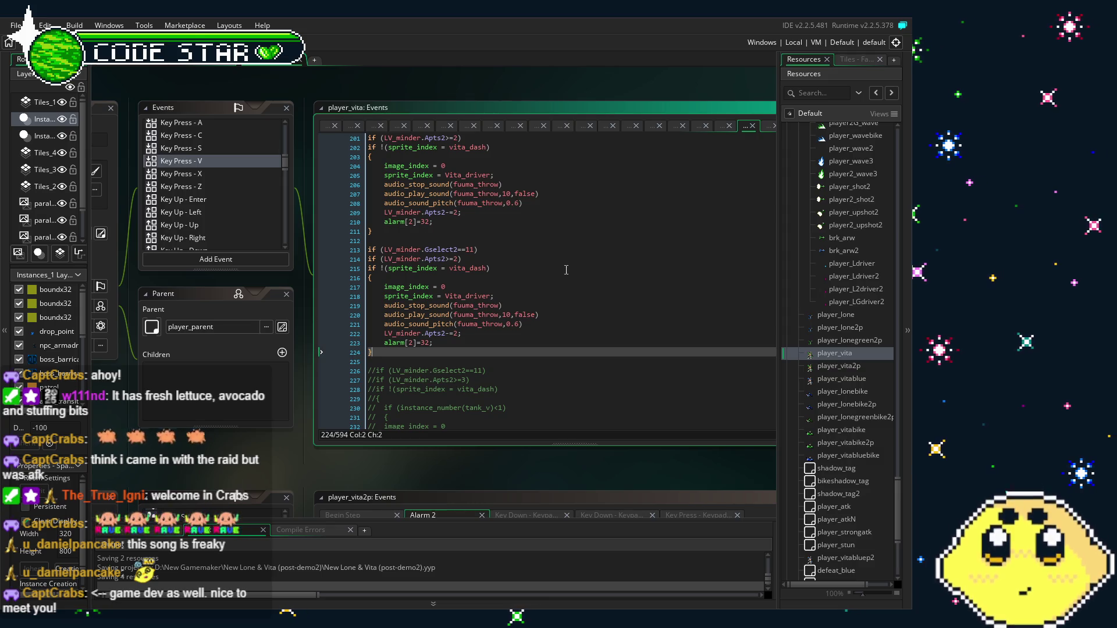
Review the copied block's audio_play_sound, alarm, closing brace and vita_dash lines.
{"action": "left_click", "coordinate": [509, 317]}
{"action": "scroll", "coordinate": [499, 283], "scroll_direction": "down", "scroll_amount": 1}
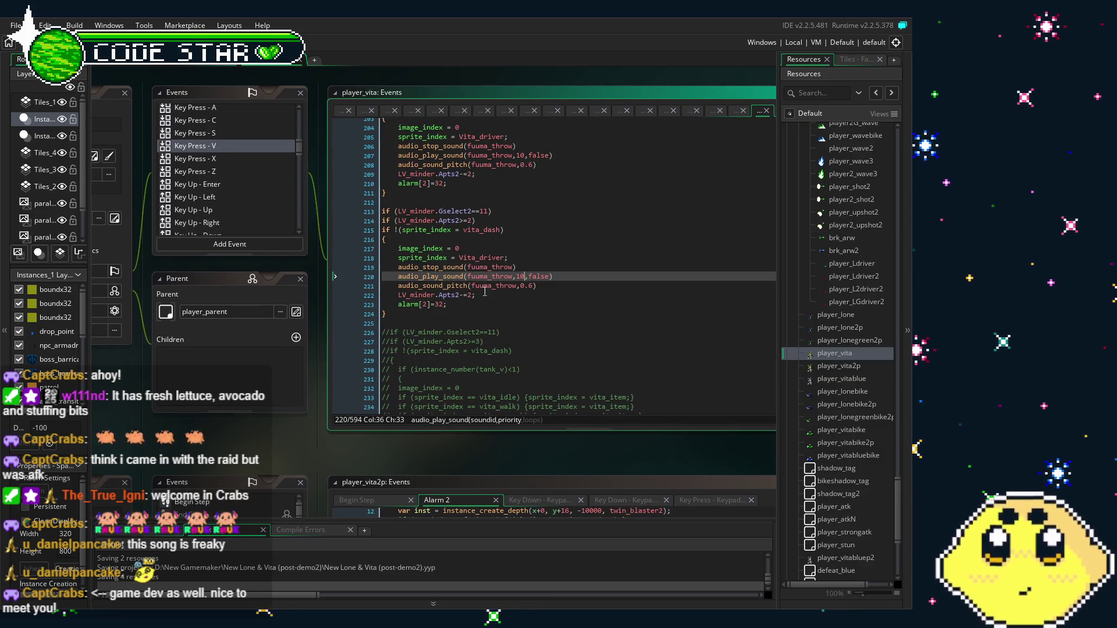
{"action": "left_click", "coordinate": [486, 305]}
{"action": "left_click", "coordinate": [482, 315]}
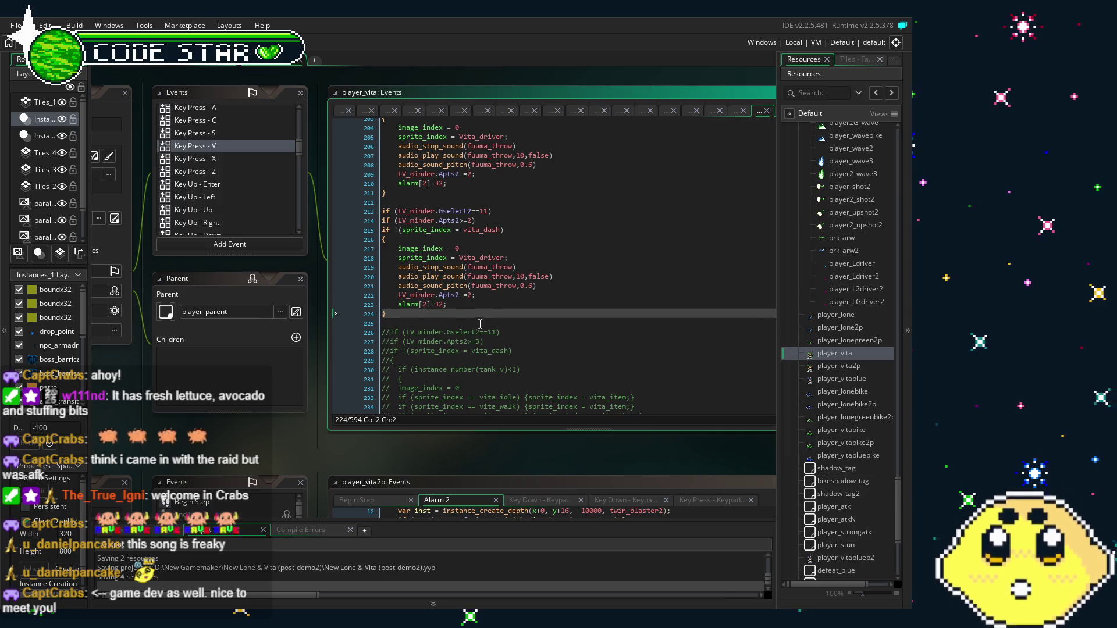
{"action": "key", "text": "Down"}
{"action": "left_click", "coordinate": [462, 320]}
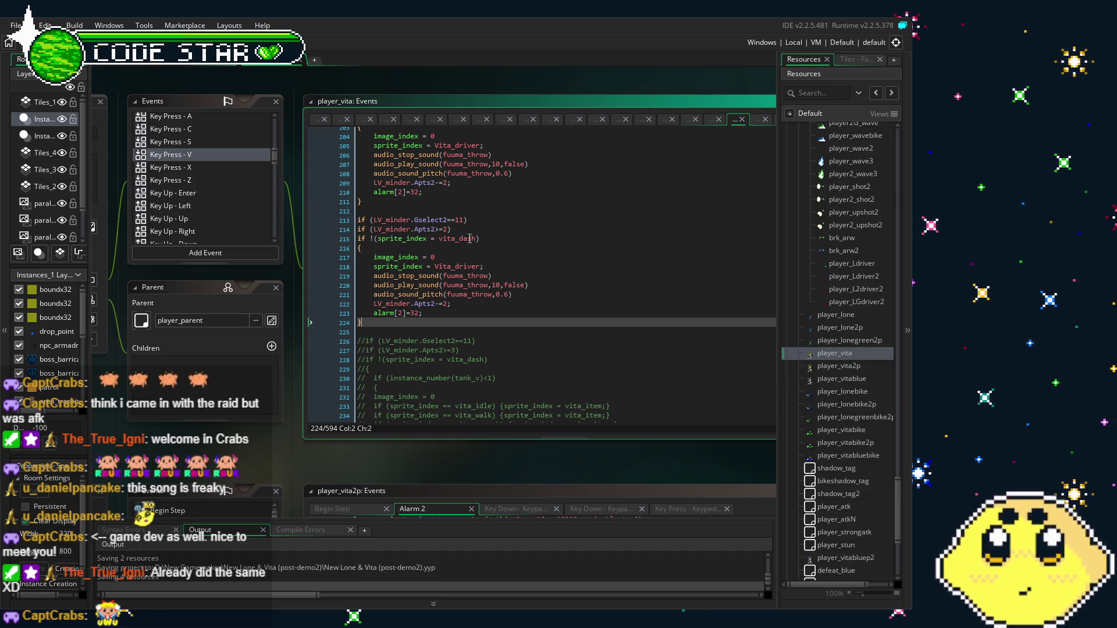
{"action": "left_click", "coordinate": [436, 240]}
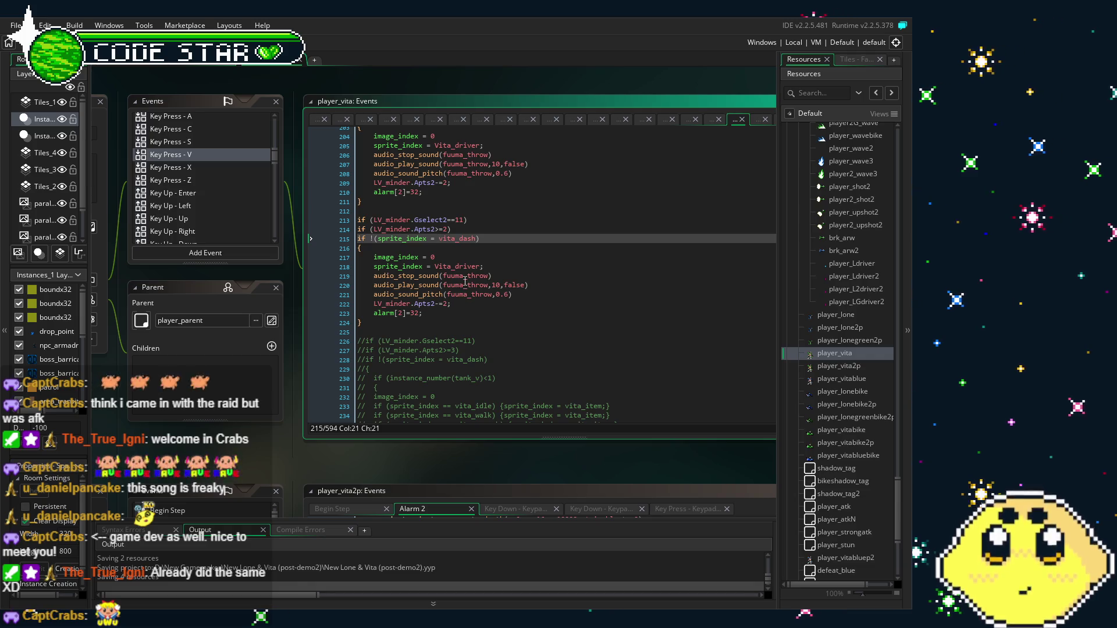
Delete the duplicated driver block on lines 213–224.
{"action": "mouse_move", "coordinate": [290, 440]}
{"action": "left_mouse_down"}
{"action": "mouse_move", "coordinate": [452, 444]}
{"action": "mouse_move", "coordinate": [400, 445]}
{"action": "left_mouse_up"}
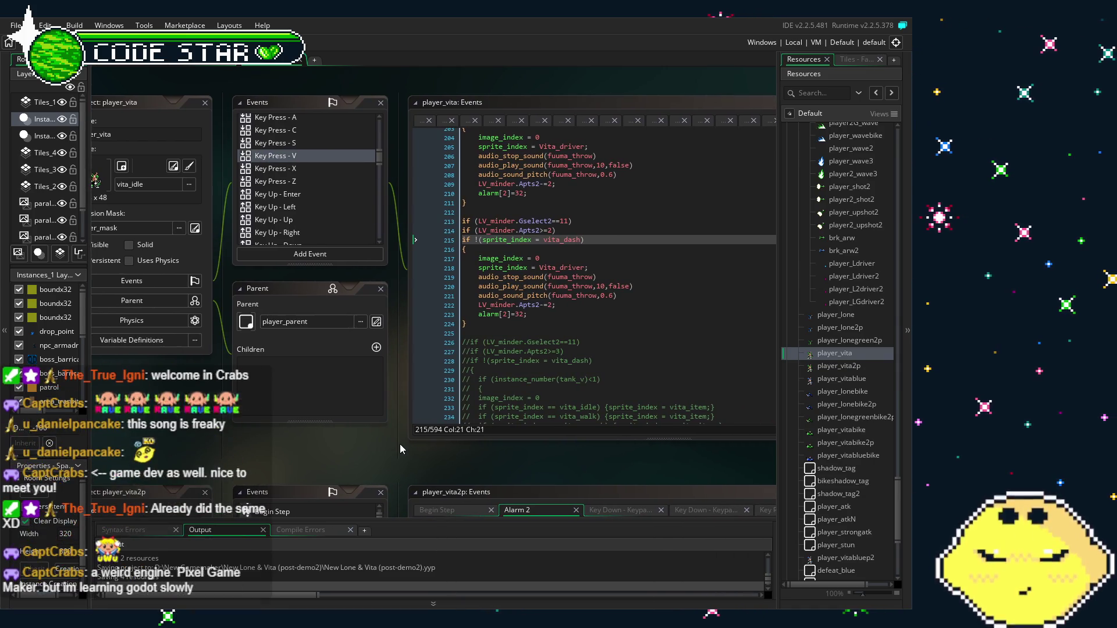
{"action": "left_click_drag", "start_coordinate": [400, 445], "coordinate": [445, 447]}
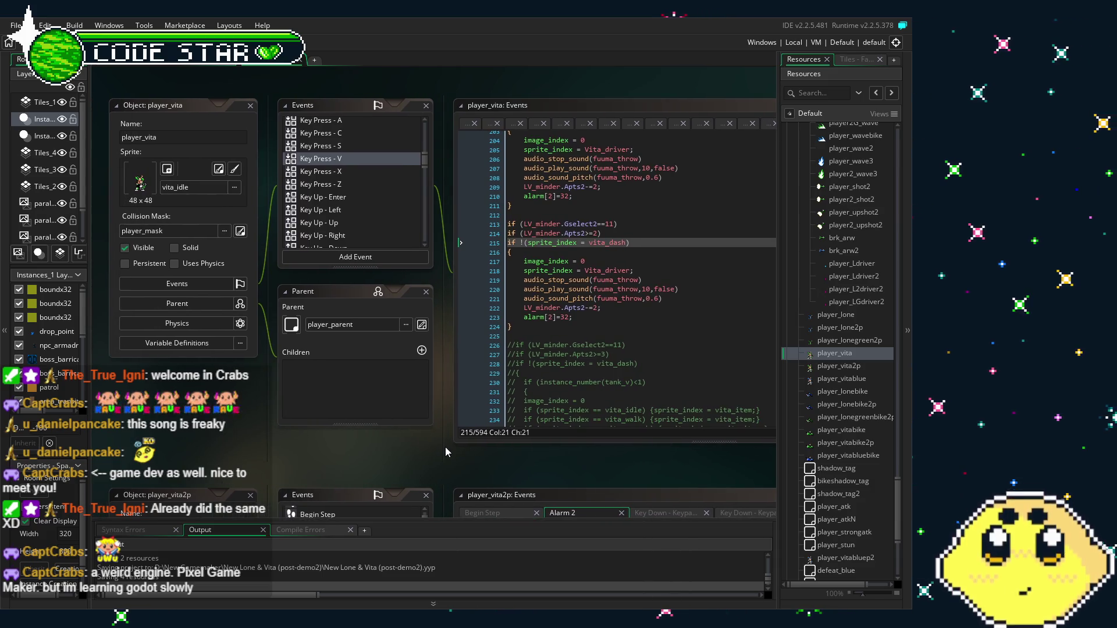
{"action": "scroll", "coordinate": [582, 357], "scroll_direction": "up", "scroll_amount": 1}
{"action": "scroll", "coordinate": [582, 357], "scroll_direction": "up", "scroll_amount": 1}
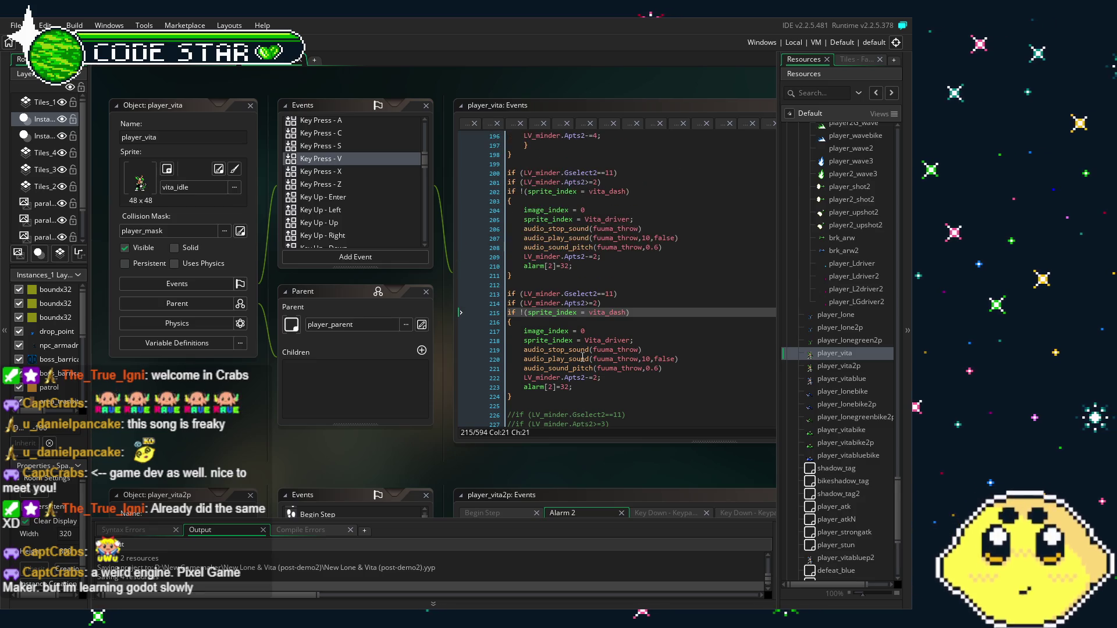
{"action": "scroll", "coordinate": [558, 367], "scroll_direction": "up", "scroll_amount": 3}
{"action": "scroll", "coordinate": [541, 373], "scroll_direction": "down", "scroll_amount": 3}
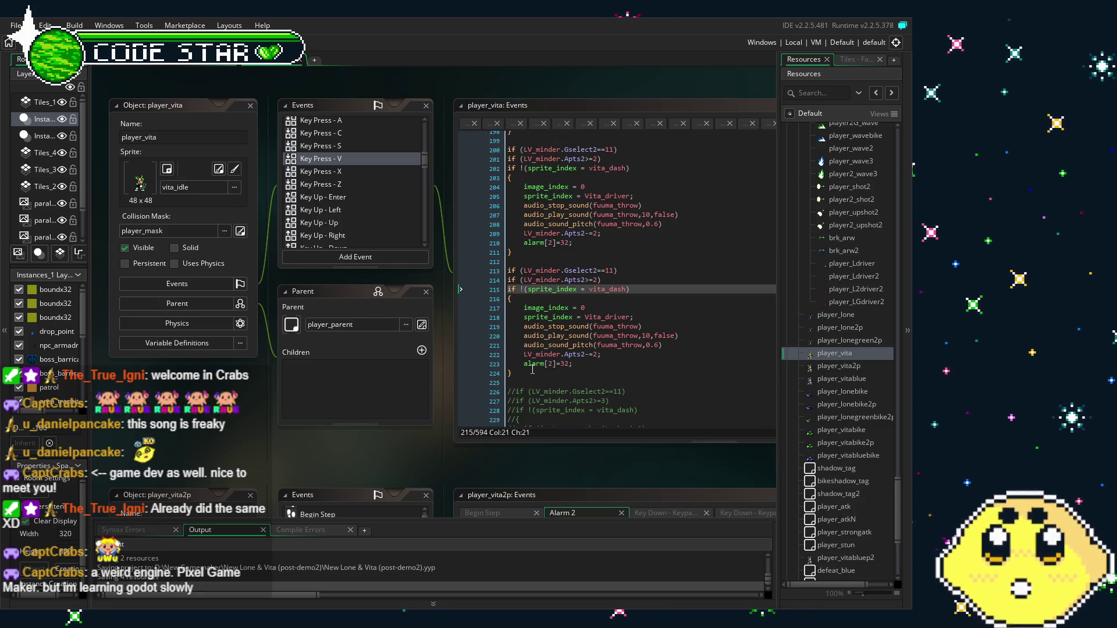
{"action": "left_click_drag", "start_coordinate": [533, 377], "coordinate": [507, 271]}
{"action": "key", "text": "BackSpace"}
{"action": "key", "text": "BackSpace"}
{"action": "key", "text": "BackSpace"}
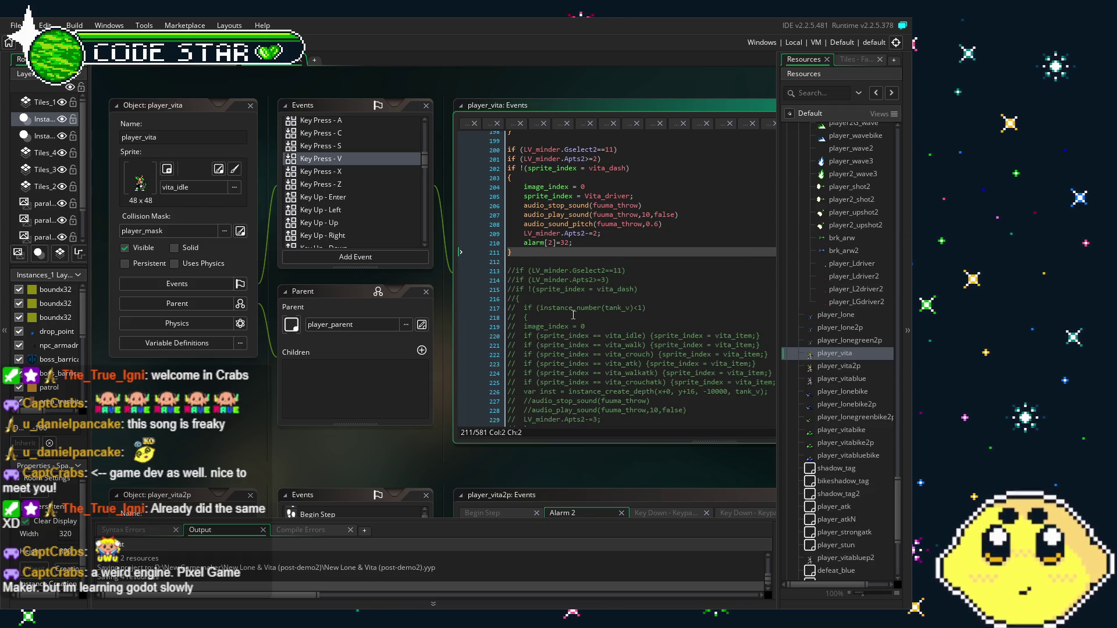
Open player_vita2p to show its Alarm 2 line 41 resetting Vita_driver_sustain to vita_idle.
{"action": "left_click", "coordinate": [573, 315]}
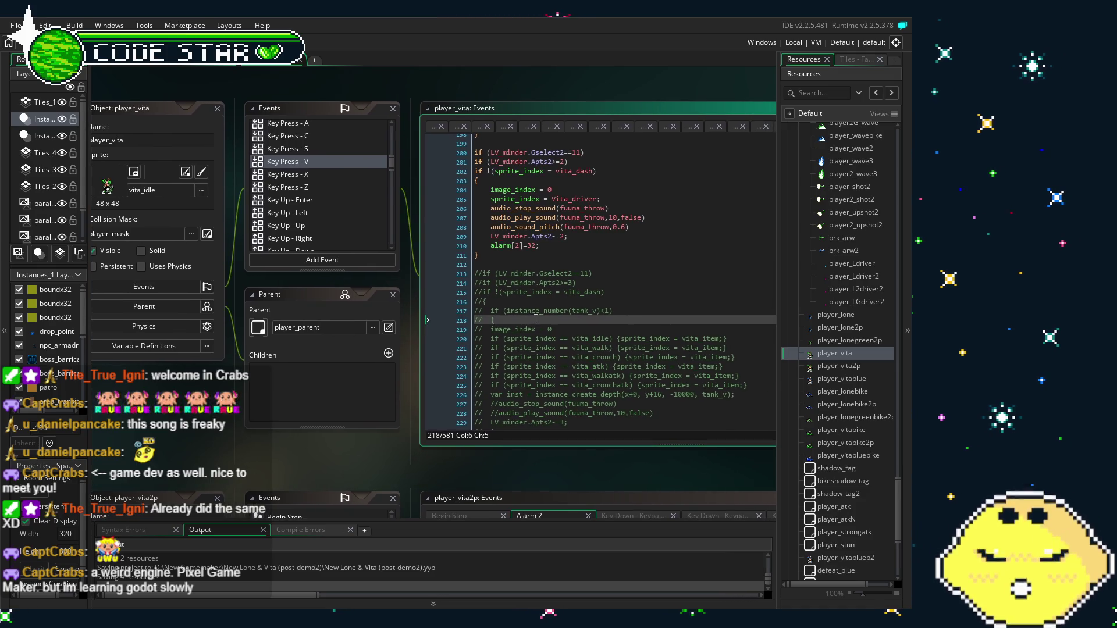
{"action": "scroll", "coordinate": [547, 317], "scroll_direction": "down", "scroll_amount": 2}
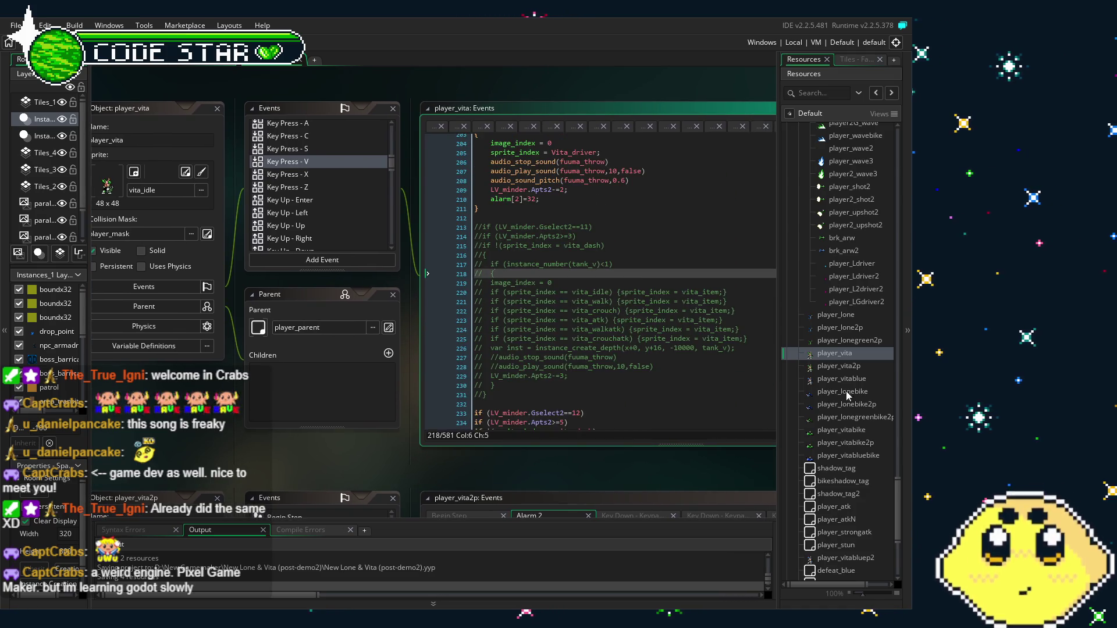
{"action": "double_click", "coordinate": [837, 370]}
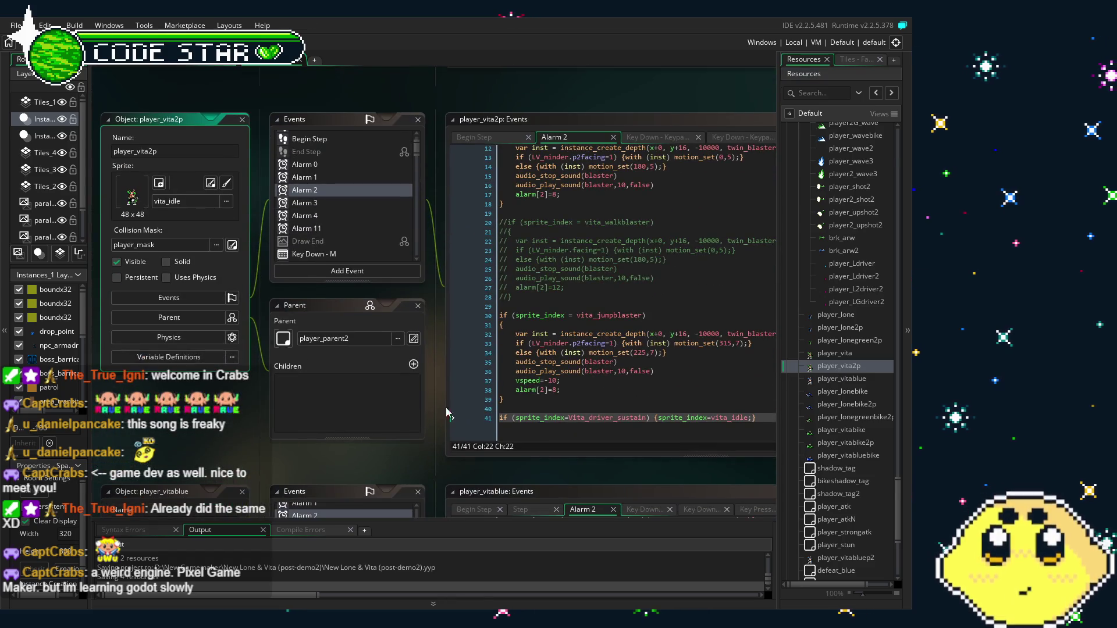
{"action": "left_click_drag", "start_coordinate": [396, 439], "coordinate": [370, 444]}
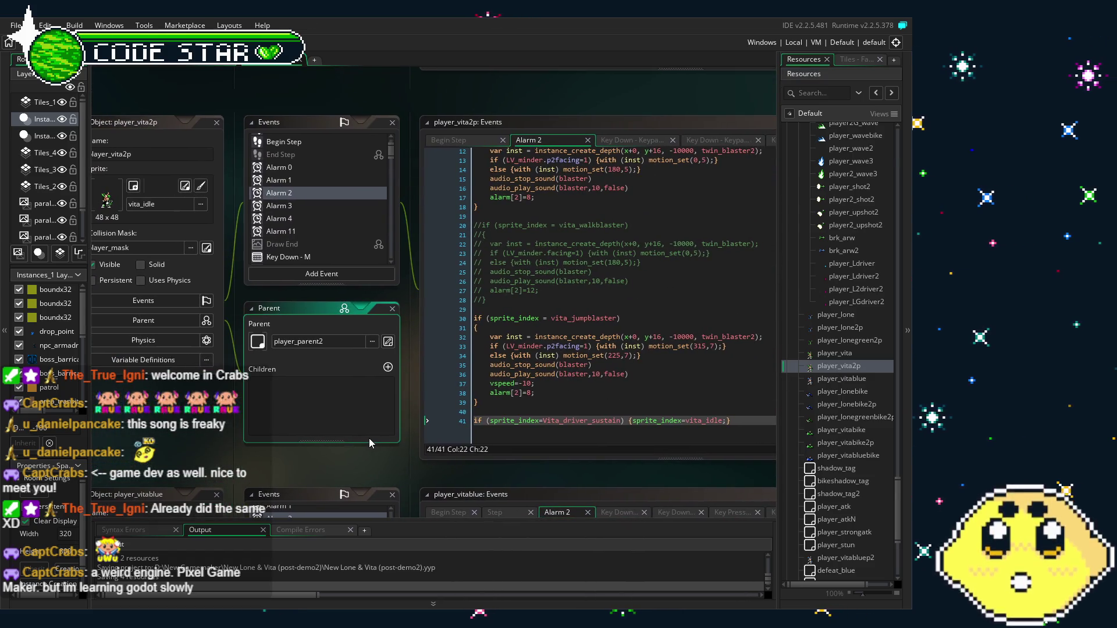
{"action": "scroll", "coordinate": [327, 201], "scroll_direction": "down", "scroll_amount": 3}
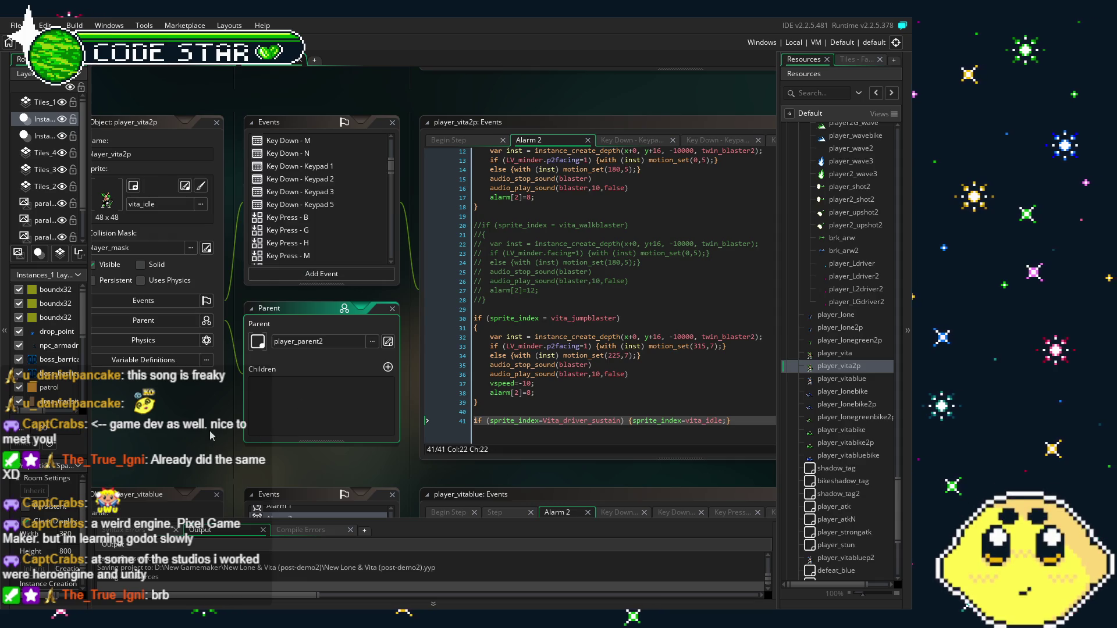
{"action": "left_click_drag", "start_coordinate": [210, 435], "coordinate": [216, 436]}
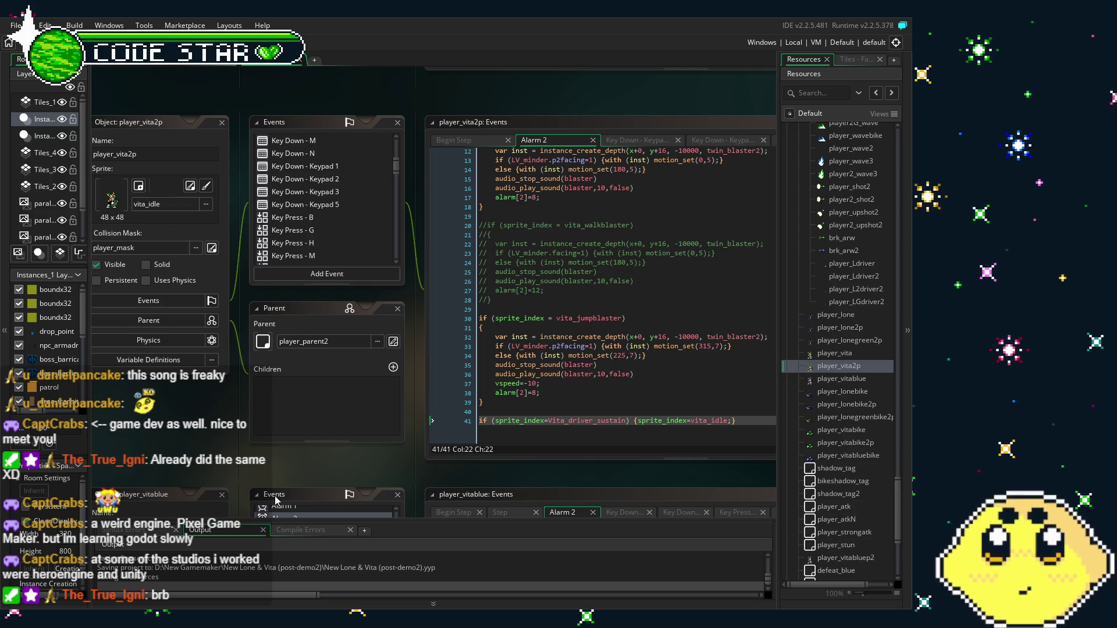
{"action": "left_click_drag", "start_coordinate": [209, 454], "coordinate": [225, 455]}
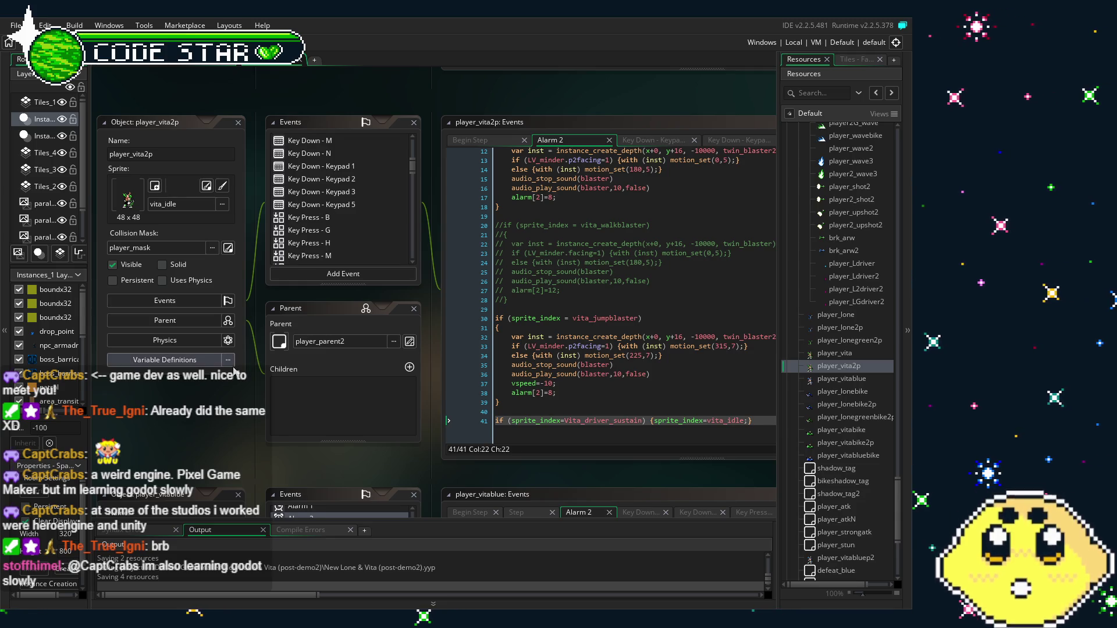
{"action": "left_click", "coordinate": [228, 386]}
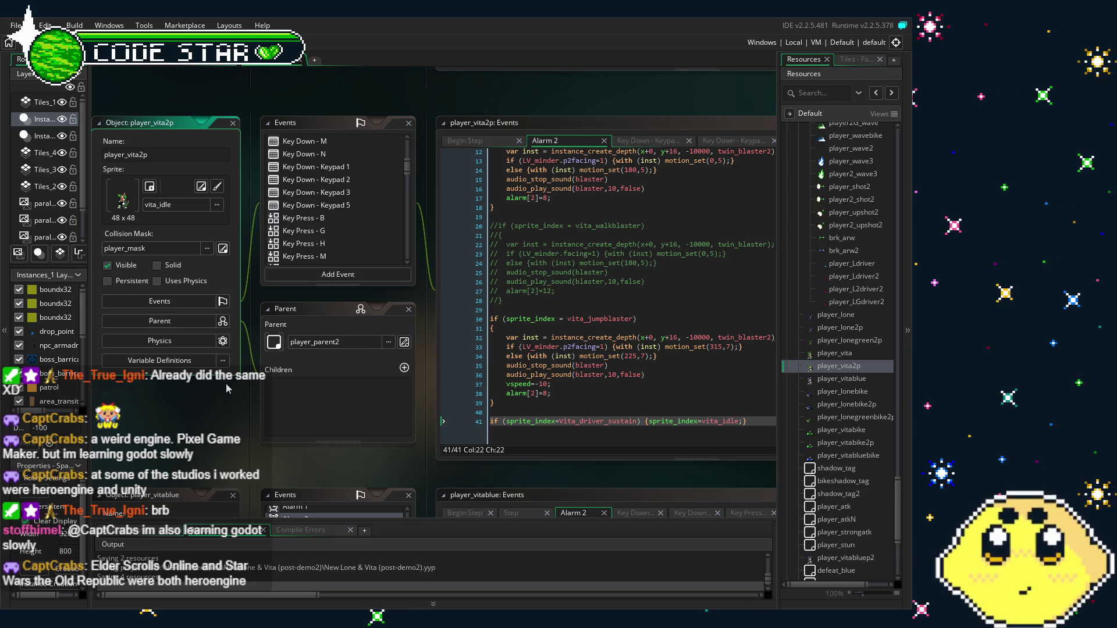
{"action": "left_click_drag", "start_coordinate": [163, 417], "coordinate": [187, 407]}
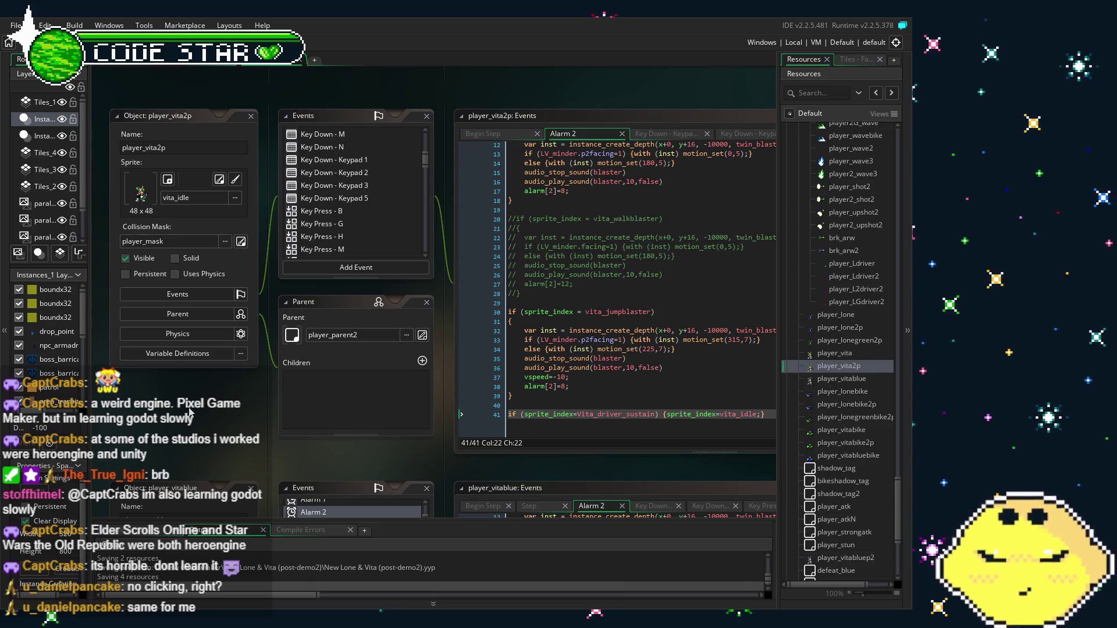
{"action": "scroll", "coordinate": [321, 214], "scroll_direction": "right", "scroll_amount": 1}
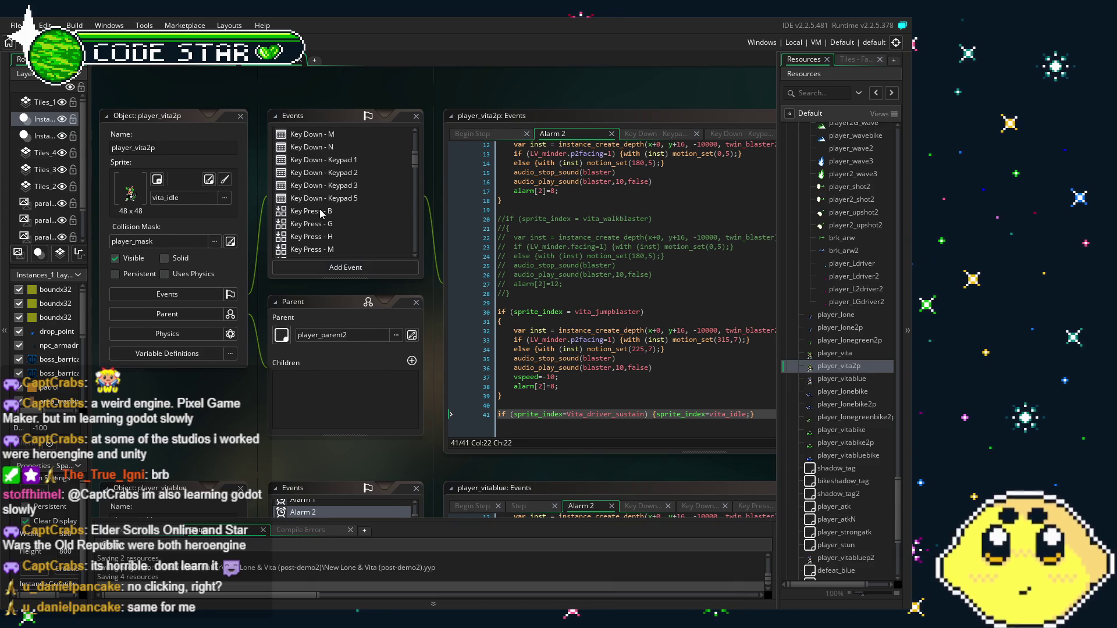
{"action": "scroll", "coordinate": [320, 214], "scroll_direction": "down", "scroll_amount": 3}
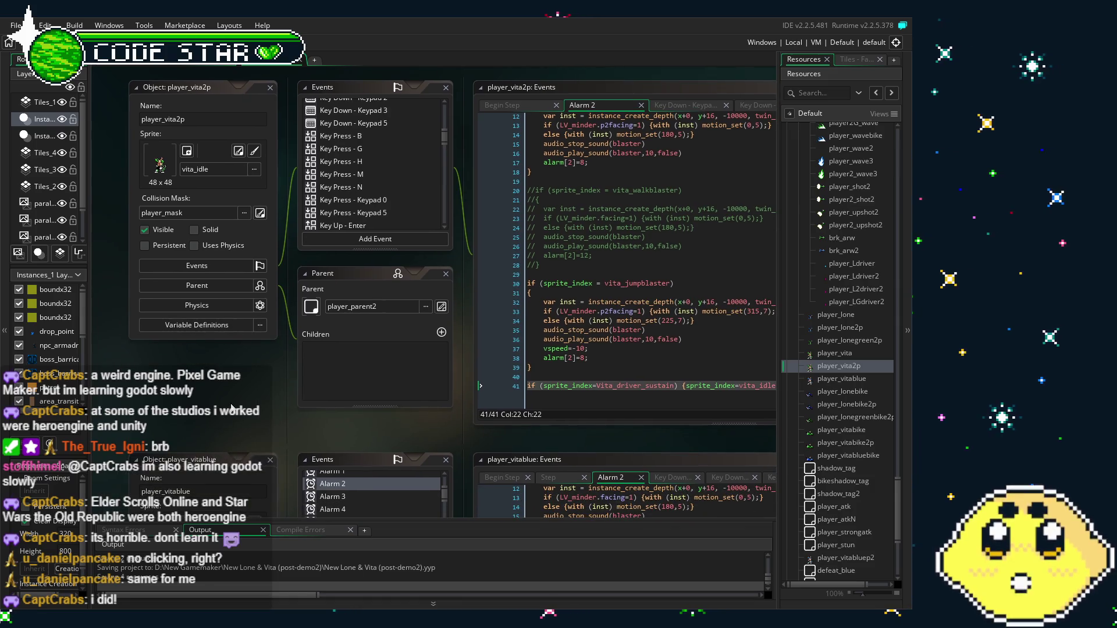
{"action": "left_click_drag", "start_coordinate": [231, 407], "coordinate": [203, 413]}
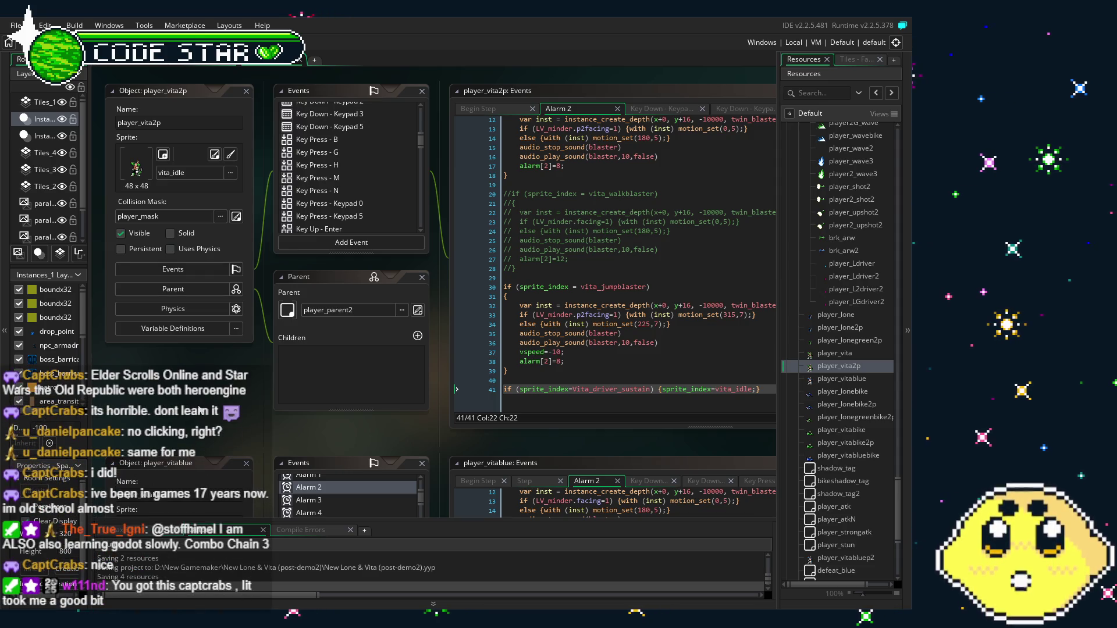
{"action": "mouse_move", "coordinate": [205, 411]}
{"action": "left_mouse_down"}
{"action": "mouse_move", "coordinate": [189, 407]}
{"action": "mouse_move", "coordinate": [200, 408]}
{"action": "left_mouse_up"}
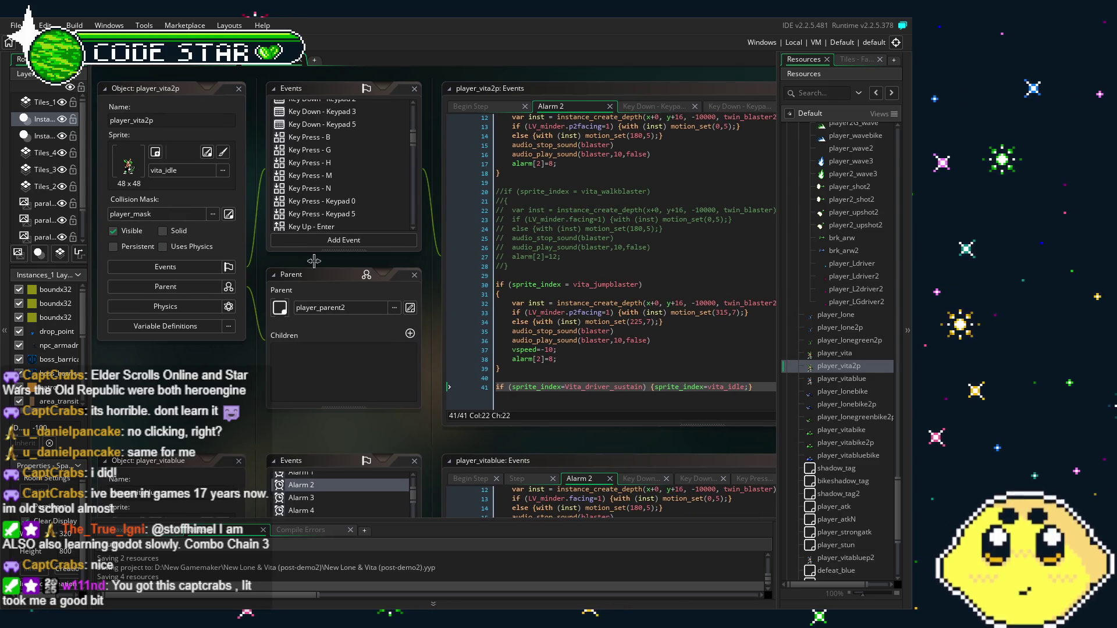
{"action": "scroll", "coordinate": [375, 198], "scroll_direction": "up", "scroll_amount": 3}
{"action": "scroll", "coordinate": [375, 198], "scroll_direction": "up", "scroll_amount": 8}
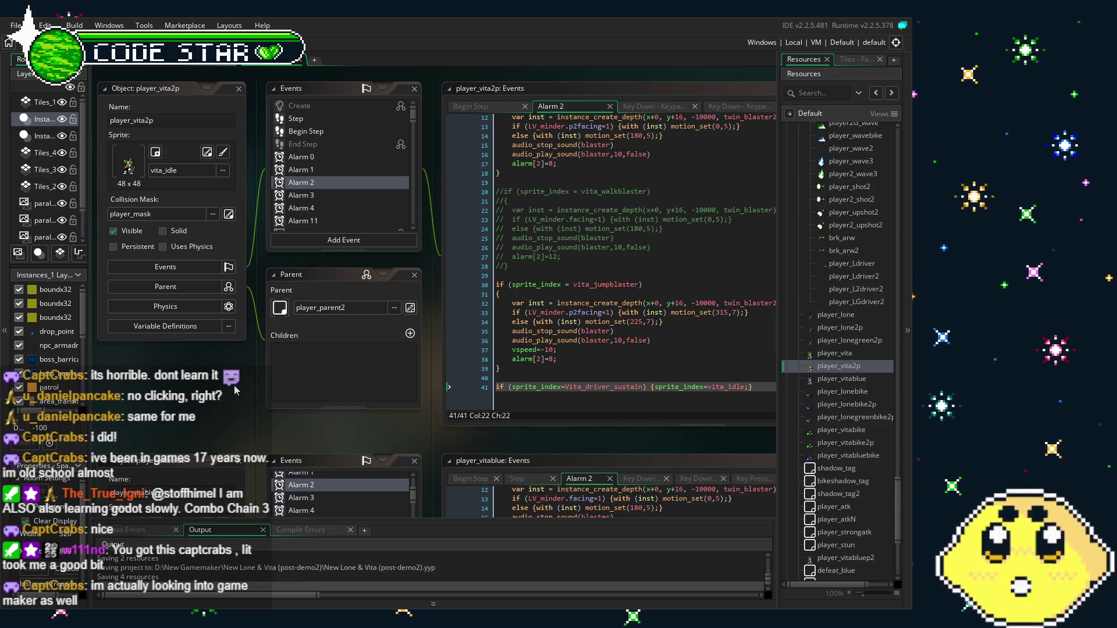
{"action": "mouse_move", "coordinate": [234, 389]}
{"action": "left_mouse_down"}
{"action": "mouse_move", "coordinate": [220, 387]}
{"action": "mouse_move", "coordinate": [228, 392]}
{"action": "left_mouse_up"}
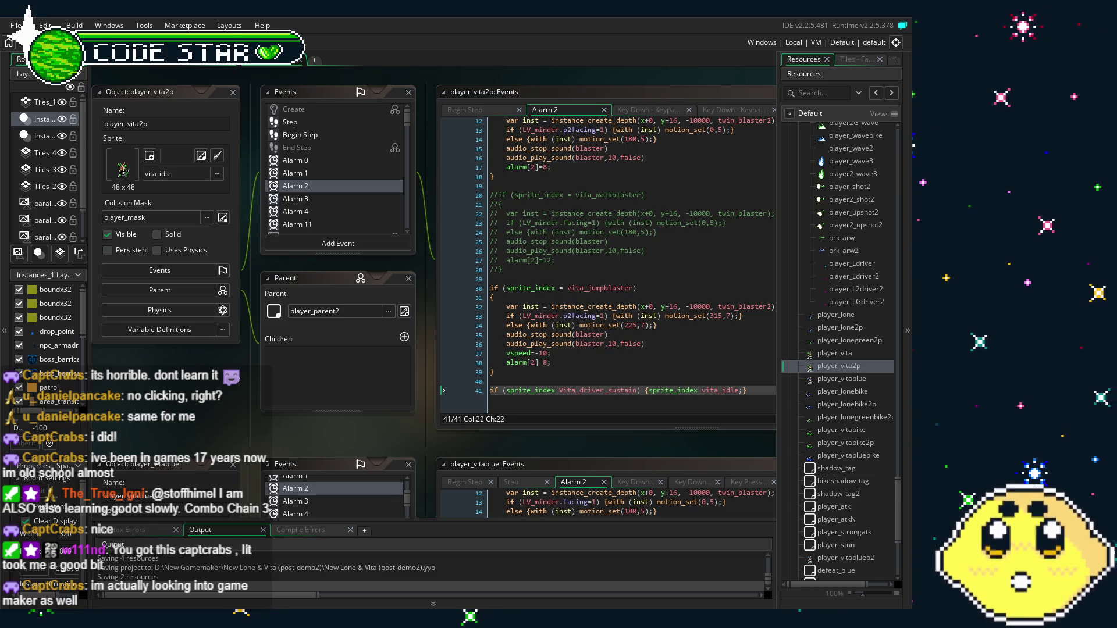
{"action": "scroll", "coordinate": [233, 369], "scroll_direction": "down", "scroll_amount": 2}
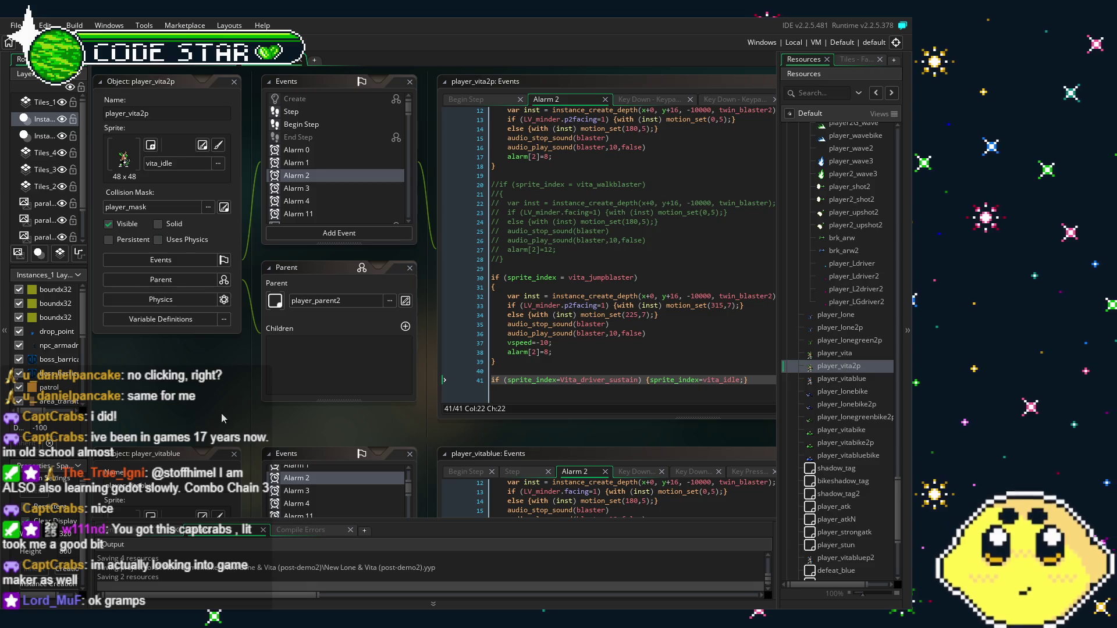
{"action": "left_click_drag", "start_coordinate": [221, 413], "coordinate": [208, 418]}
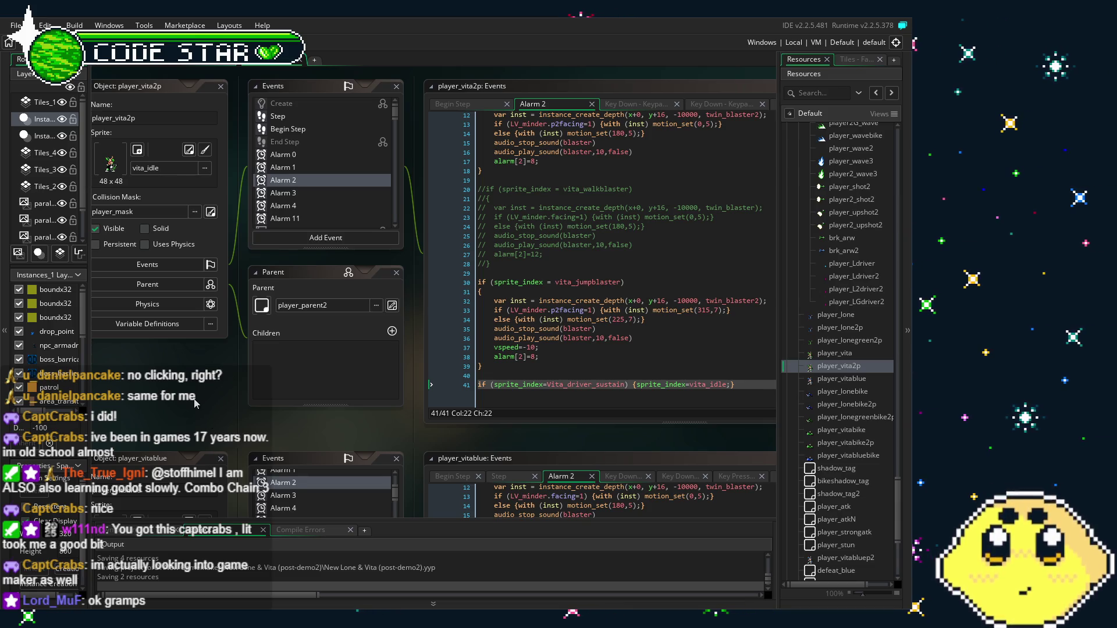
{"action": "mouse_move", "coordinate": [194, 403]}
{"action": "left_mouse_down"}
{"action": "mouse_move", "coordinate": [206, 409]}
{"action": "mouse_move", "coordinate": [180, 403]}
{"action": "left_mouse_up"}
{"action": "left_click", "coordinate": [317, 190]}
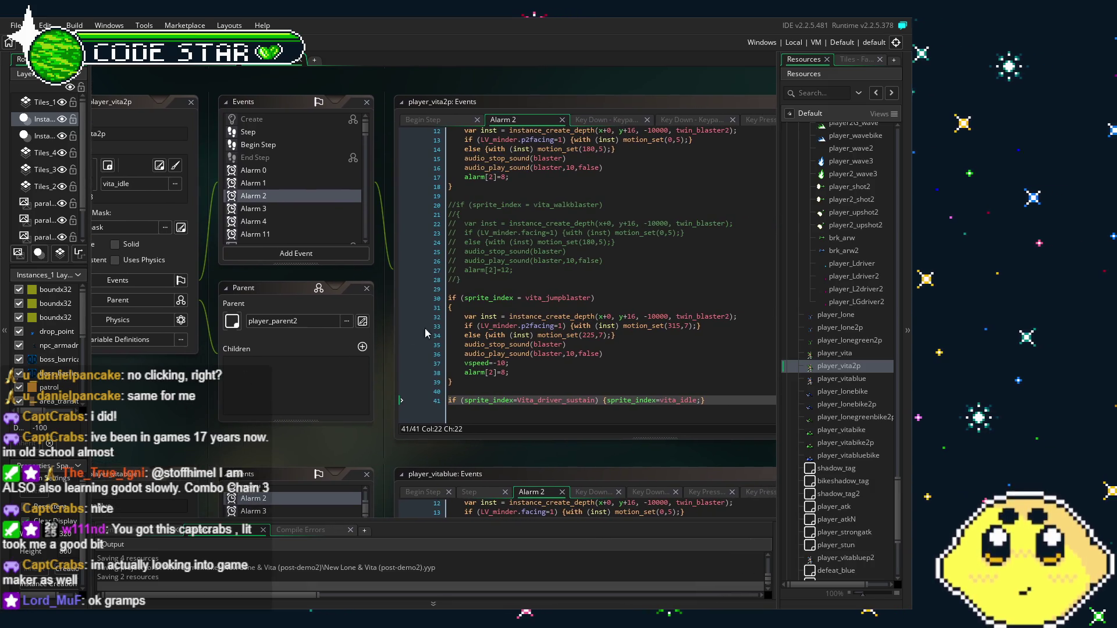
{"action": "scroll", "coordinate": [425, 333], "scroll_direction": "up", "scroll_amount": 3}
{"action": "scroll", "coordinate": [425, 333], "scroll_direction": "down", "scroll_amount": 3}
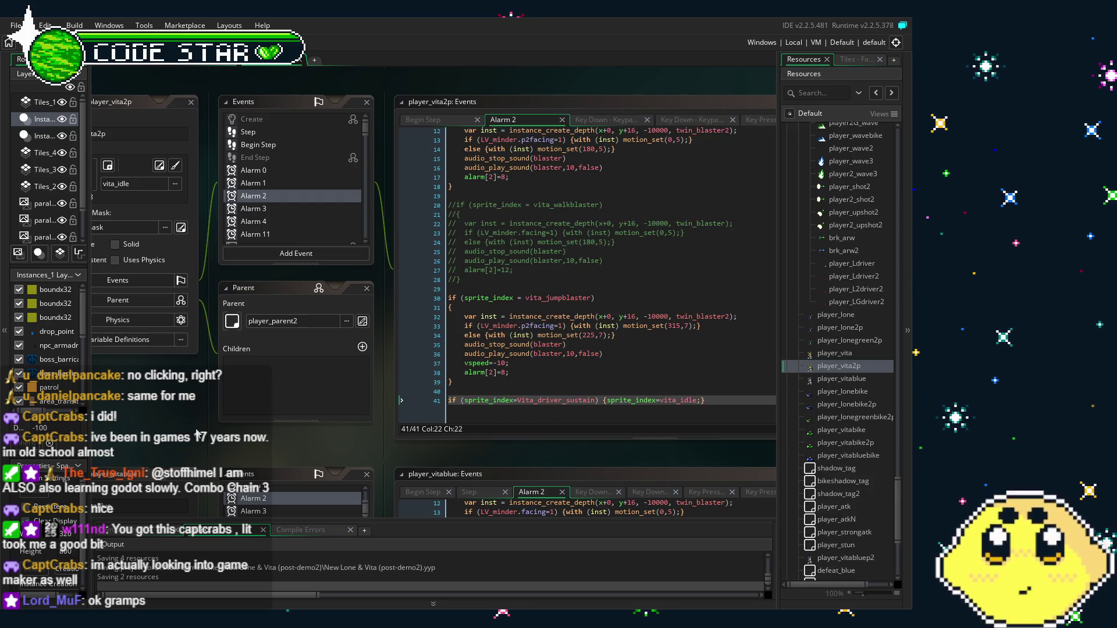
{"action": "left_click_drag", "start_coordinate": [198, 433], "coordinate": [221, 437]}
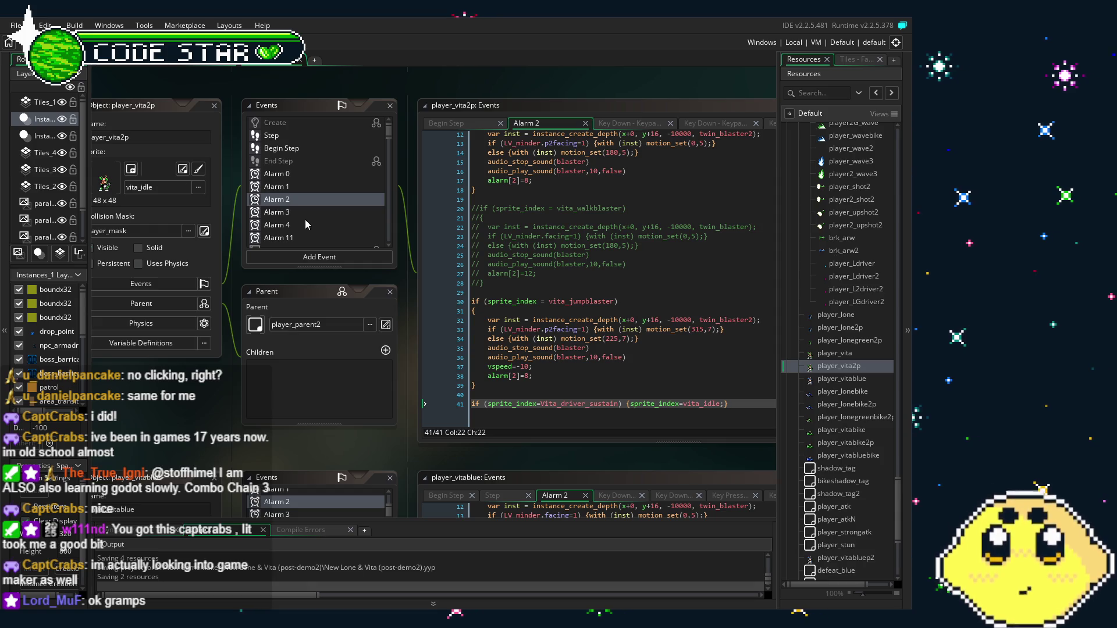
{"action": "scroll", "coordinate": [304, 219], "scroll_direction": "down", "scroll_amount": 3}
{"action": "scroll", "coordinate": [305, 218], "scroll_direction": "up", "scroll_amount": 3}
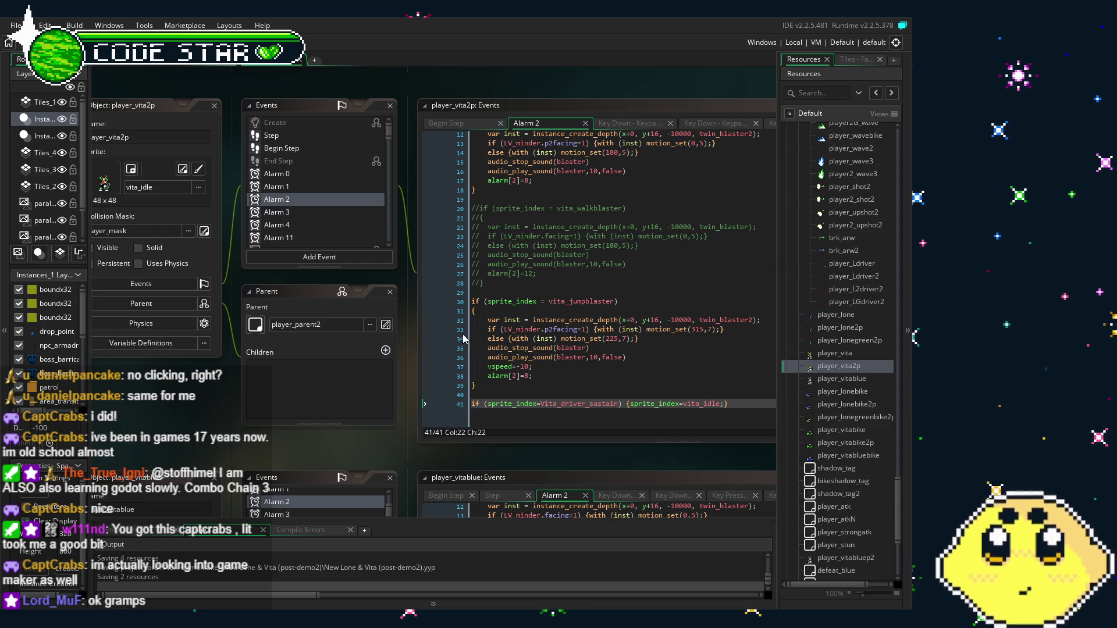
{"action": "scroll", "coordinate": [312, 214], "scroll_direction": "down", "scroll_amount": 10}
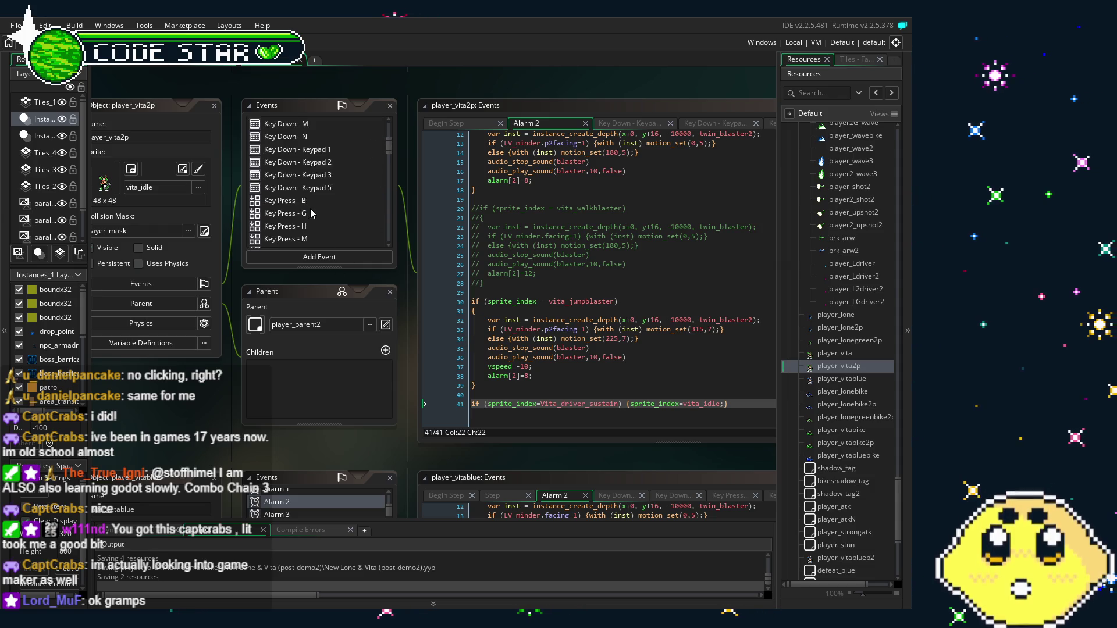
Check player_vita2p's Keypad 0 driver attack block at line 209, then open player_vitablue's events.
{"action": "scroll", "coordinate": [311, 210], "scroll_direction": "down", "scroll_amount": 3}
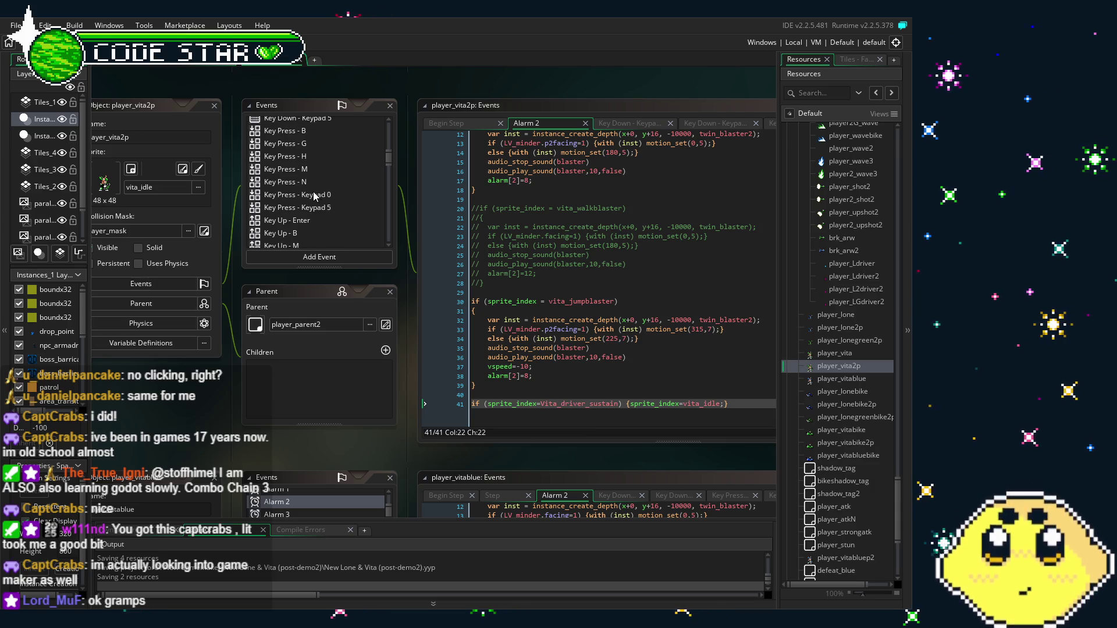
{"action": "left_click", "coordinate": [306, 198]}
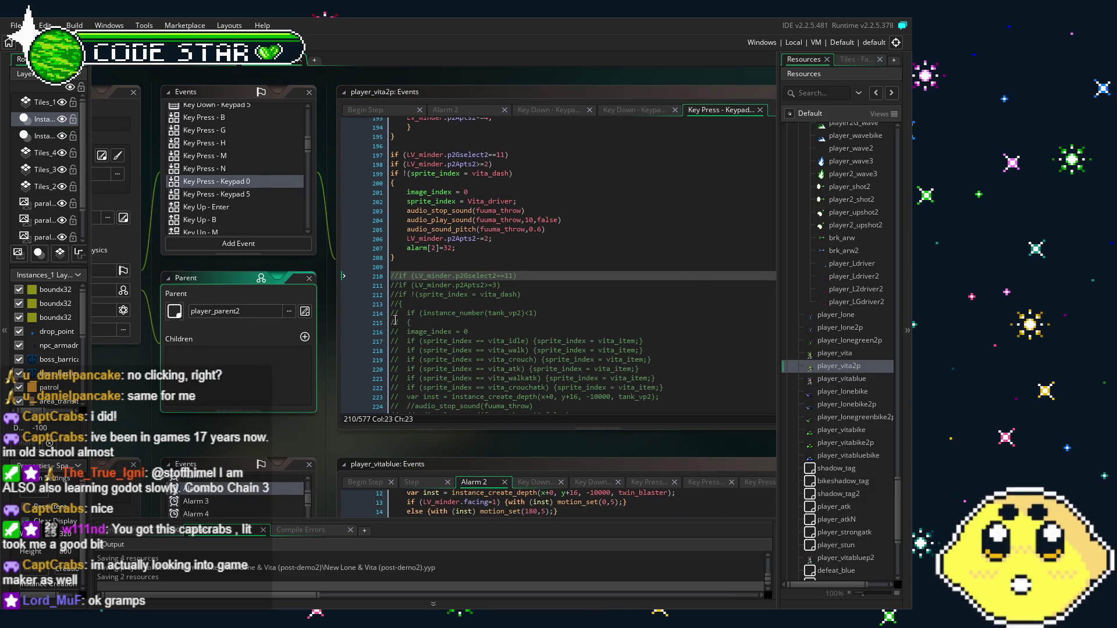
{"action": "left_click", "coordinate": [450, 268]}
{"action": "scroll", "coordinate": [449, 268], "scroll_direction": "up", "scroll_amount": 3}
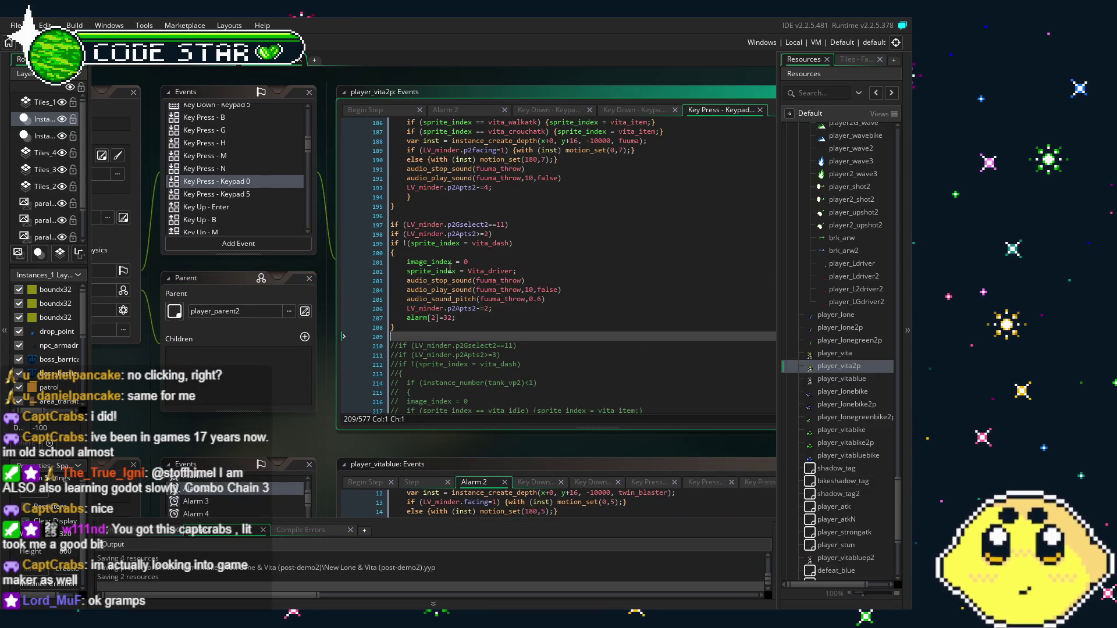
{"action": "double_click", "coordinate": [841, 378]}
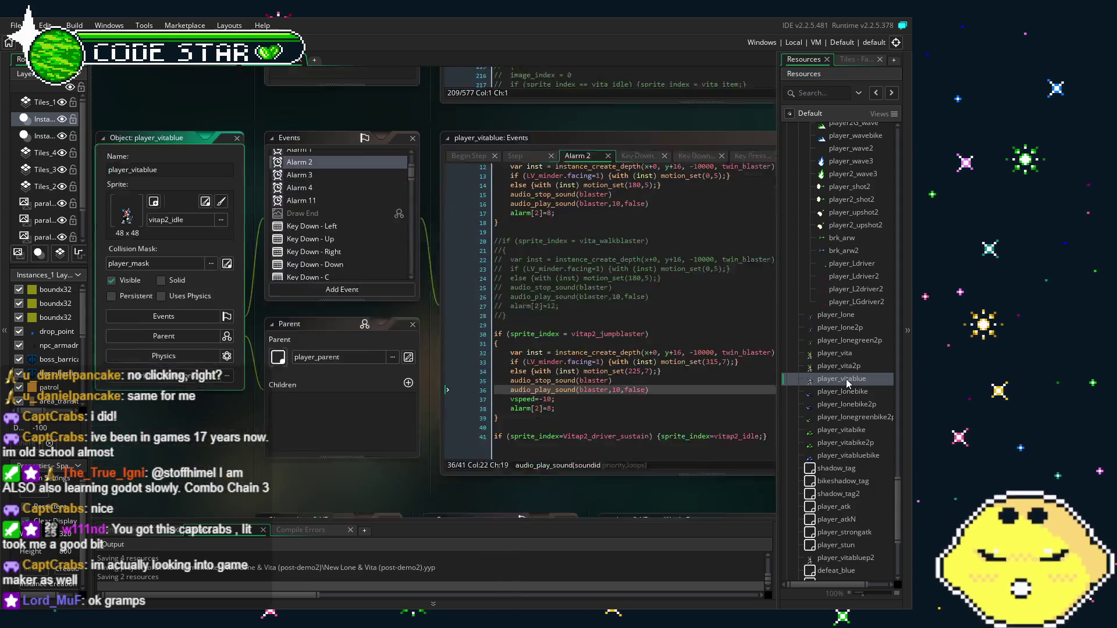
Open player_vitablue's Key Press - V code and read down from the driver block's alarm line.
{"action": "scroll", "coordinate": [330, 216], "scroll_direction": "down", "scroll_amount": 8}
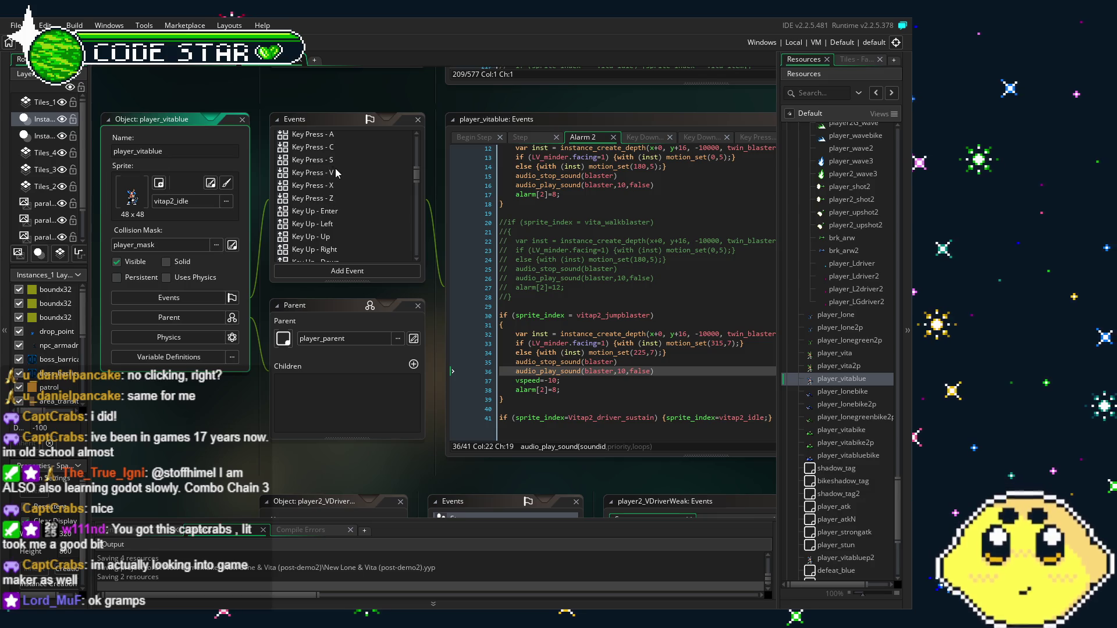
{"action": "left_click", "coordinate": [336, 172]}
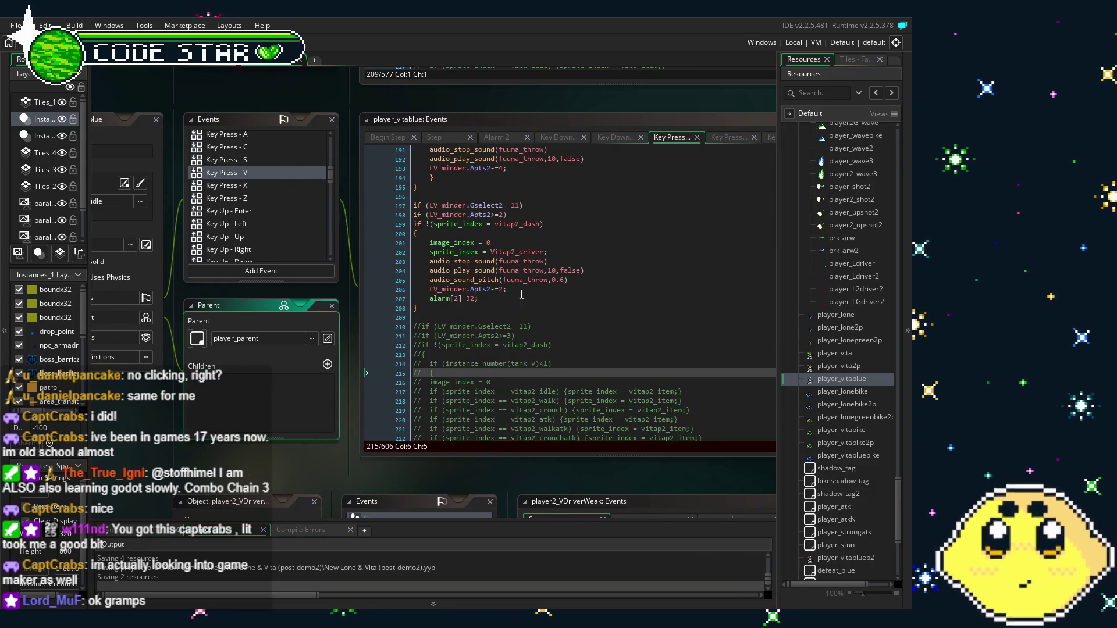
{"action": "left_click", "coordinate": [521, 295]}
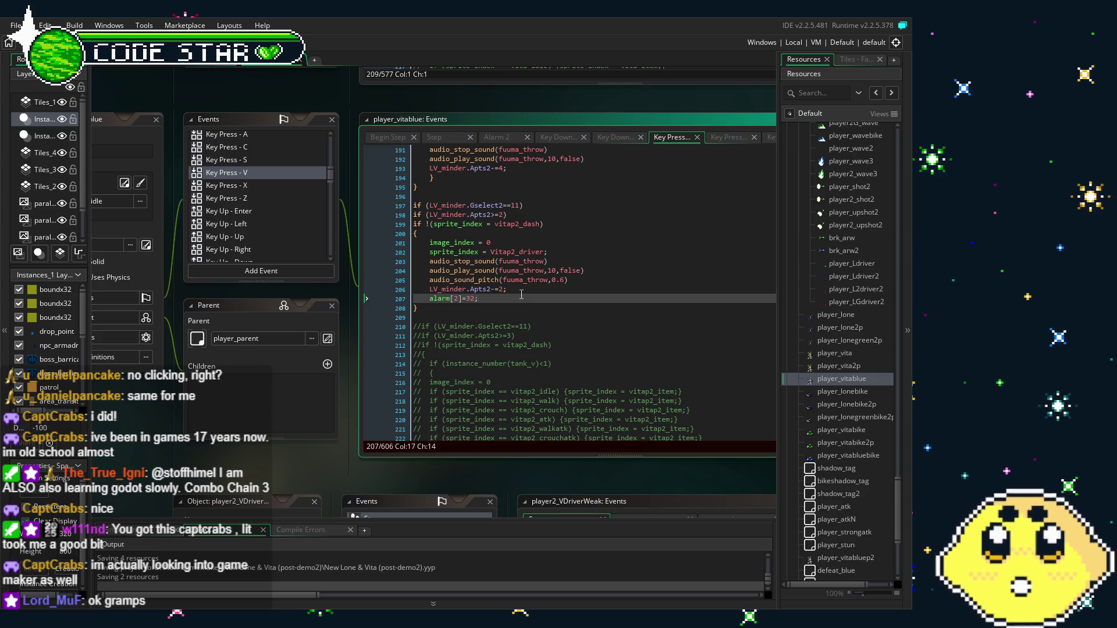
{"action": "scroll", "coordinate": [754, 330], "scroll_direction": "down", "scroll_amount": 7}
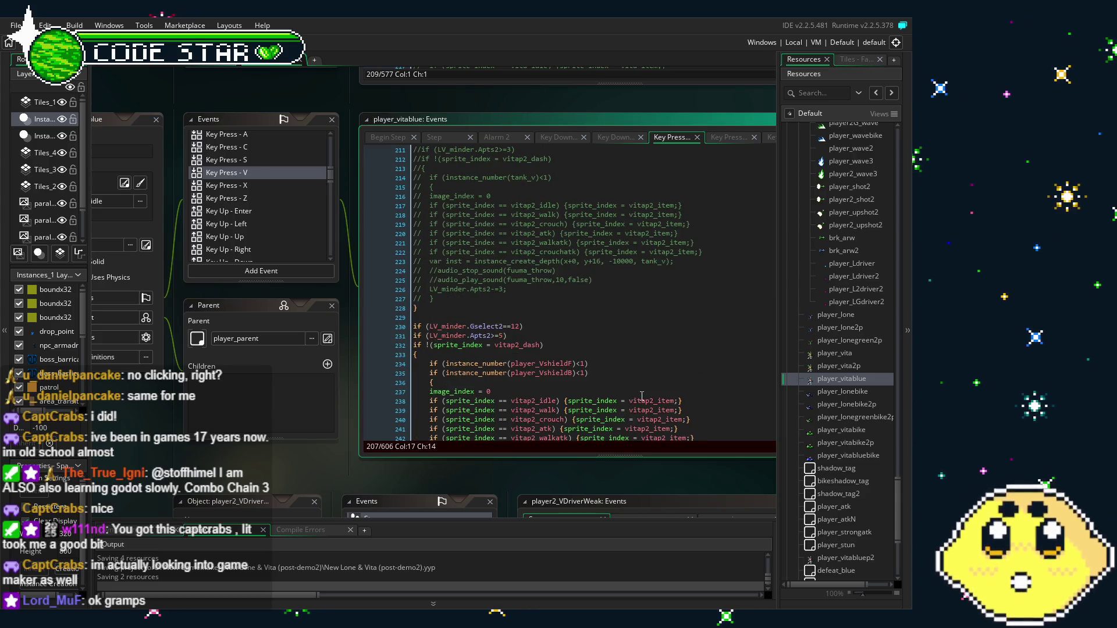
{"action": "scroll", "coordinate": [642, 396], "scroll_direction": "down", "scroll_amount": 20}
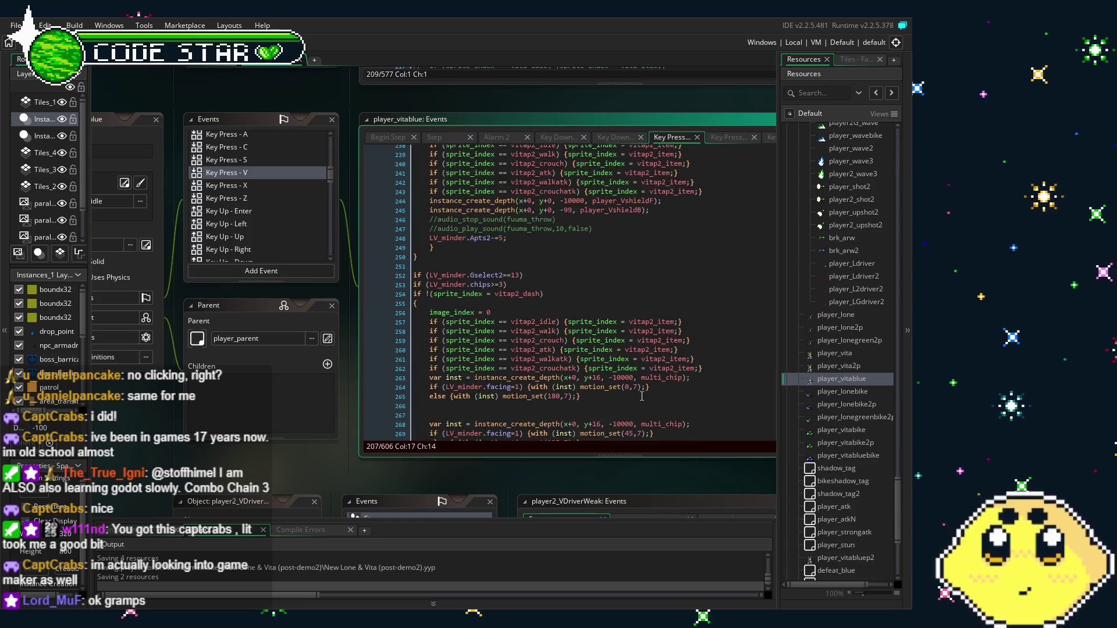
{"action": "scroll", "coordinate": [642, 395], "scroll_direction": "down", "scroll_amount": 20}
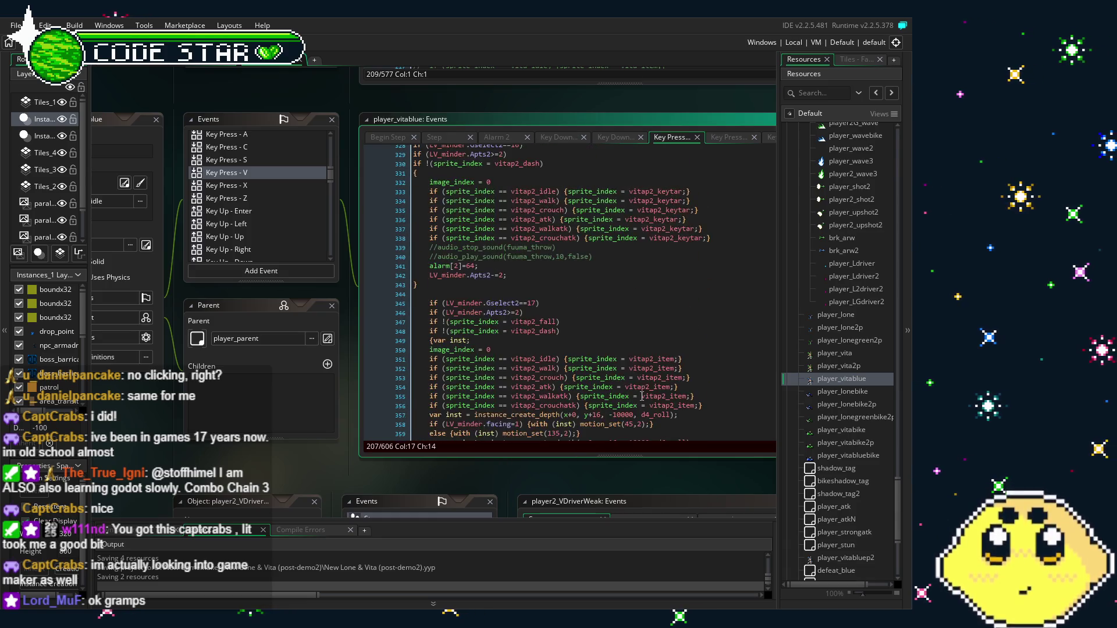
{"action": "scroll", "coordinate": [642, 395], "scroll_direction": "down", "scroll_amount": 20}
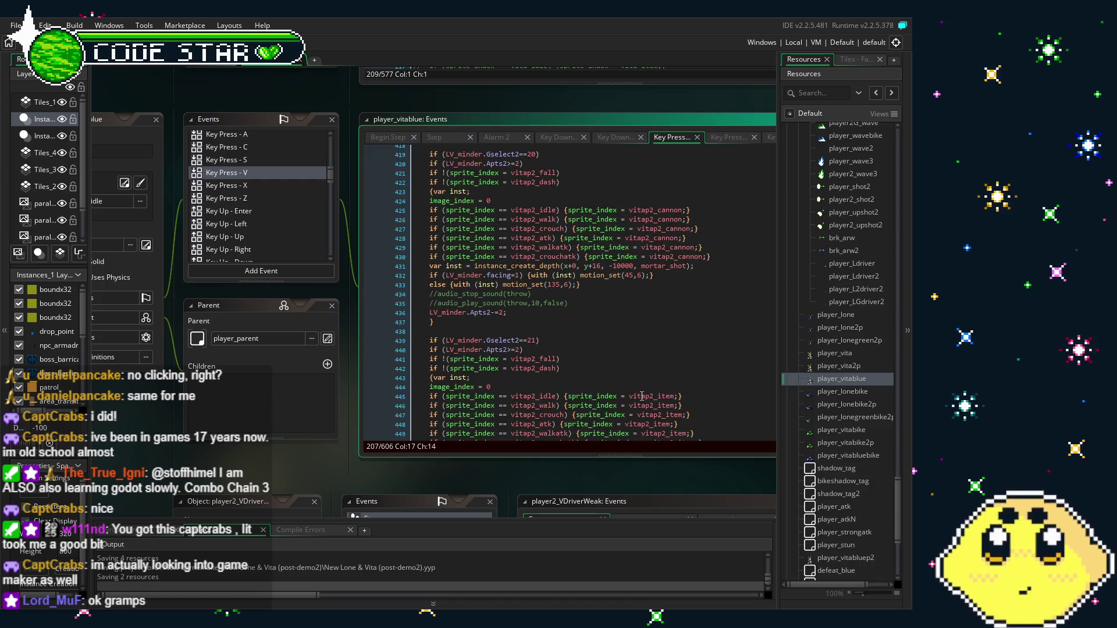
{"action": "scroll", "coordinate": [641, 395], "scroll_direction": "down", "scroll_amount": 10}
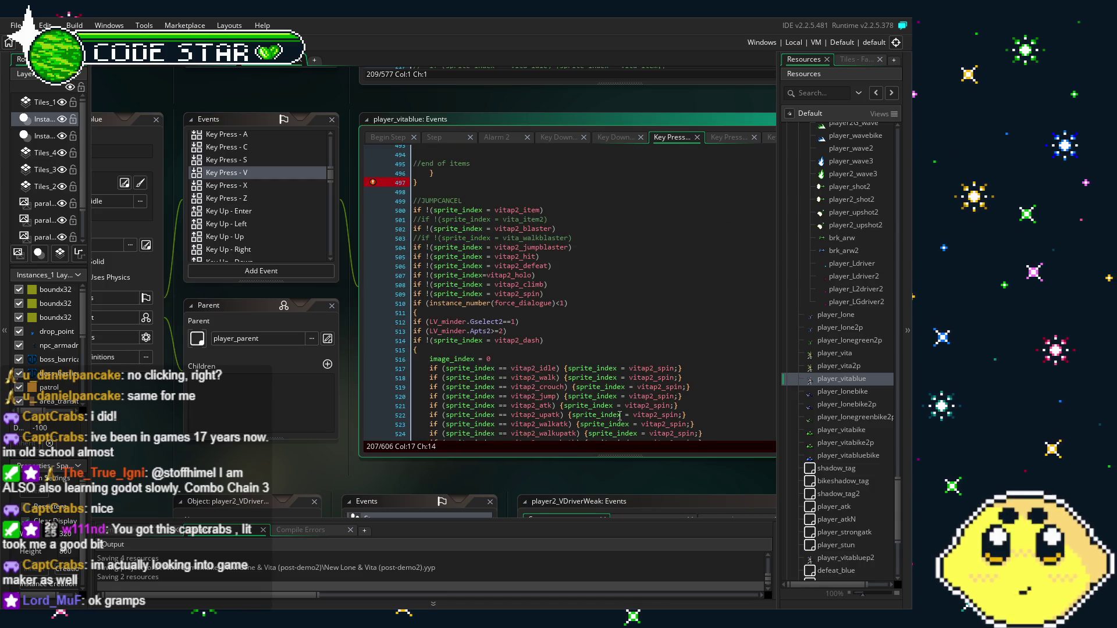
{"action": "scroll", "coordinate": [606, 386], "scroll_direction": "up", "scroll_amount": 3}
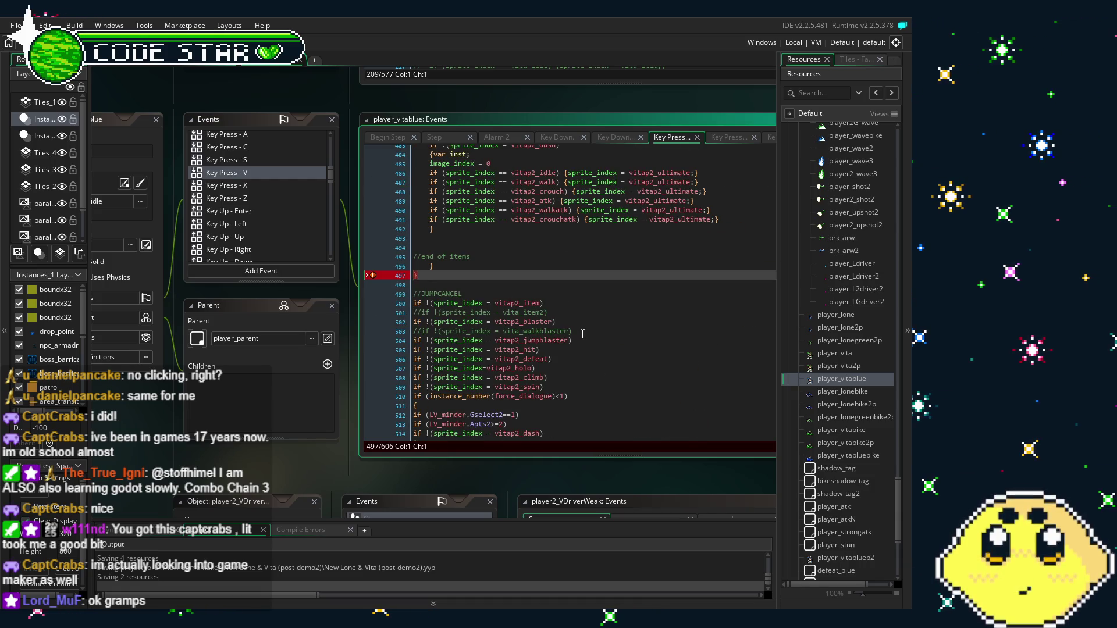
Inspect the JUMPCANCEL checks and the commented-out player_VAxe block below the Gselect2==14 axe block.
{"action": "left_click", "coordinate": [490, 367]}
{"action": "scroll", "coordinate": [500, 360], "scroll_direction": "up", "scroll_amount": 10}
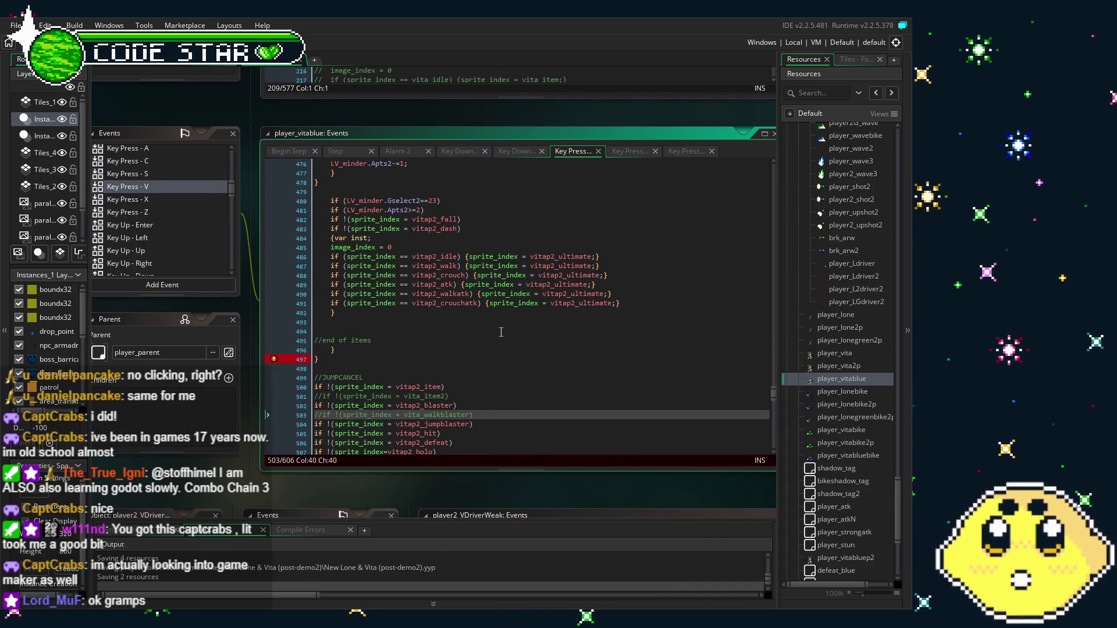
{"action": "scroll", "coordinate": [506, 370], "scroll_direction": "up", "scroll_amount": 20}
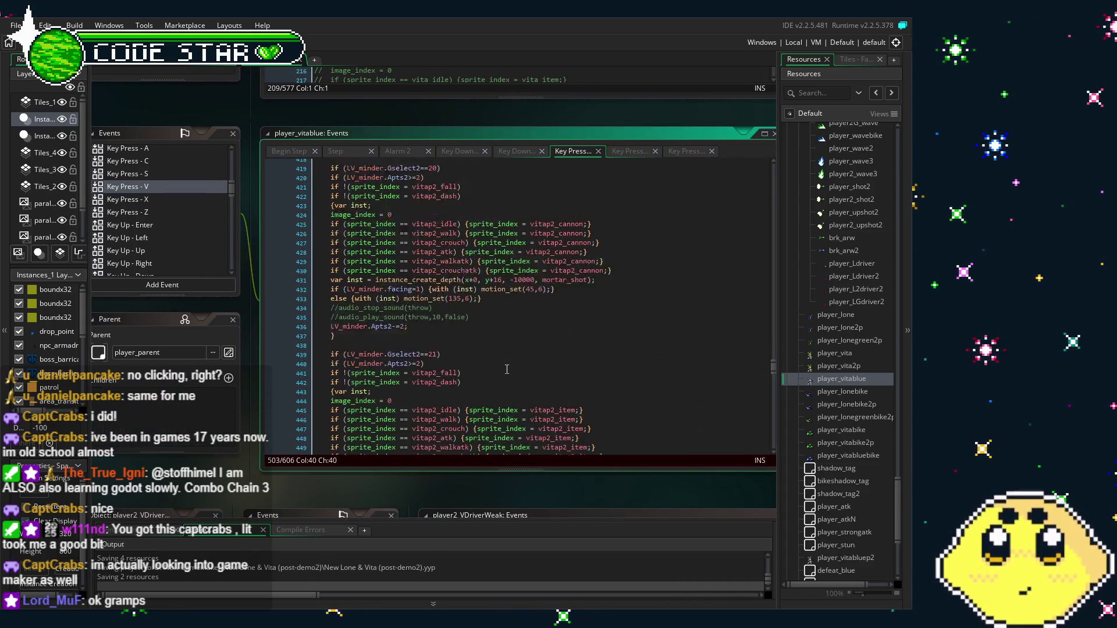
{"action": "scroll", "coordinate": [506, 369], "scroll_direction": "up", "scroll_amount": 20}
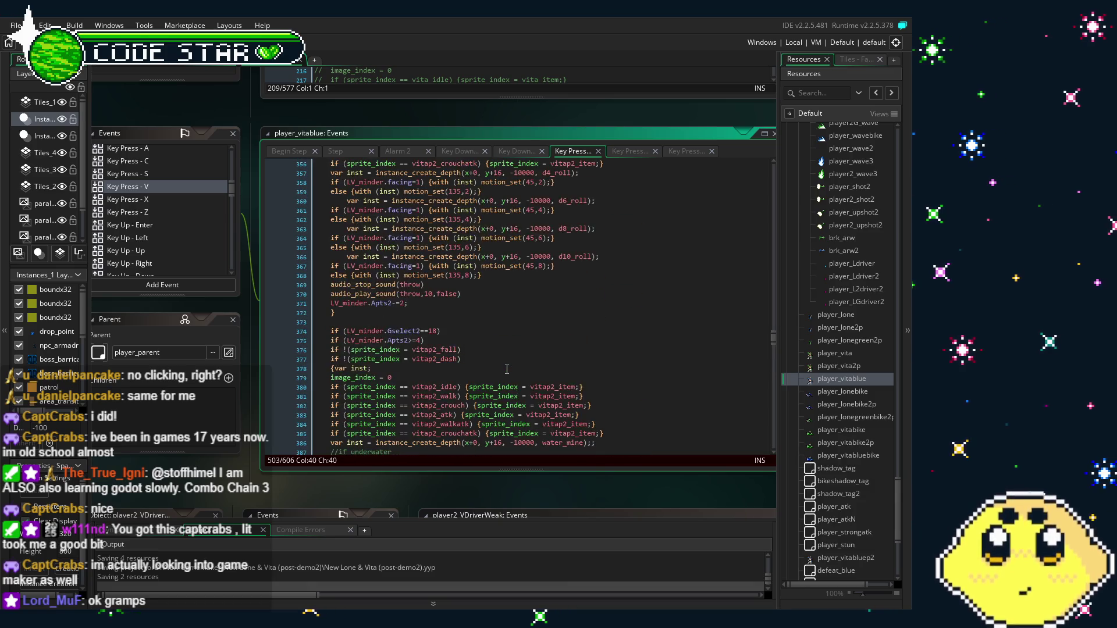
{"action": "scroll", "coordinate": [507, 369], "scroll_direction": "up", "scroll_amount": 16}
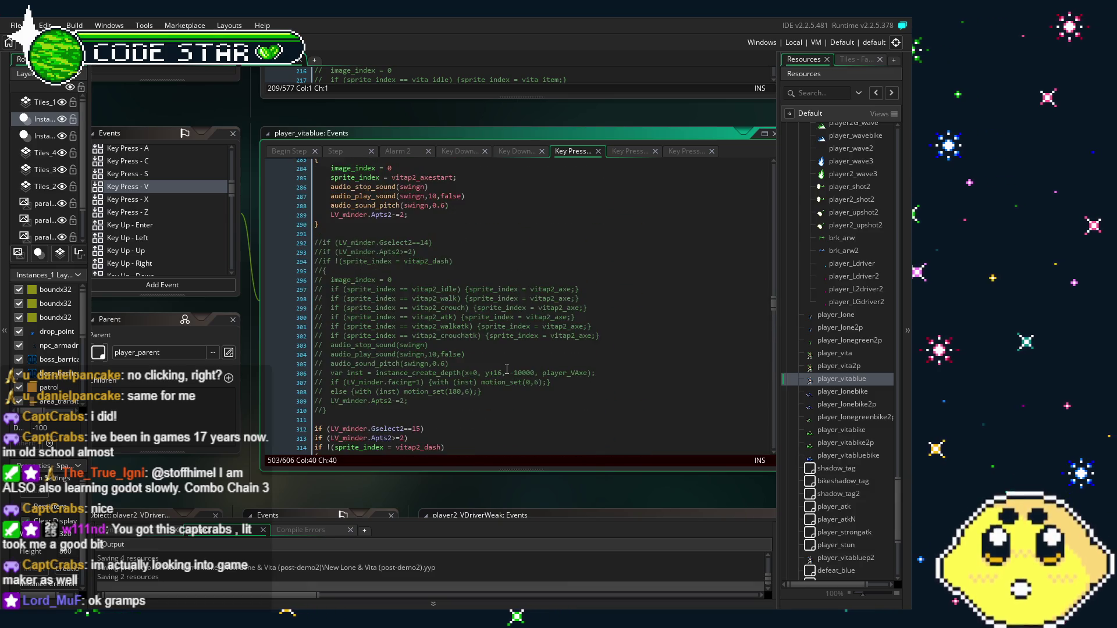
{"action": "left_click", "coordinate": [509, 343]}
{"action": "left_click_drag", "start_coordinate": [510, 343], "coordinate": [571, 287]}
{"action": "scroll", "coordinate": [571, 288], "scroll_direction": "down", "scroll_amount": 5}
Undo and restore the line 202 edit, then check the driver block's opening brace.
{"action": "key", "text": "ctrl+z"}
{"action": "key", "text": "ctrl+z"}
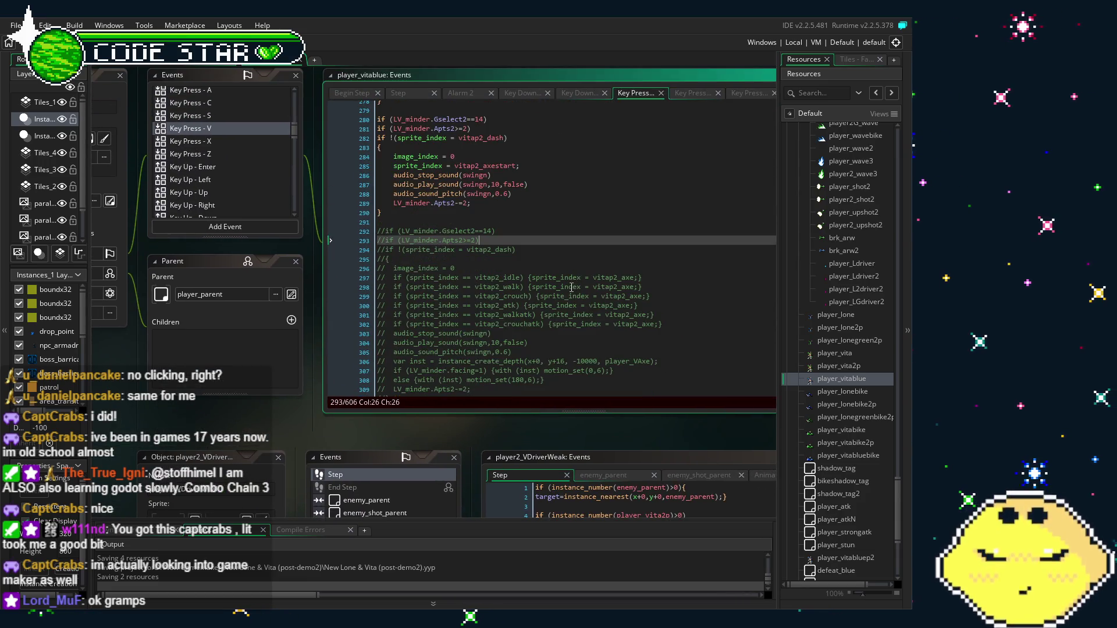
{"action": "mouse_move", "coordinate": [548, 233]}
{"action": "left_mouse_down"}
{"action": "mouse_move", "coordinate": [526, 302]}
{"action": "mouse_move", "coordinate": [500, 314]}
{"action": "mouse_move", "coordinate": [462, 310]}
{"action": "left_mouse_up"}
{"action": "key", "text": "ctrl+z"}
{"action": "left_click", "coordinate": [524, 277]}
{"action": "scroll", "coordinate": [462, 310], "scroll_direction": "up", "scroll_amount": 3}
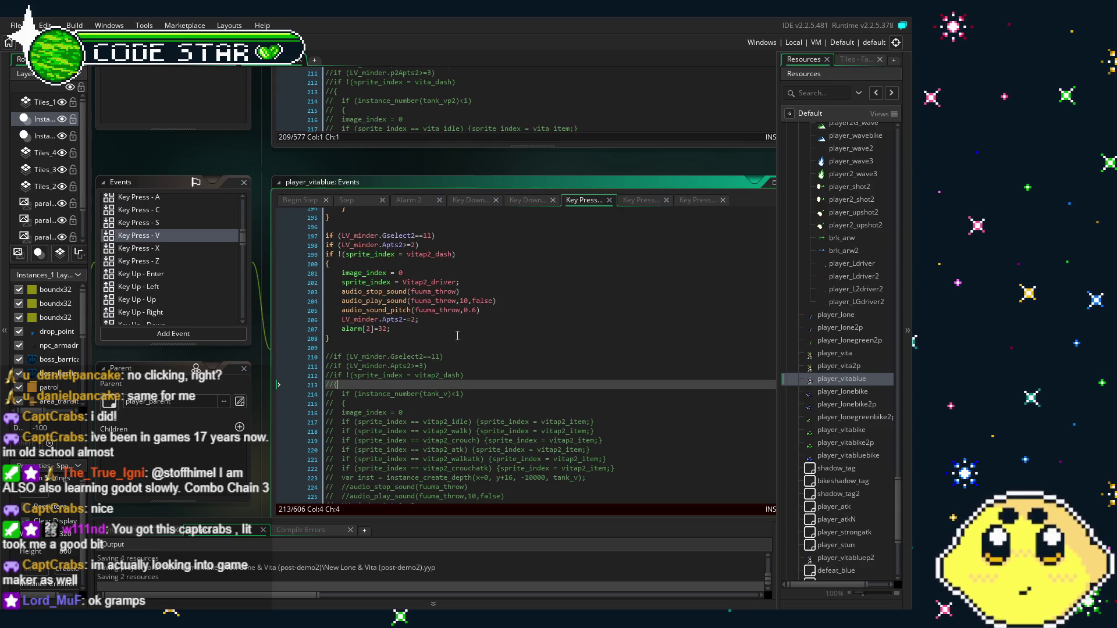
{"action": "scroll", "coordinate": [457, 336], "scroll_direction": "up", "scroll_amount": 2}
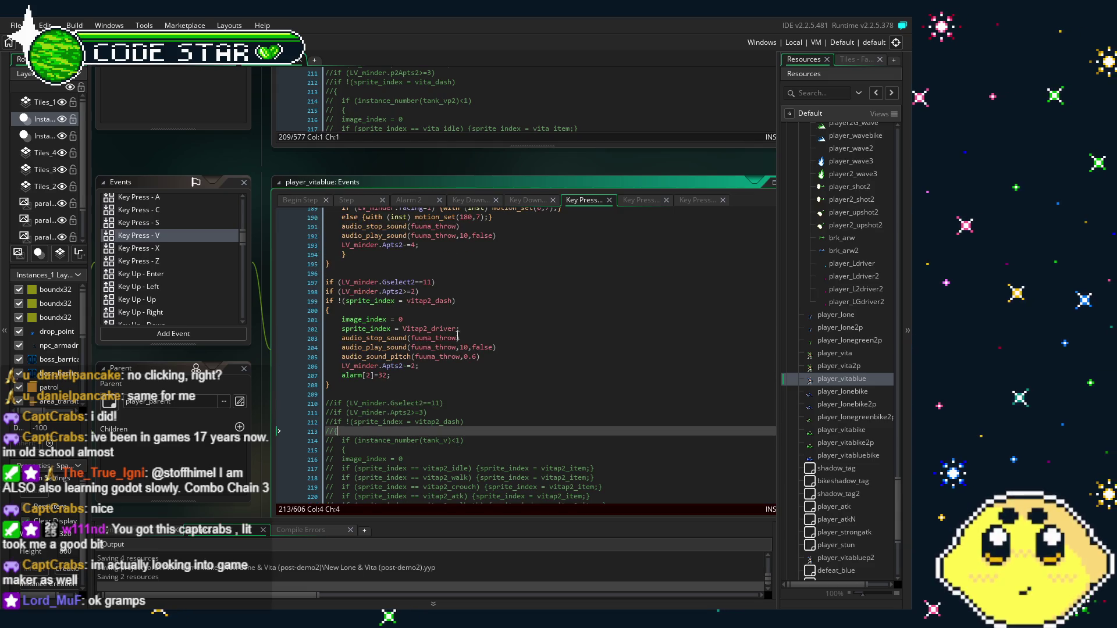
{"action": "left_click", "coordinate": [327, 312]}
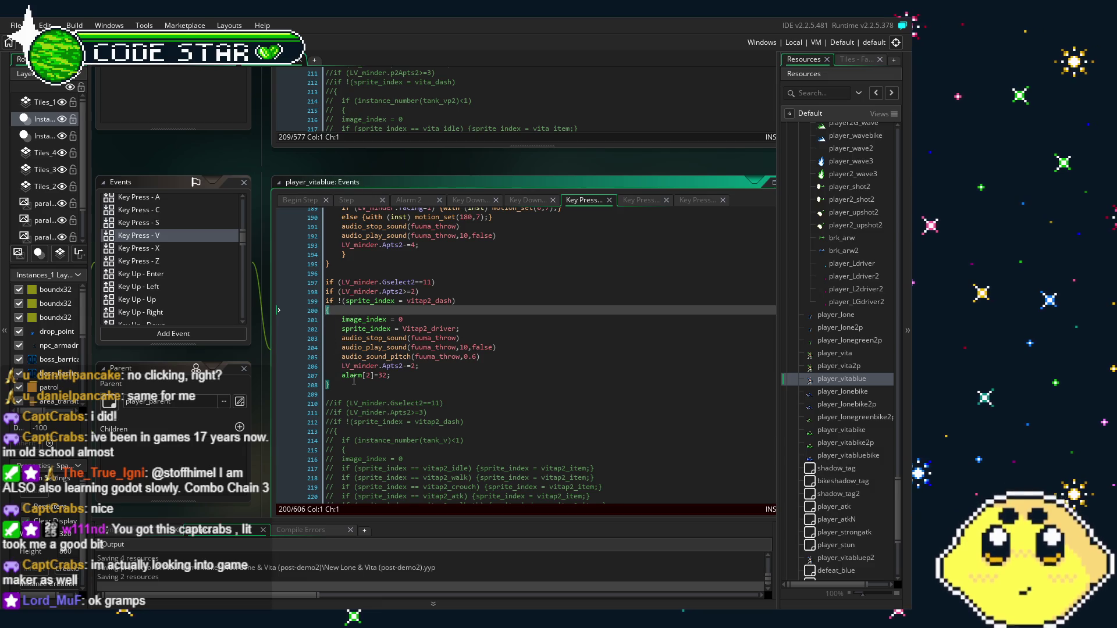
{"action": "scroll", "coordinate": [353, 379], "scroll_direction": "up", "scroll_amount": 3}
{"action": "scroll", "coordinate": [353, 379], "scroll_direction": "up", "scroll_amount": 2}
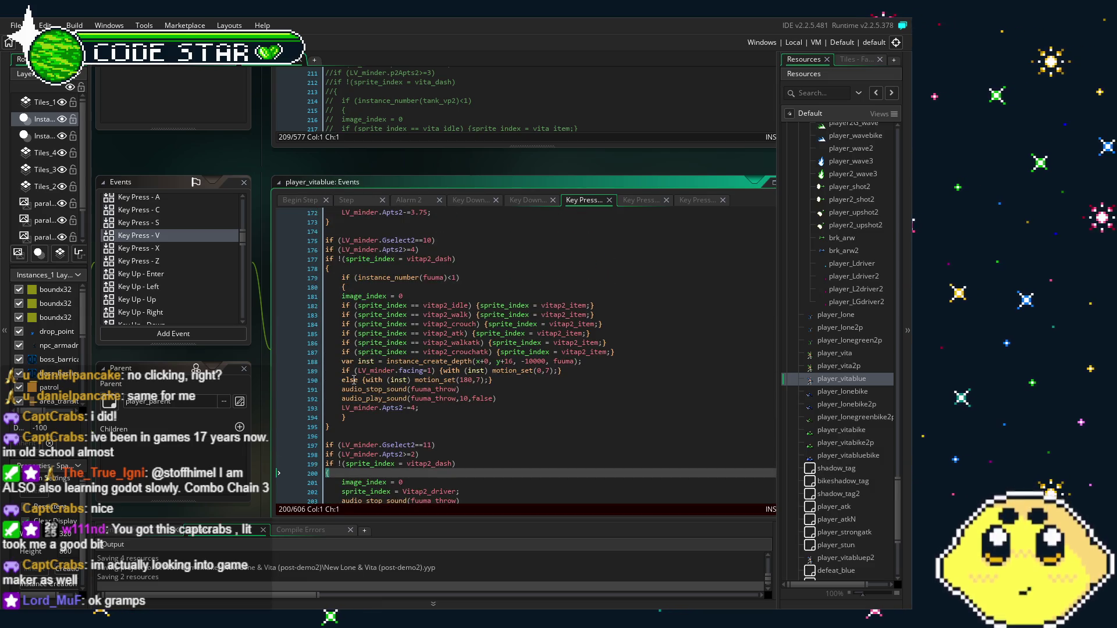
{"action": "scroll", "coordinate": [354, 380], "scroll_direction": "down", "scroll_amount": 7}
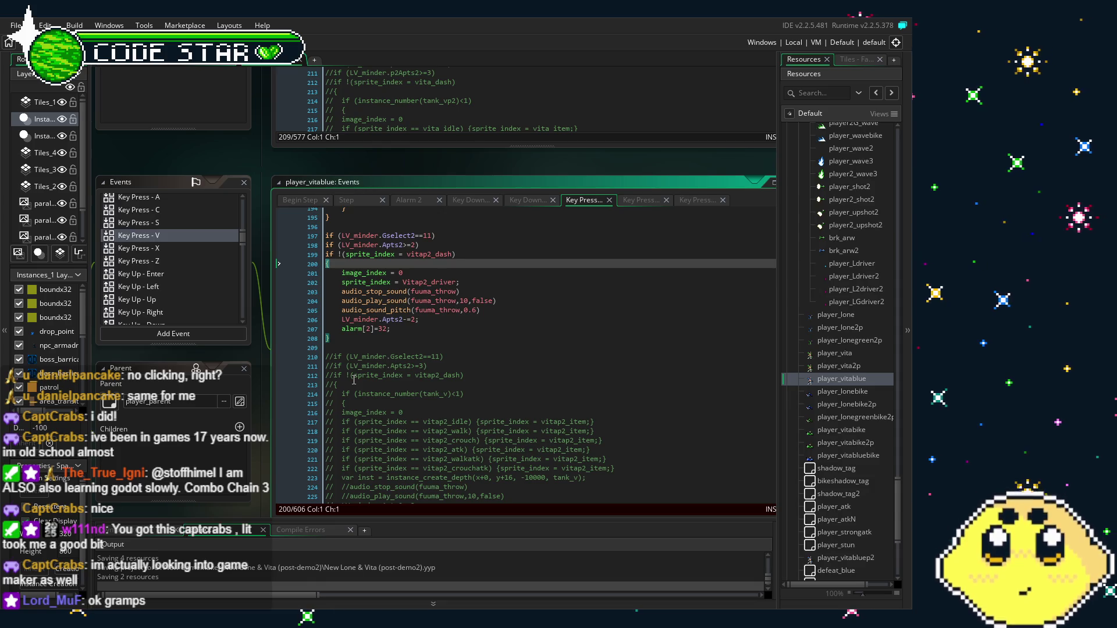
{"action": "scroll", "coordinate": [353, 380], "scroll_direction": "down", "scroll_amount": 4}
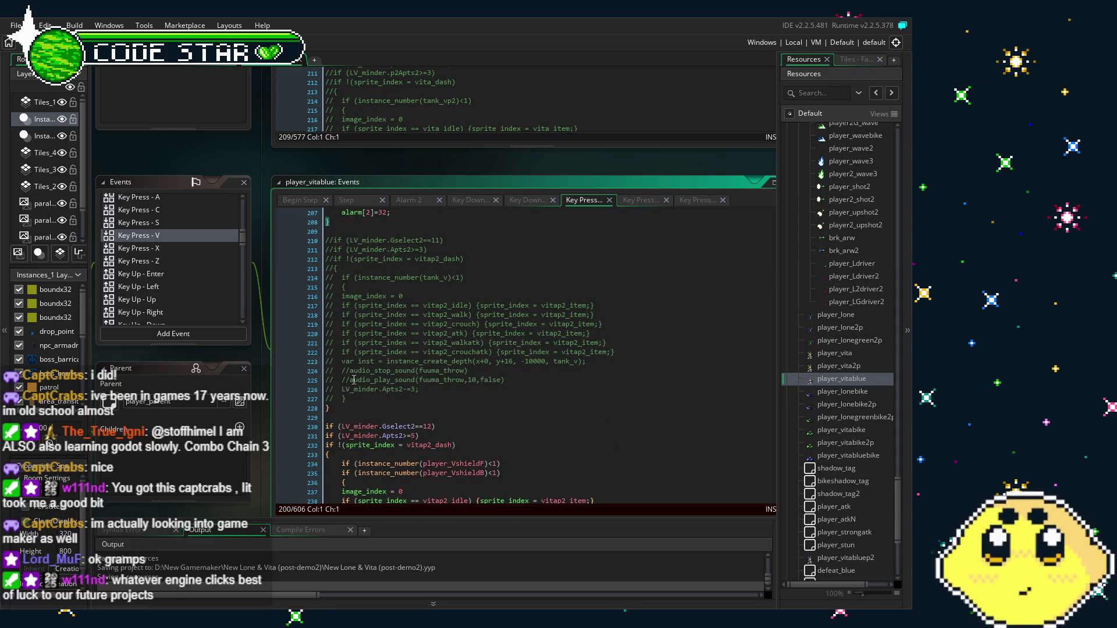
Comment out the stray closing brace on line 228 with //.
{"action": "left_click", "coordinate": [333, 407]}
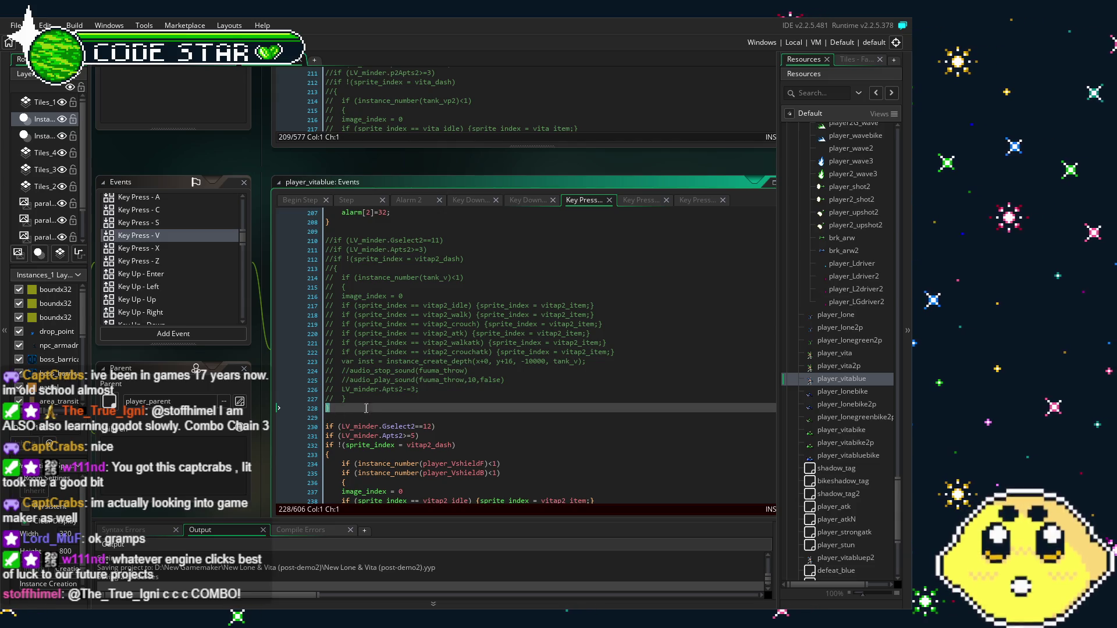
{"action": "type", "text": "//"}
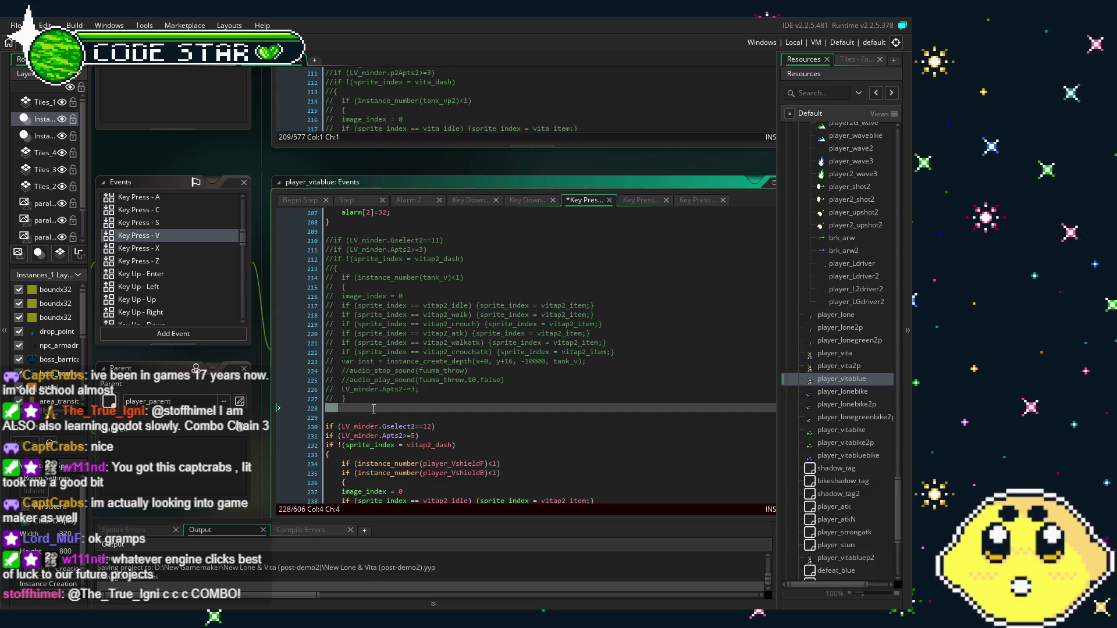
{"action": "scroll", "coordinate": [446, 398], "scroll_direction": "down", "scroll_amount": 3}
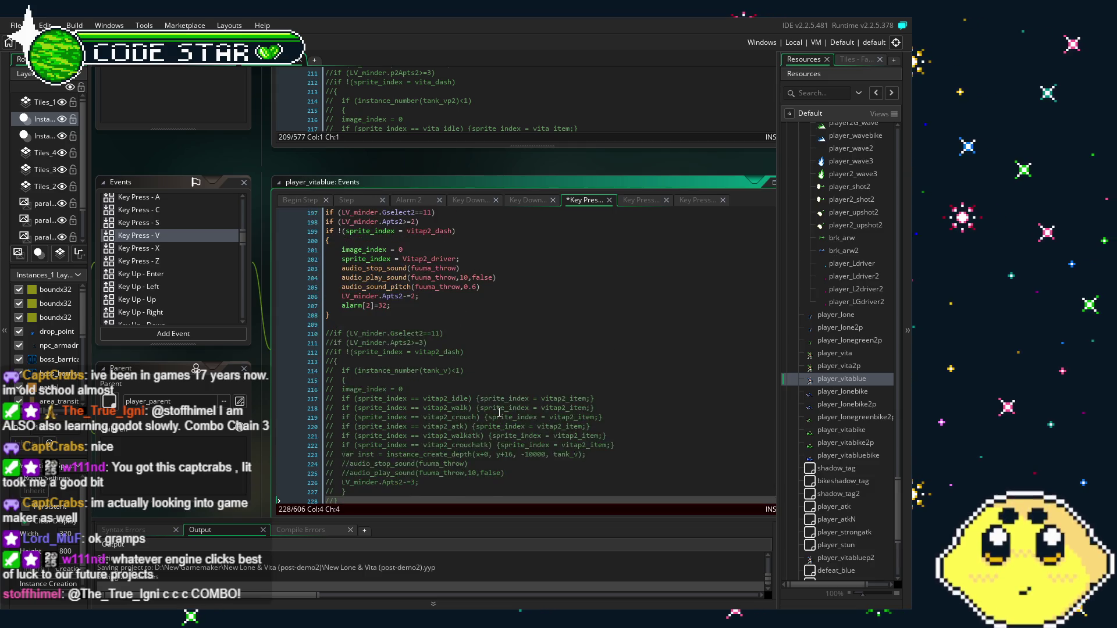
{"action": "scroll", "coordinate": [499, 411], "scroll_direction": "down", "scroll_amount": 11}
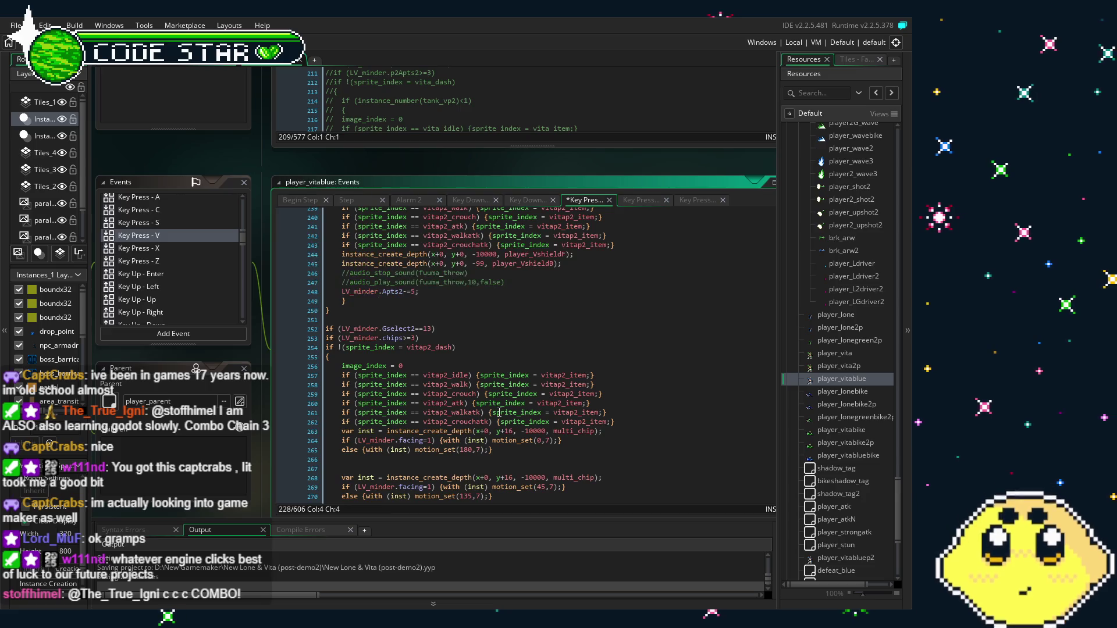
{"action": "scroll", "coordinate": [254, 481], "scroll_direction": "up", "scroll_amount": 2}
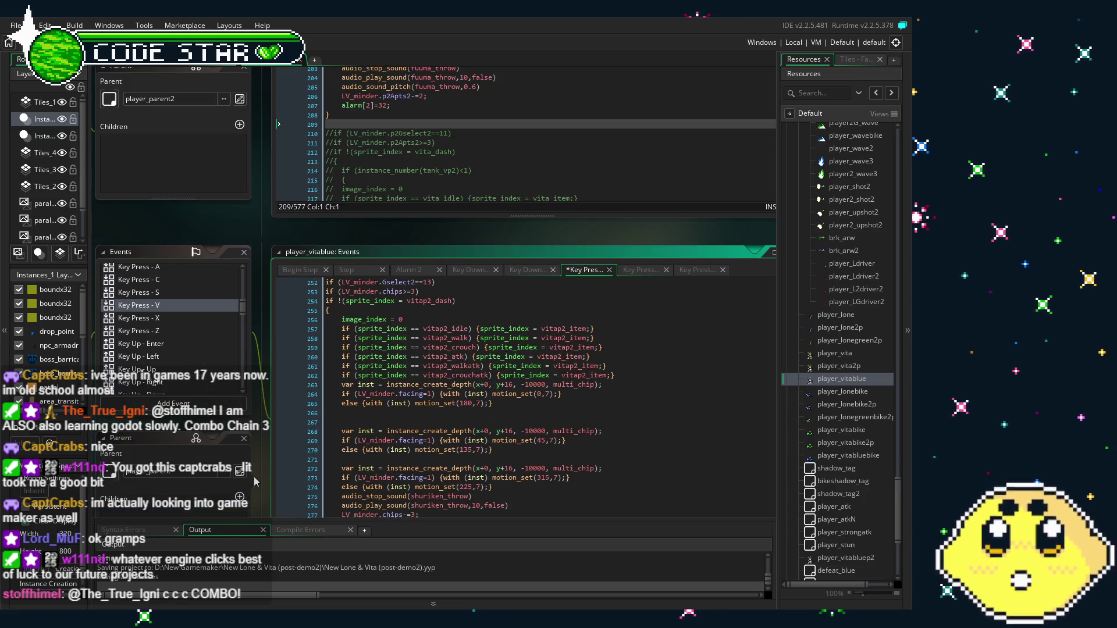
{"action": "scroll", "coordinate": [274, 244], "scroll_direction": "up", "scroll_amount": 7}
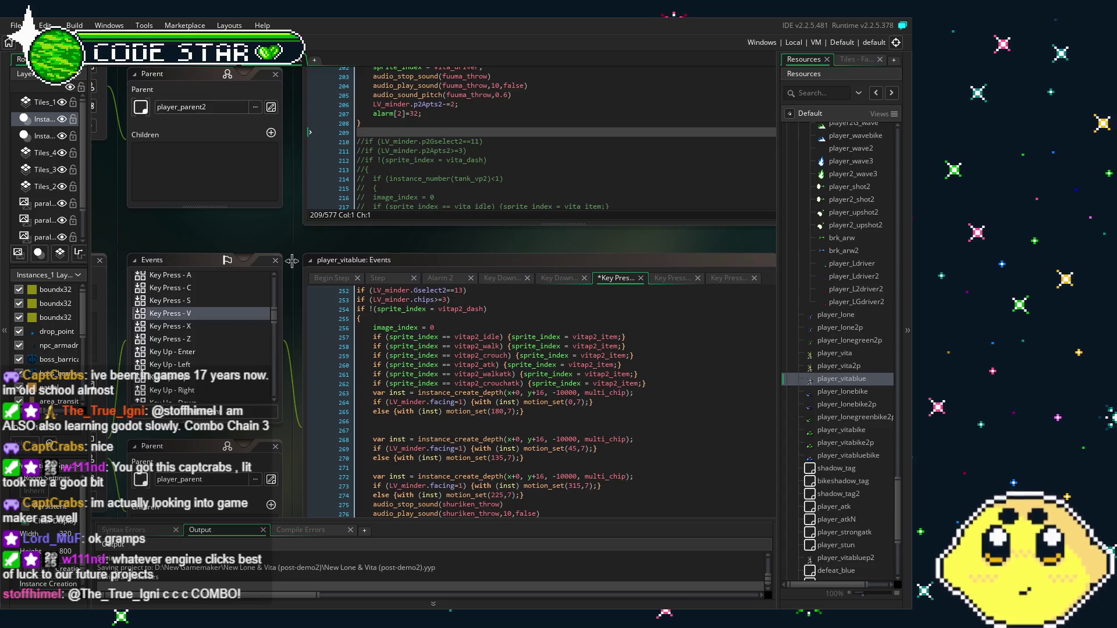
{"action": "scroll", "coordinate": [292, 298], "scroll_direction": "down", "scroll_amount": 1}
Compare against player_vita2p's Keypad 0 driver block and save player_vitablue's Key Press - V edit.
{"action": "scroll", "coordinate": [438, 268], "scroll_direction": "left", "scroll_amount": 2}
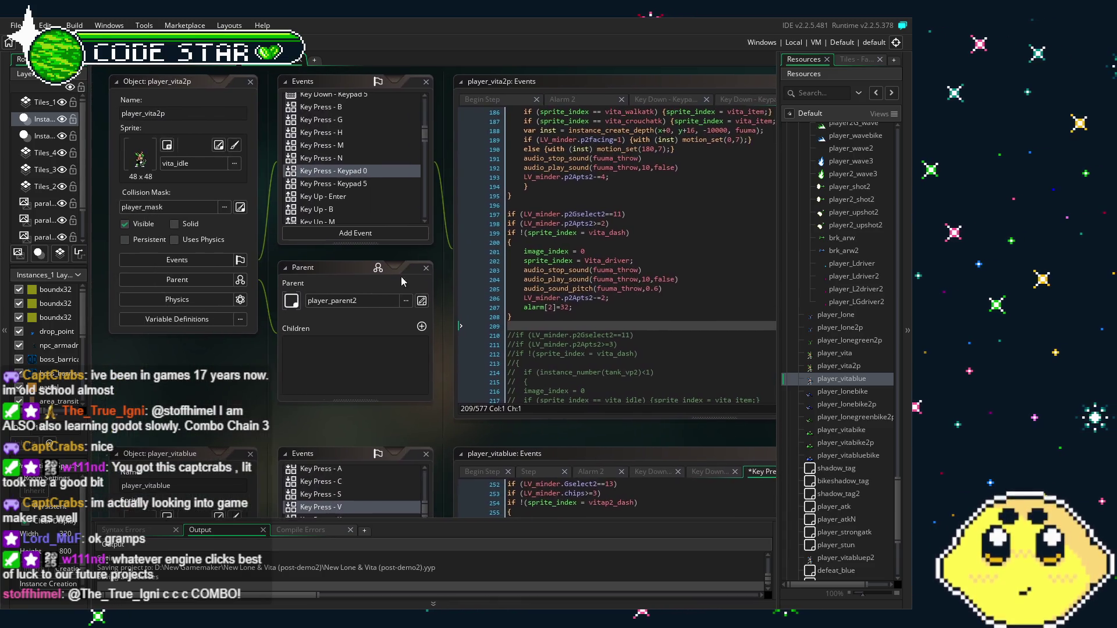
{"action": "scroll", "coordinate": [378, 295], "scroll_direction": "right", "scroll_amount": 2}
{"action": "scroll", "coordinate": [378, 295], "scroll_direction": "up", "scroll_amount": 1}
{"action": "scroll", "coordinate": [423, 340], "scroll_direction": "down", "scroll_amount": 6}
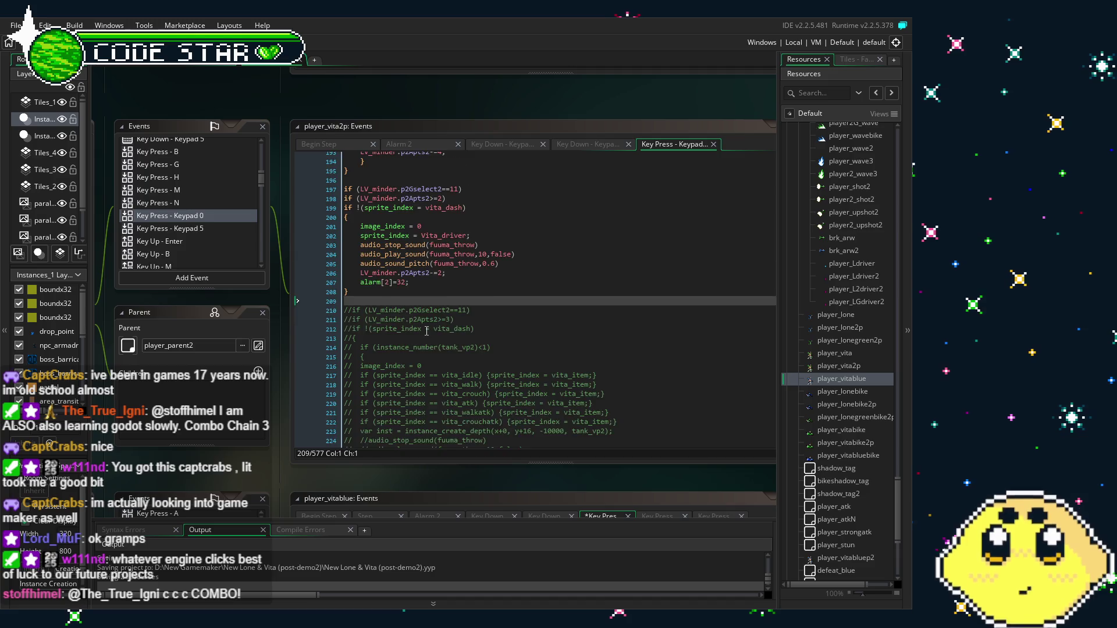
{"action": "scroll", "coordinate": [423, 340], "scroll_direction": "down", "scroll_amount": 3}
{"action": "scroll", "coordinate": [427, 362], "scroll_direction": "up", "scroll_amount": 3}
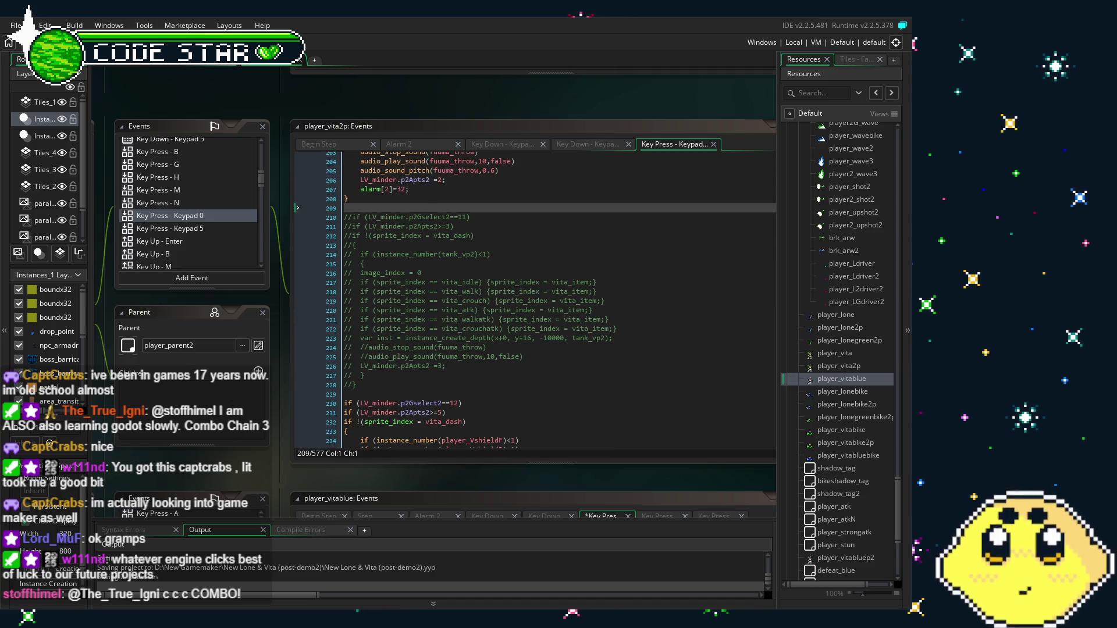
{"action": "key", "text": "ctrl+s"}
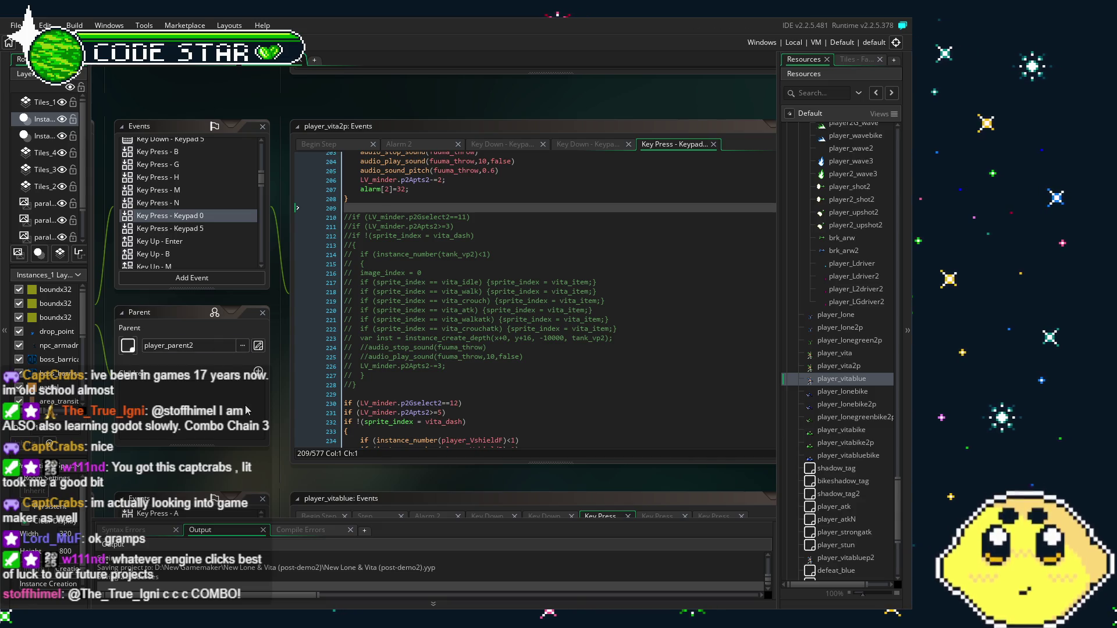
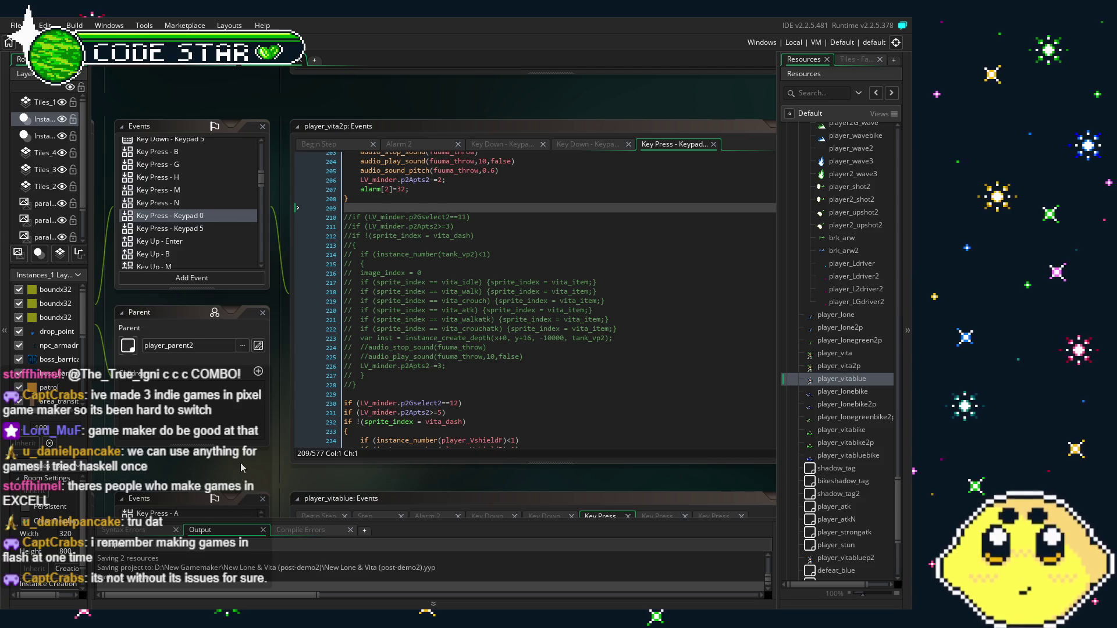
Open player_vita2p's Key Press - Keypad 5 event and scroll up and down through its code.
{"action": "left_click_drag", "start_coordinate": [222, 216], "coordinate": [255, 210]}
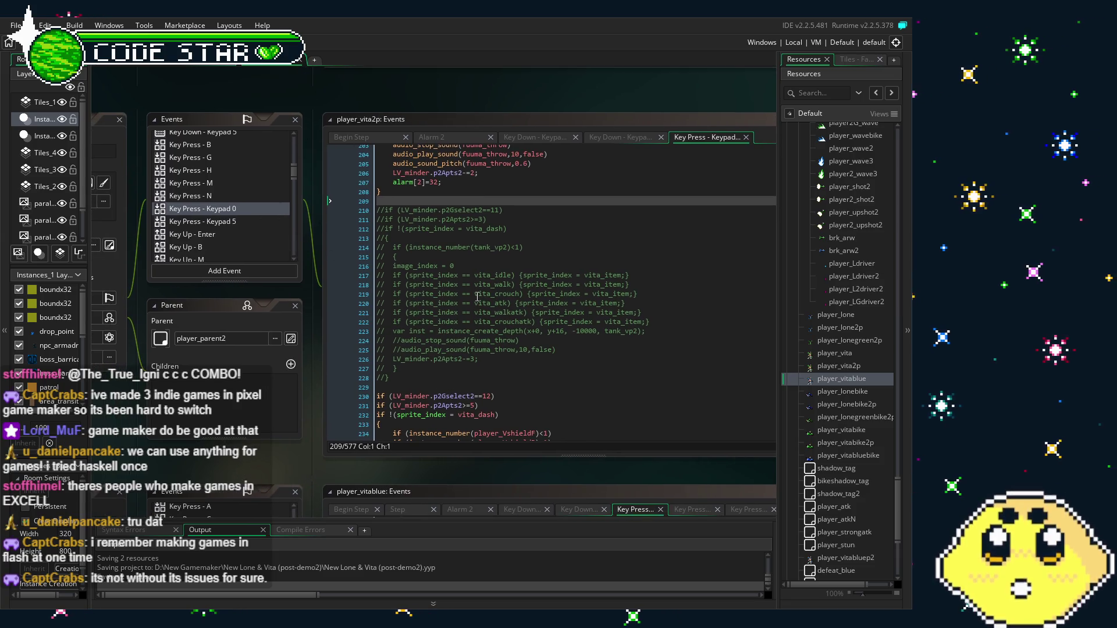
{"action": "scroll", "coordinate": [524, 244], "scroll_direction": "down", "scroll_amount": 2}
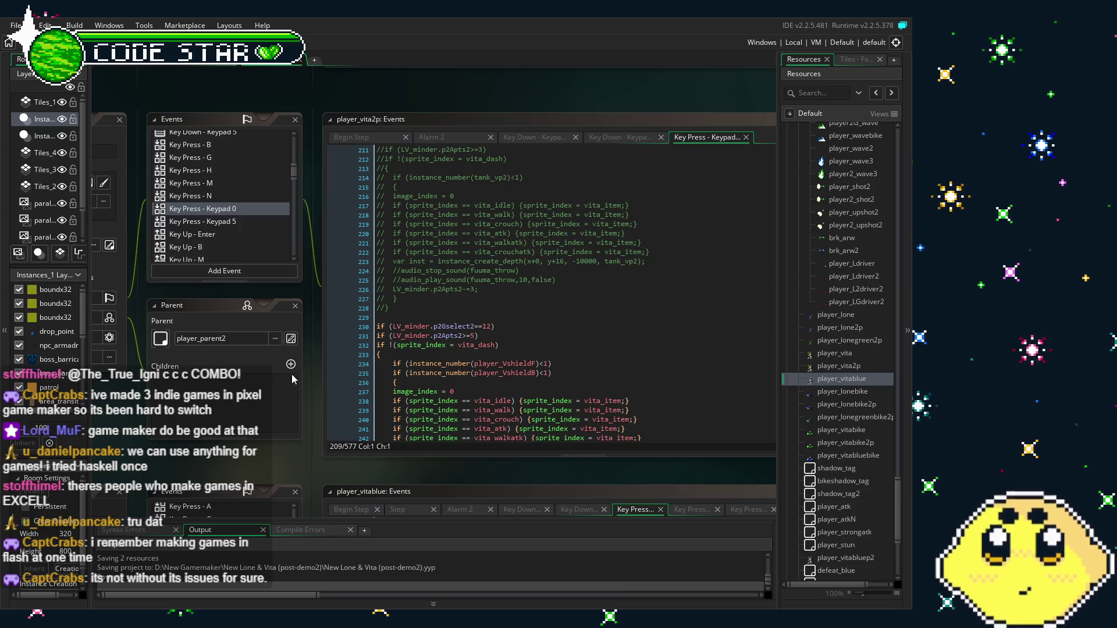
{"action": "left_click", "coordinate": [214, 222]}
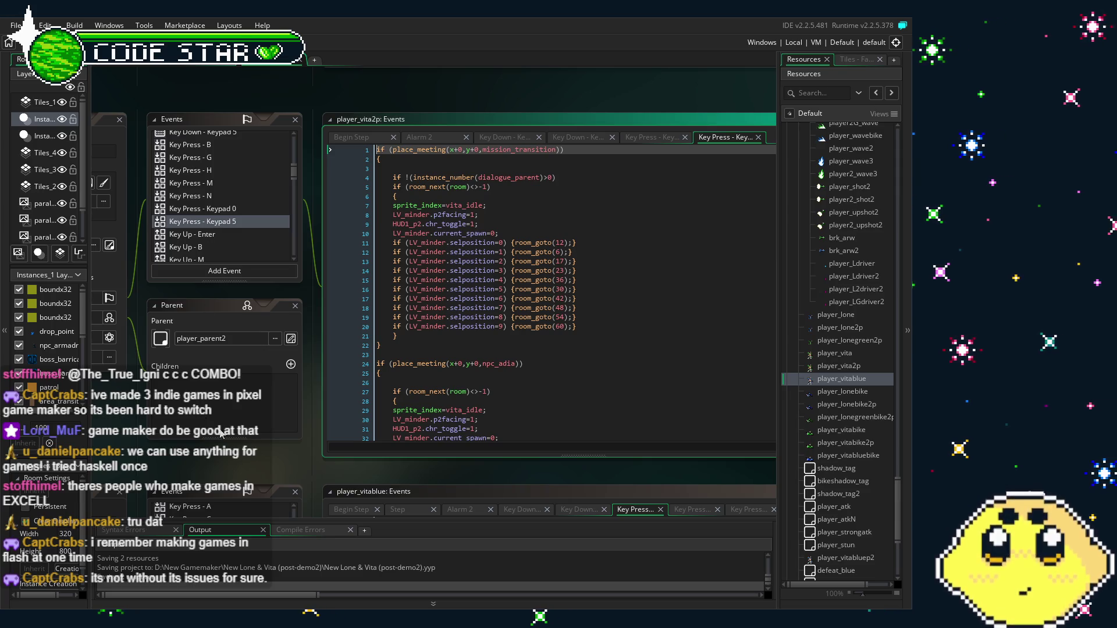
{"action": "left_click", "coordinate": [416, 348]}
{"action": "scroll", "coordinate": [417, 347], "scroll_direction": "down", "scroll_amount": 2}
{"action": "scroll", "coordinate": [417, 347], "scroll_direction": "up", "scroll_amount": 2}
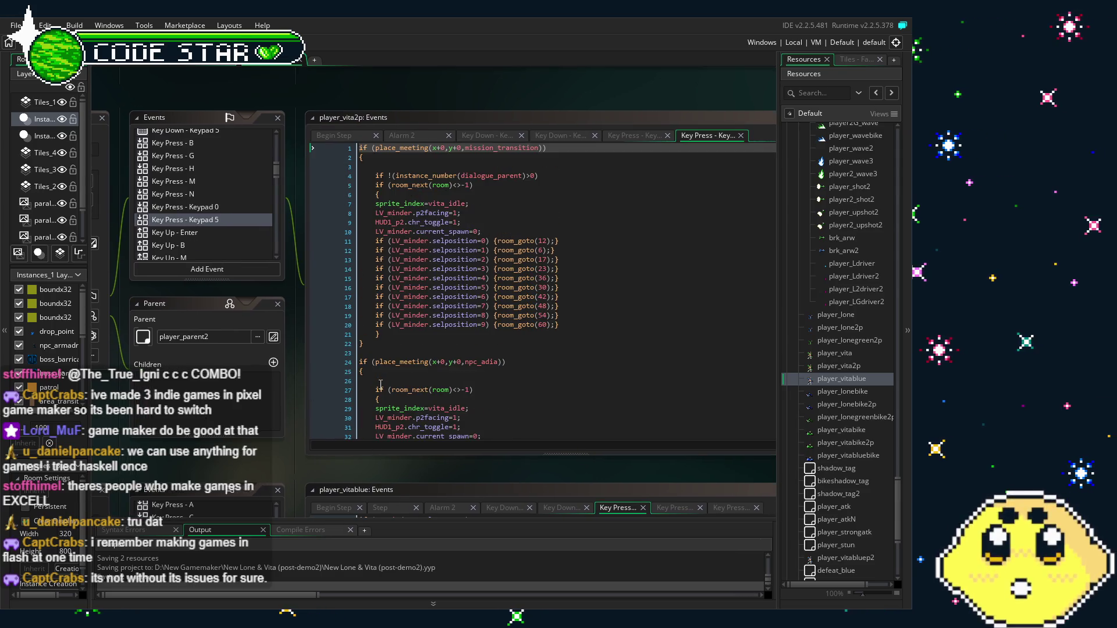
{"action": "scroll", "coordinate": [380, 385], "scroll_direction": "down", "scroll_amount": 15}
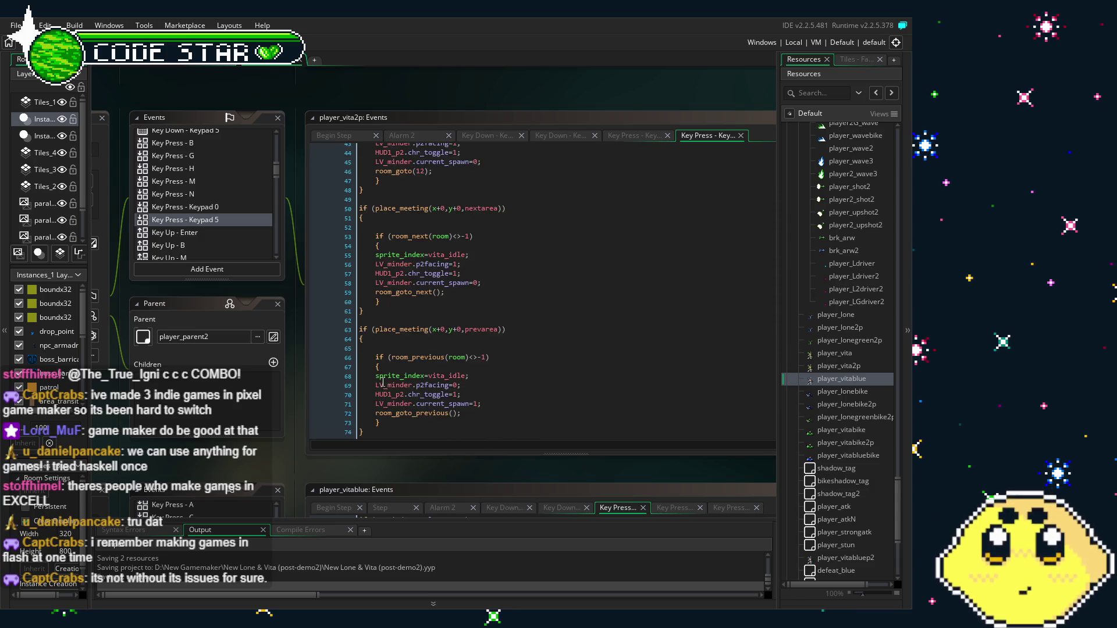
{"action": "scroll", "coordinate": [382, 381], "scroll_direction": "up", "scroll_amount": 4}
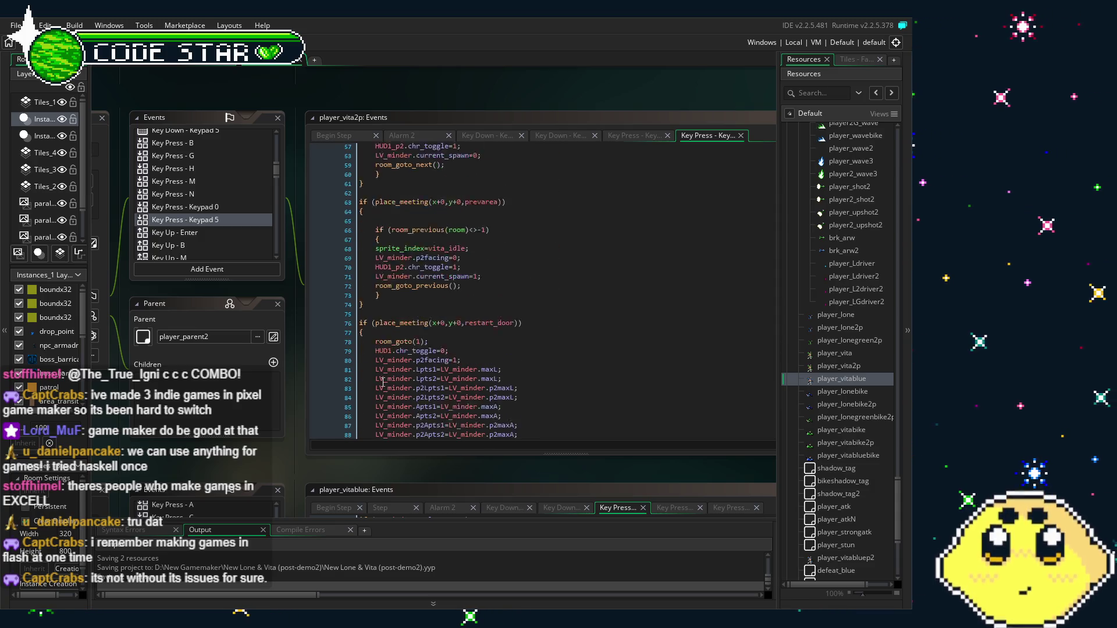
{"action": "scroll", "coordinate": [383, 381], "scroll_direction": "up", "scroll_amount": 12}
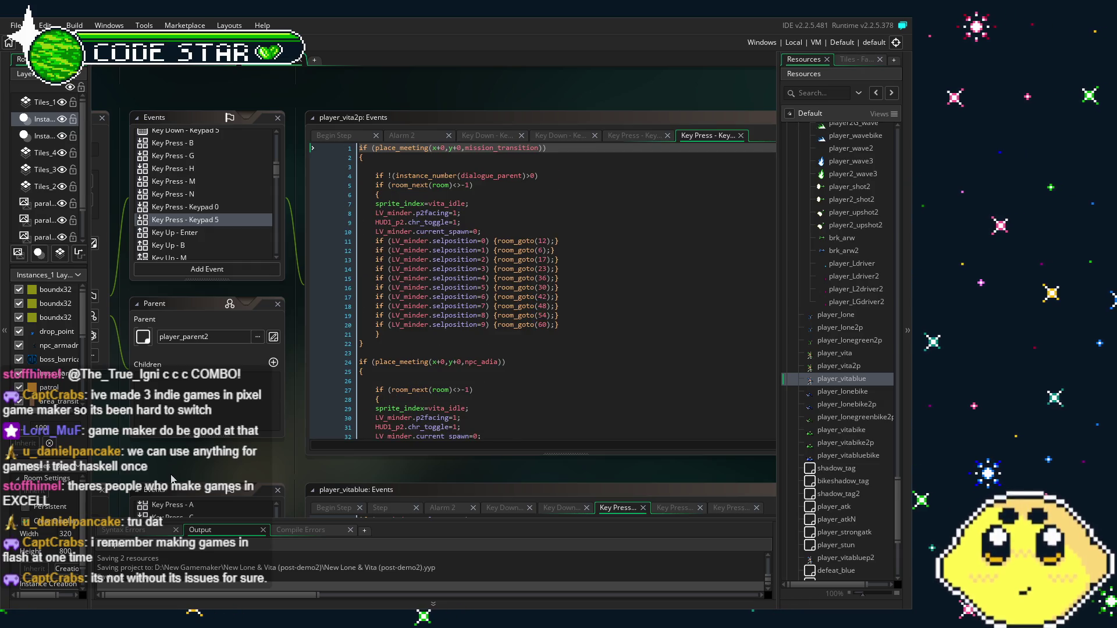
{"action": "left_click_drag", "start_coordinate": [172, 478], "coordinate": [225, 471]}
Step through Key Up - Enter, B and M to reach Key Up - N's player2_shot2 spawning code.
{"action": "left_click", "coordinate": [239, 226]}
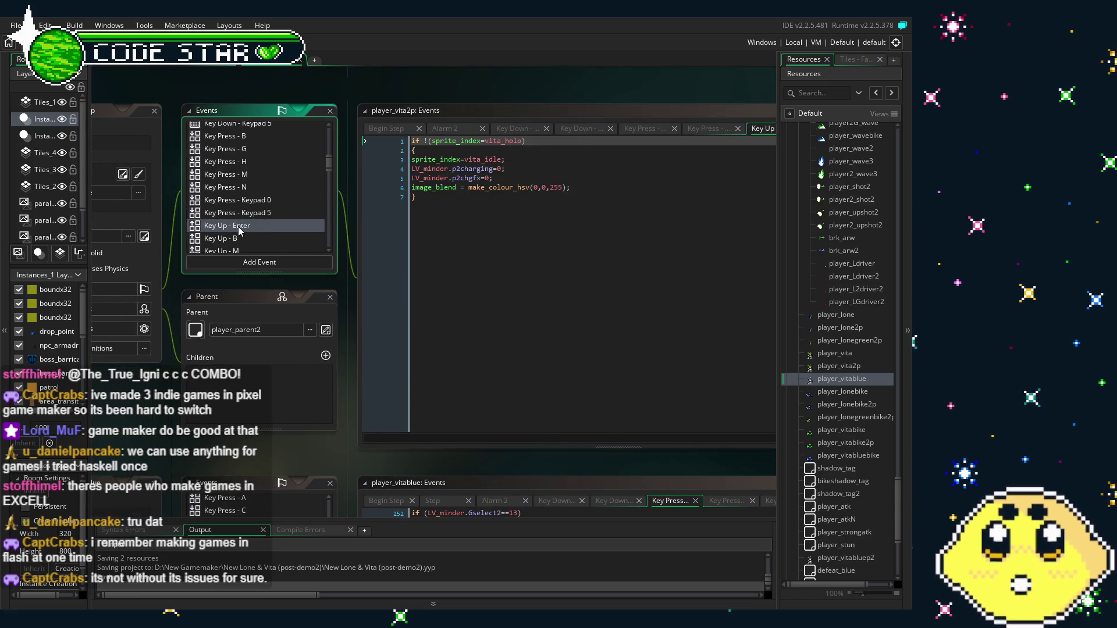
{"action": "left_click_drag", "start_coordinate": [299, 312], "coordinate": [282, 312]}
{"action": "left_click", "coordinate": [246, 235]}
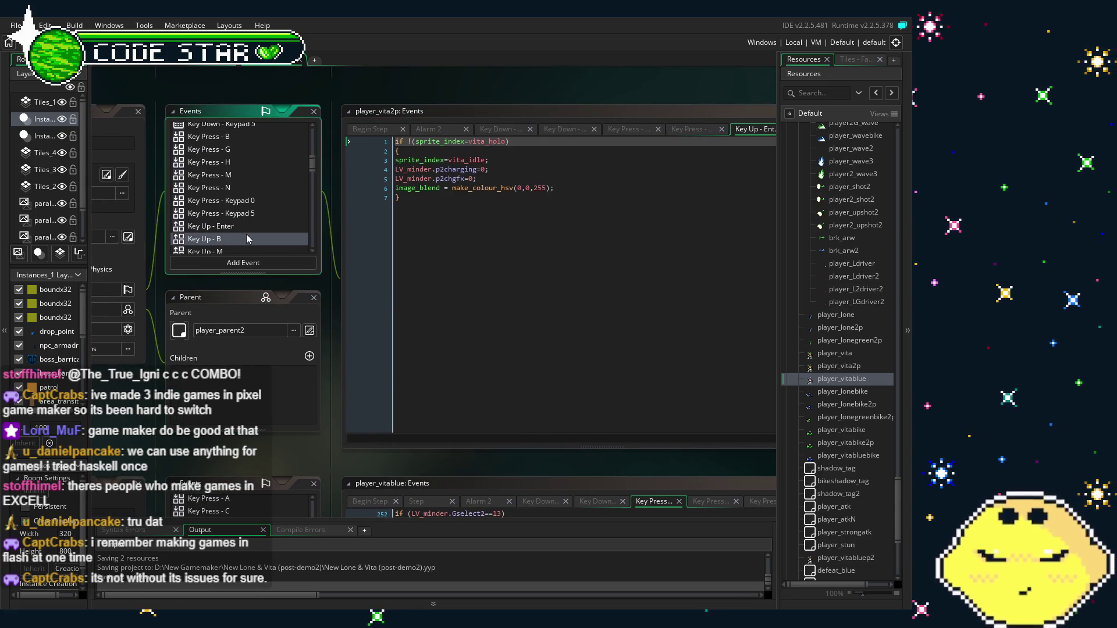
{"action": "scroll", "coordinate": [242, 194], "scroll_direction": "down", "scroll_amount": 3}
{"action": "left_click", "coordinate": [223, 183]}
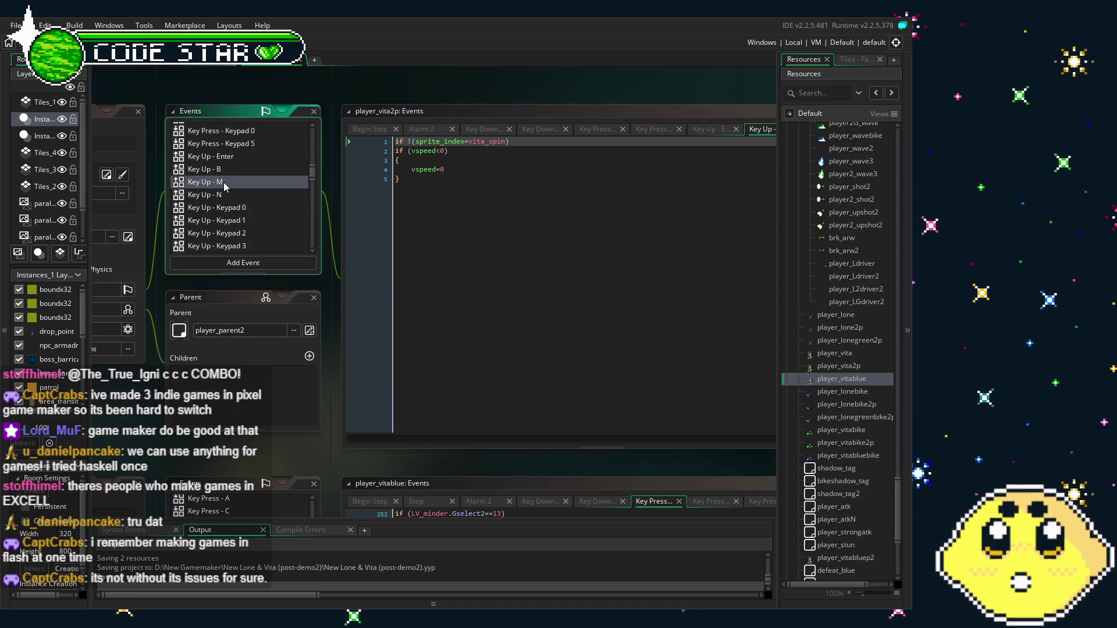
{"action": "left_click", "coordinate": [234, 194]}
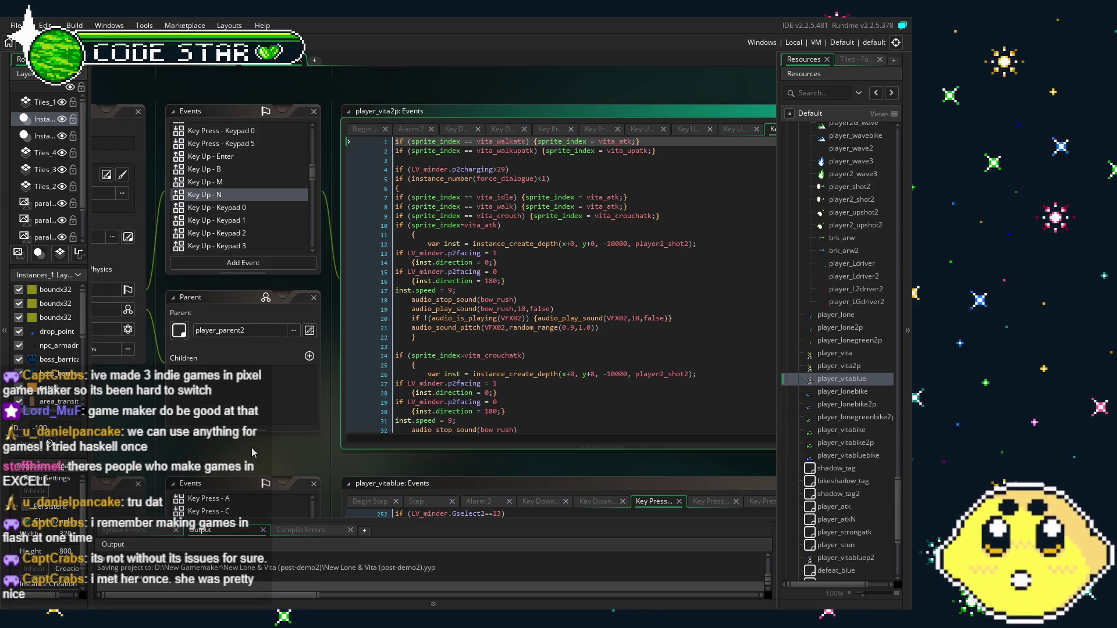
{"action": "left_click", "coordinate": [504, 281]}
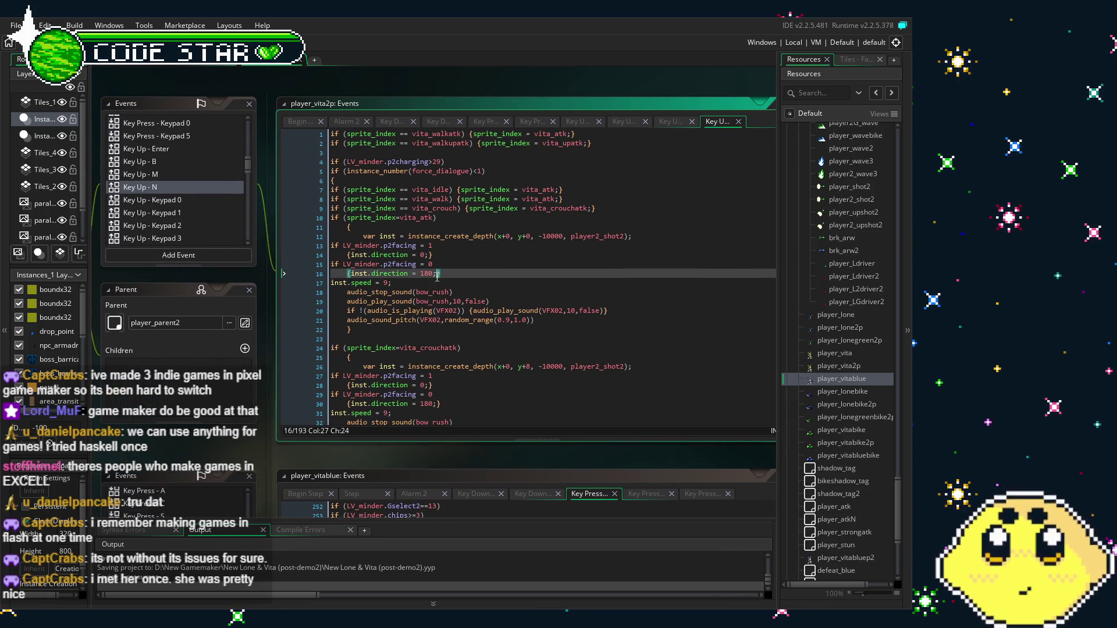
{"action": "mouse_move", "coordinate": [253, 453]}
{"action": "left_mouse_down"}
{"action": "mouse_move", "coordinate": [270, 446]}
{"action": "mouse_move", "coordinate": [261, 433]}
{"action": "left_mouse_up"}
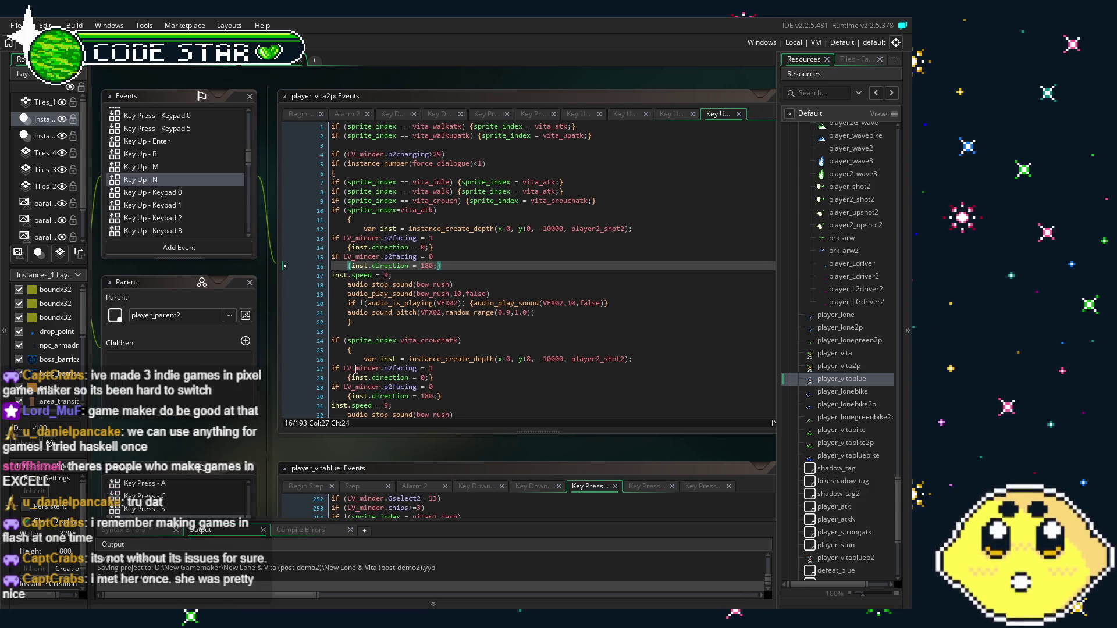
{"action": "scroll", "coordinate": [394, 347], "scroll_direction": "down", "scroll_amount": 9}
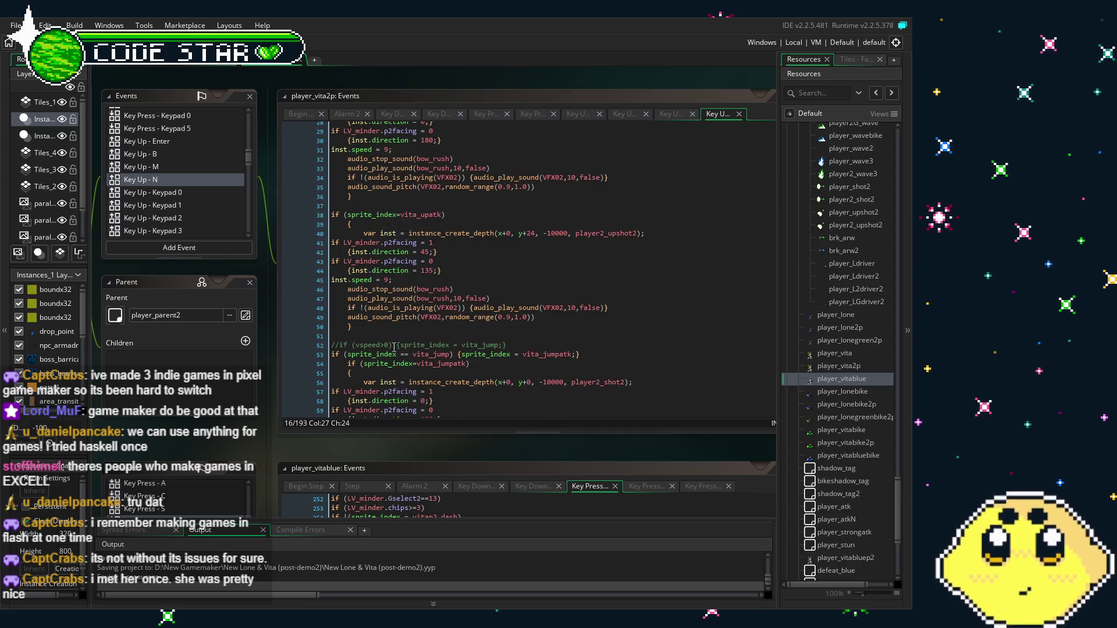
{"action": "scroll", "coordinate": [393, 347], "scroll_direction": "up", "scroll_amount": 8}
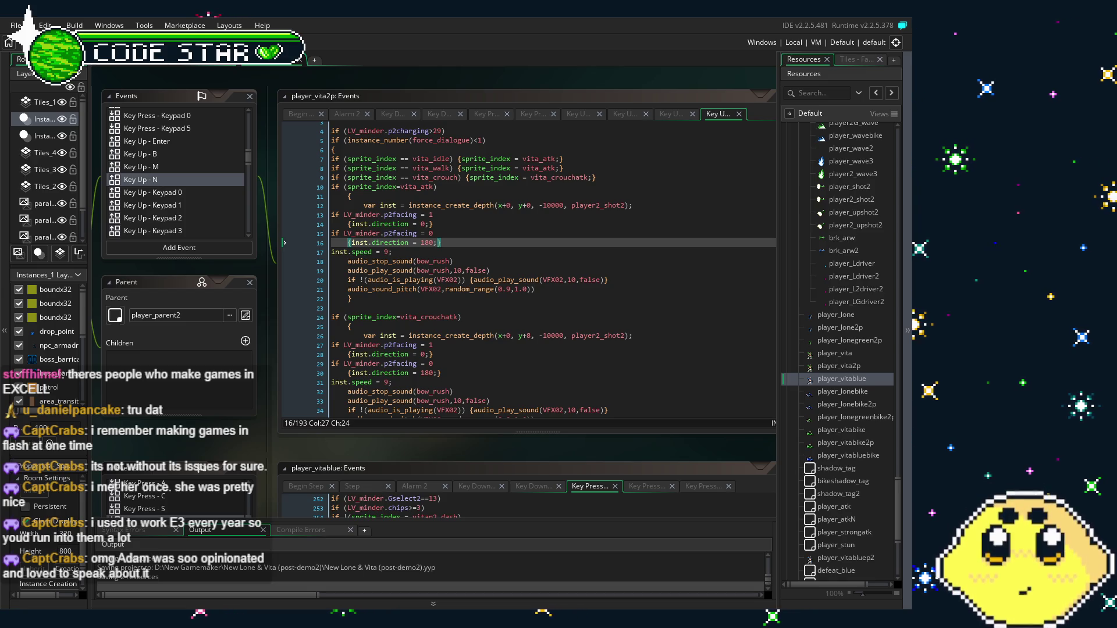
{"action": "scroll", "coordinate": [239, 434], "scroll_direction": "down", "scroll_amount": 1}
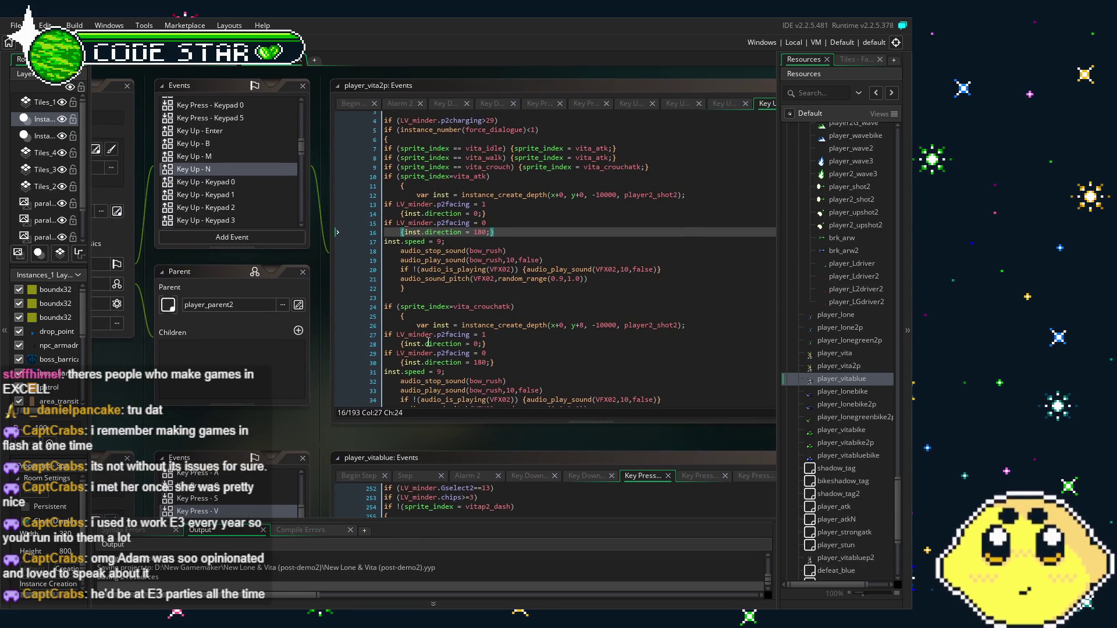
{"action": "scroll", "coordinate": [431, 343], "scroll_direction": "down", "scroll_amount": 1}
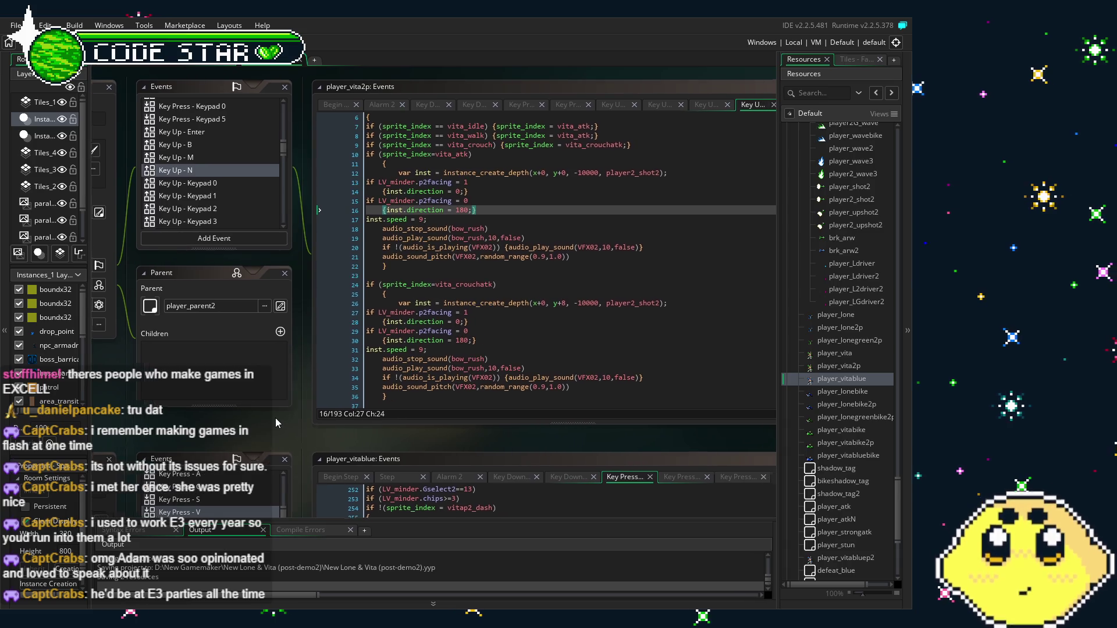
{"action": "scroll", "coordinate": [395, 349], "scroll_direction": "down", "scroll_amount": 3}
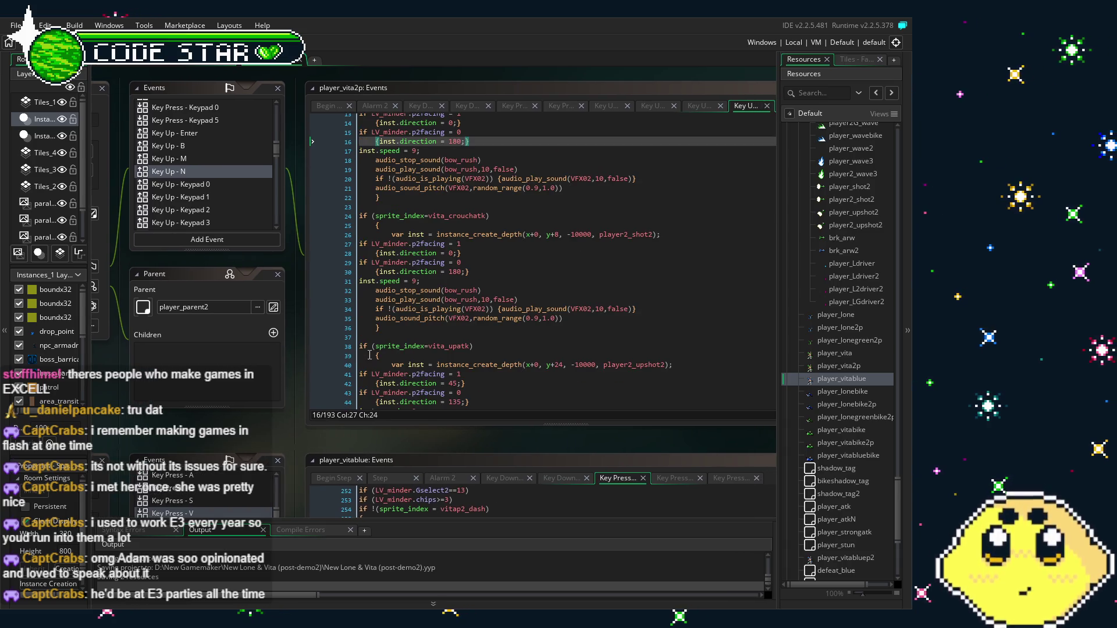
{"action": "scroll", "coordinate": [244, 339], "scroll_direction": "left", "scroll_amount": 1}
{"action": "left_click", "coordinate": [193, 173]}
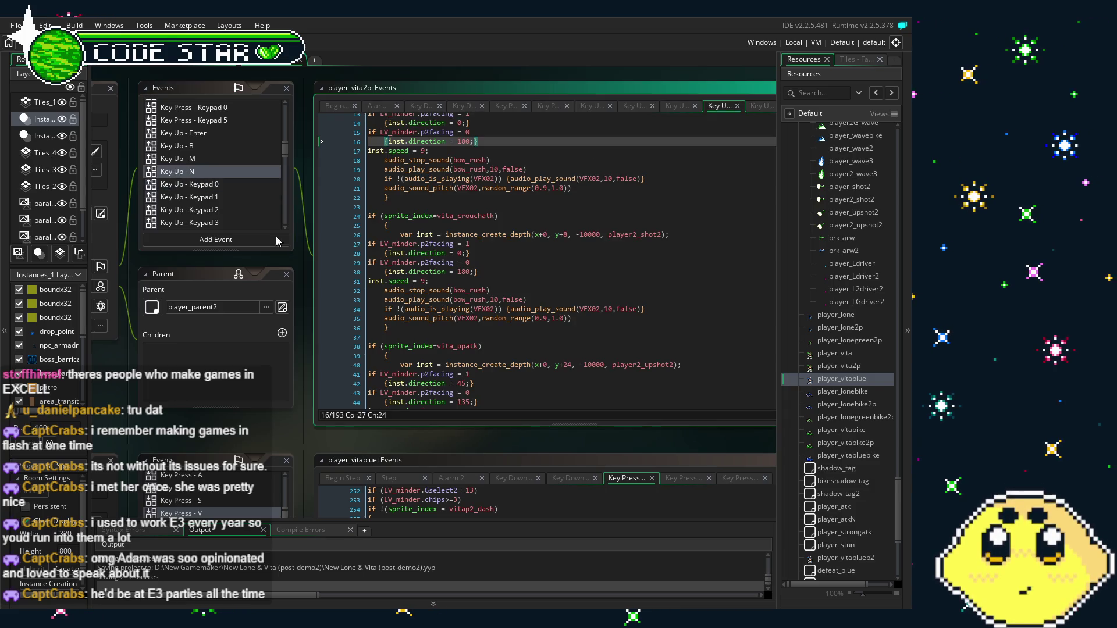
{"action": "scroll", "coordinate": [433, 347], "scroll_direction": "up", "scroll_amount": 2}
{"action": "left_click", "coordinate": [433, 361]}
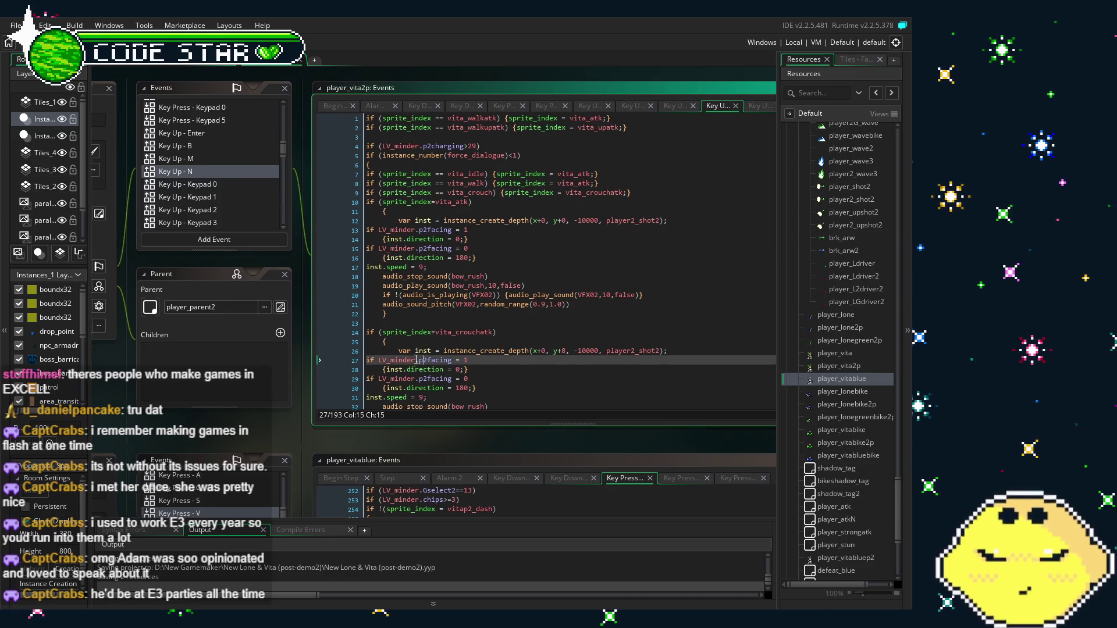
{"action": "scroll", "coordinate": [231, 221], "scroll_direction": "right", "scroll_amount": 1}
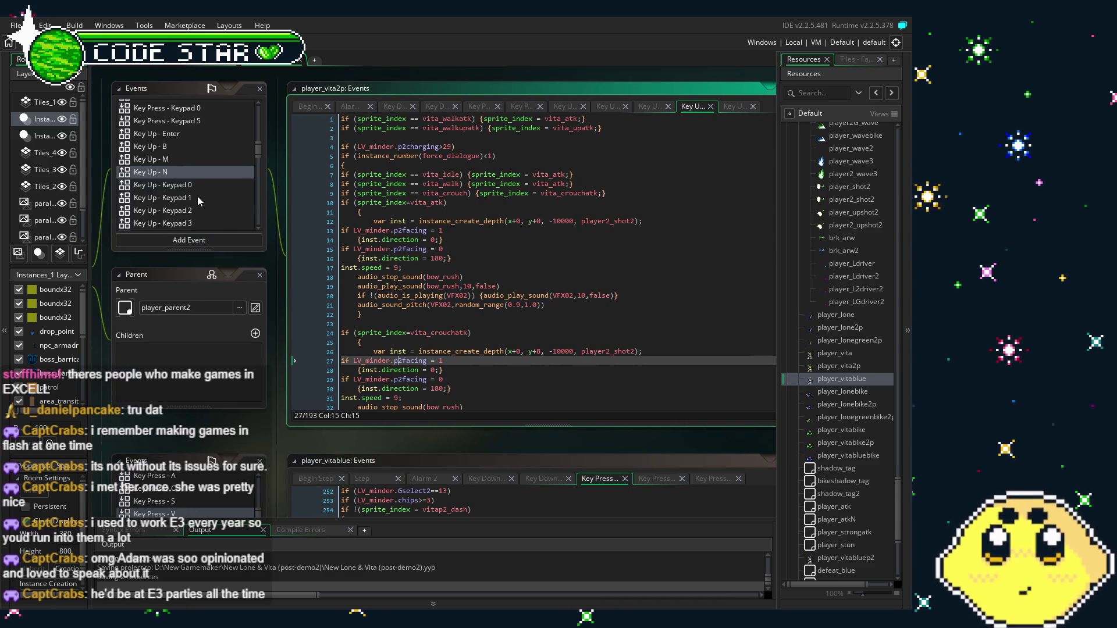
{"action": "scroll", "coordinate": [186, 198], "scroll_direction": "down", "scroll_amount": 2}
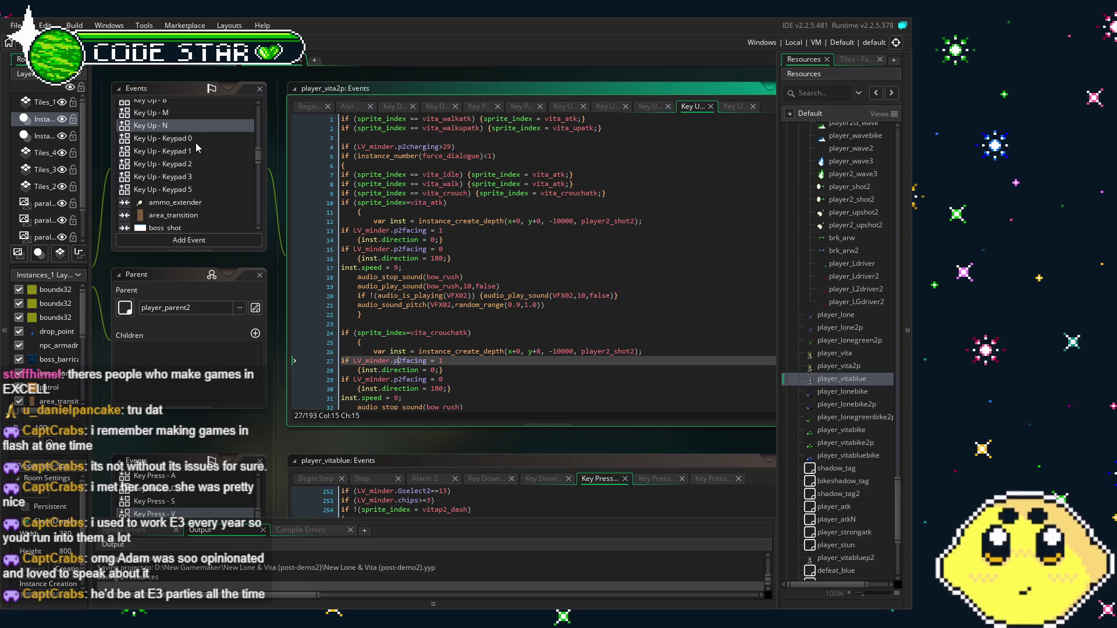
{"action": "left_click", "coordinate": [379, 258]}
{"action": "left_click_drag", "start_coordinate": [379, 258], "coordinate": [406, 238]}
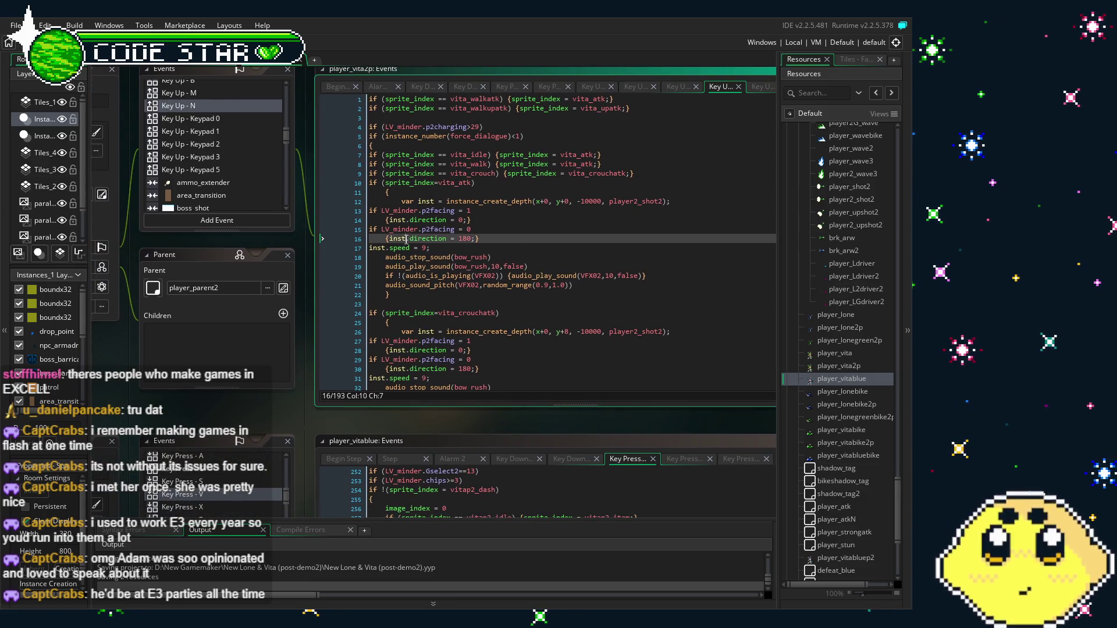
{"action": "scroll", "coordinate": [407, 239], "scroll_direction": "down", "scroll_amount": 10}
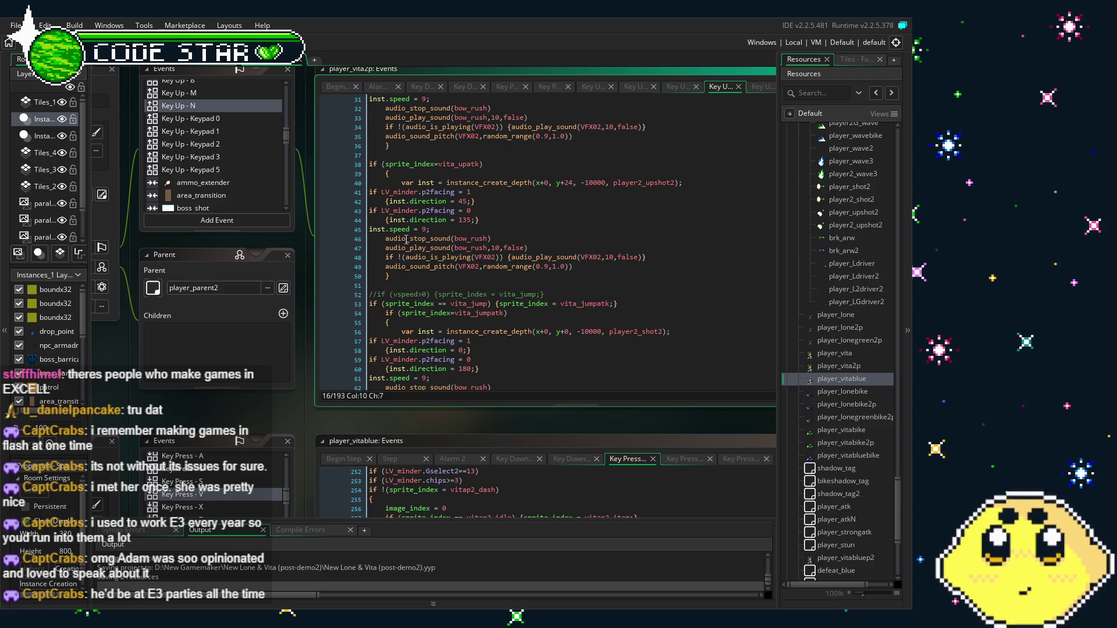
{"action": "scroll", "coordinate": [407, 240], "scroll_direction": "down", "scroll_amount": 3}
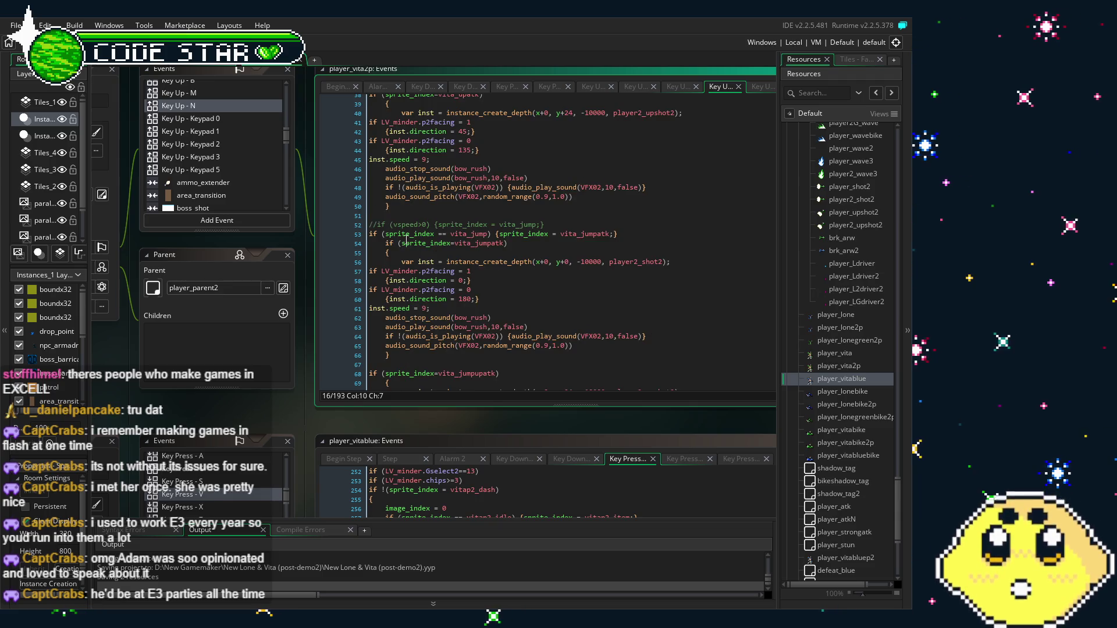
{"action": "scroll", "coordinate": [407, 238], "scroll_direction": "up", "scroll_amount": 8}
{"action": "scroll", "coordinate": [407, 239], "scroll_direction": "up", "scroll_amount": 4}
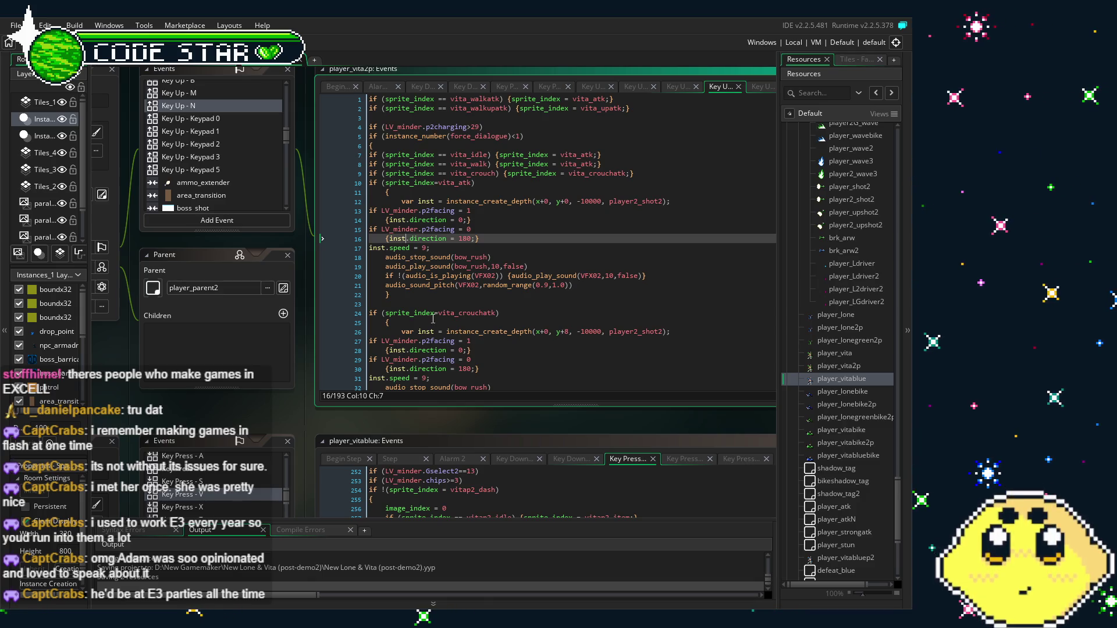
{"action": "scroll", "coordinate": [432, 319], "scroll_direction": "down", "scroll_amount": 12}
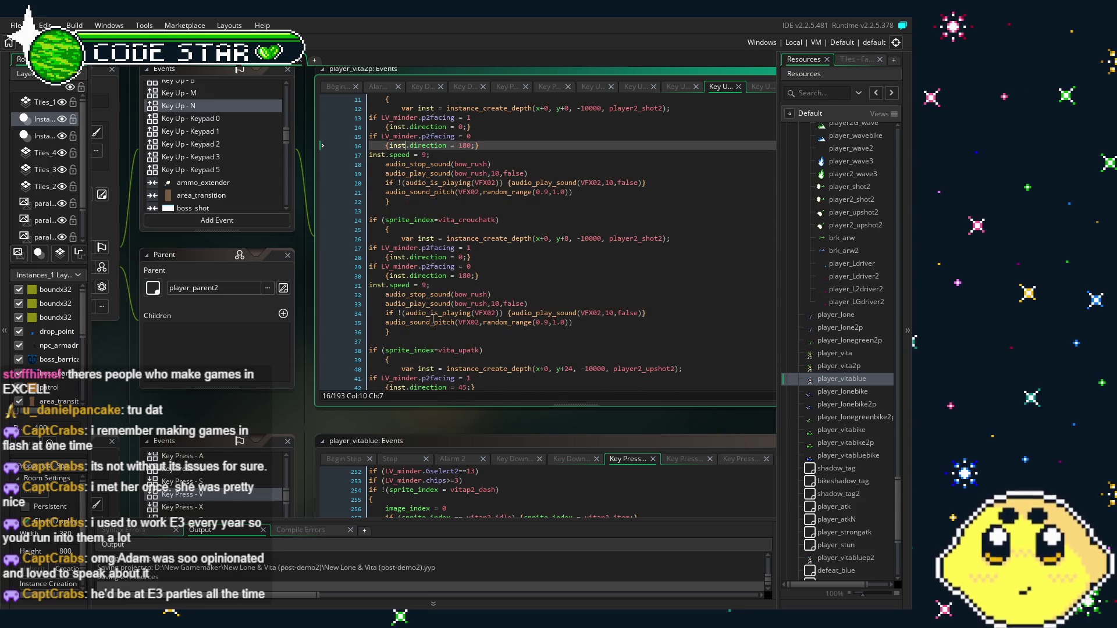
{"action": "scroll", "coordinate": [432, 319], "scroll_direction": "down", "scroll_amount": 20}
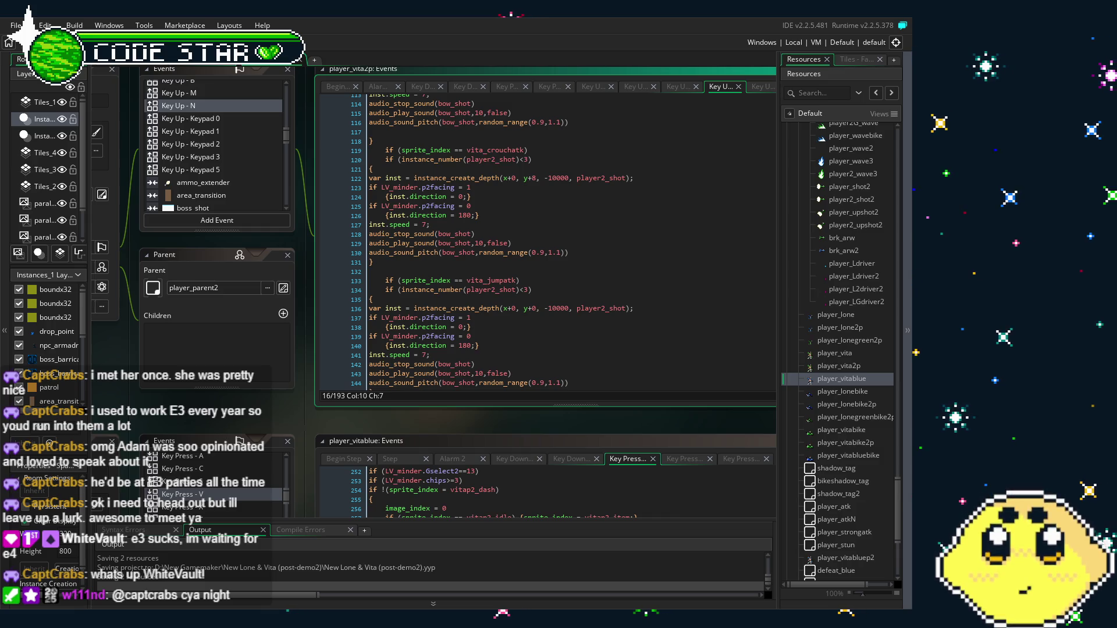
{"action": "left_click_drag", "start_coordinate": [368, 219], "coordinate": [398, 224]}
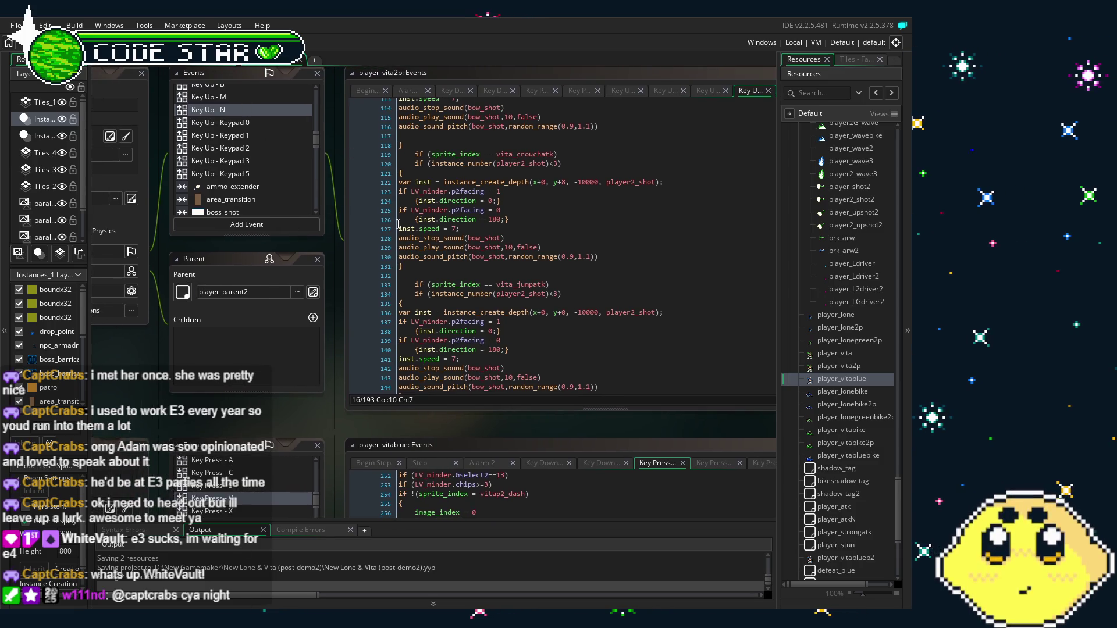
{"action": "scroll", "coordinate": [448, 257], "scroll_direction": "up", "scroll_amount": 15}
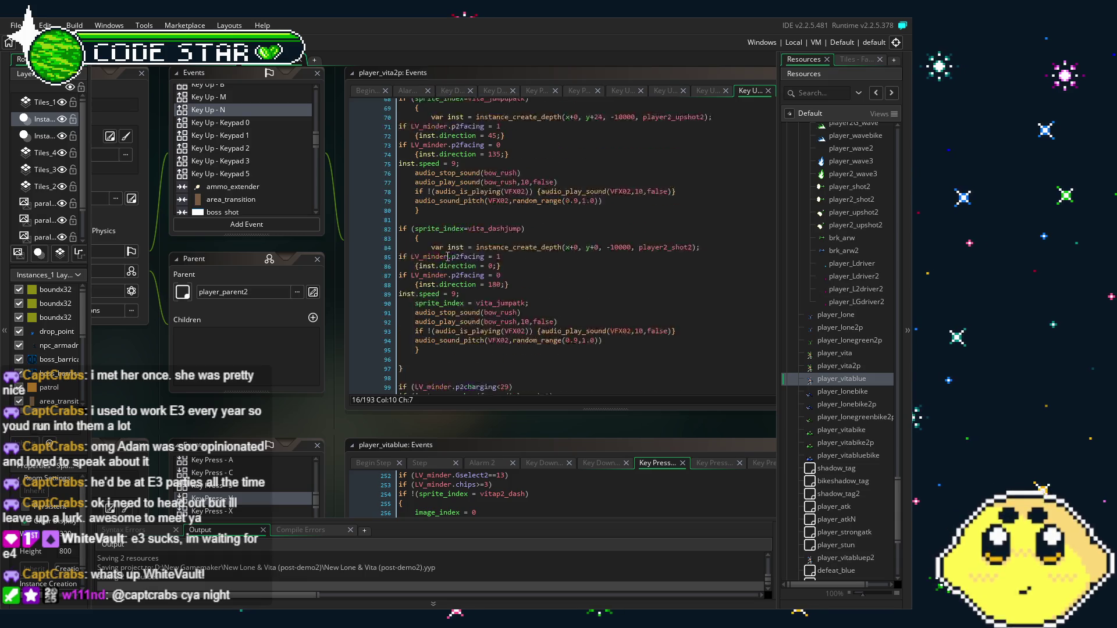
Read Key Up - Keypad 1's mapping of walking sprites to idle, atk, upatk, drill and blaster2.
{"action": "left_click", "coordinate": [232, 122]}
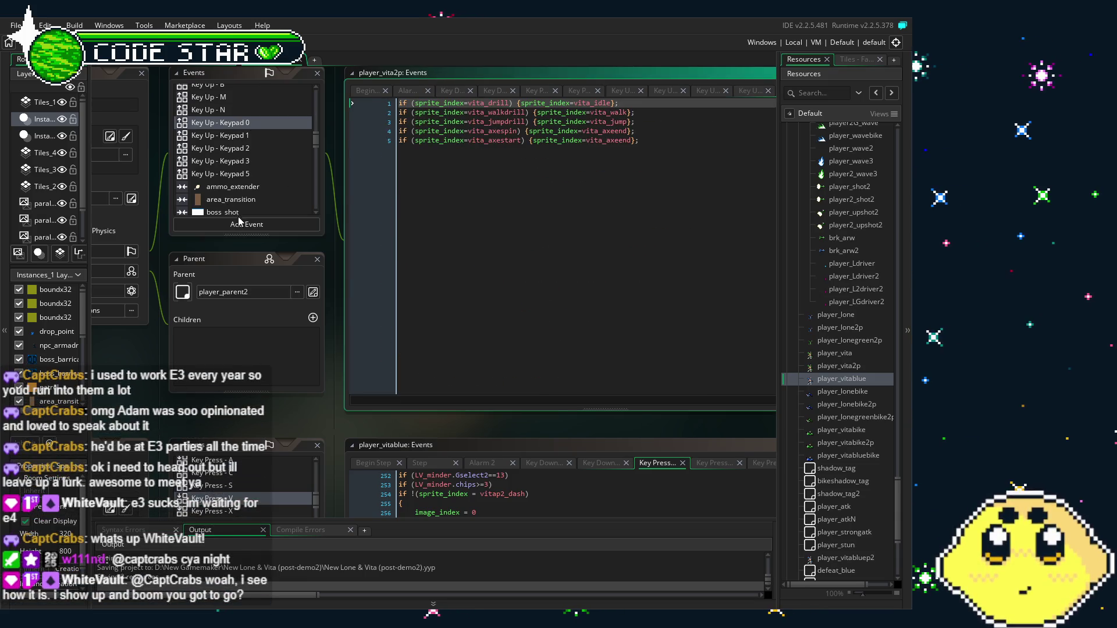
{"action": "left_click_drag", "start_coordinate": [231, 346], "coordinate": [269, 349]}
{"action": "scroll", "coordinate": [372, 244], "scroll_direction": "up", "scroll_amount": 1}
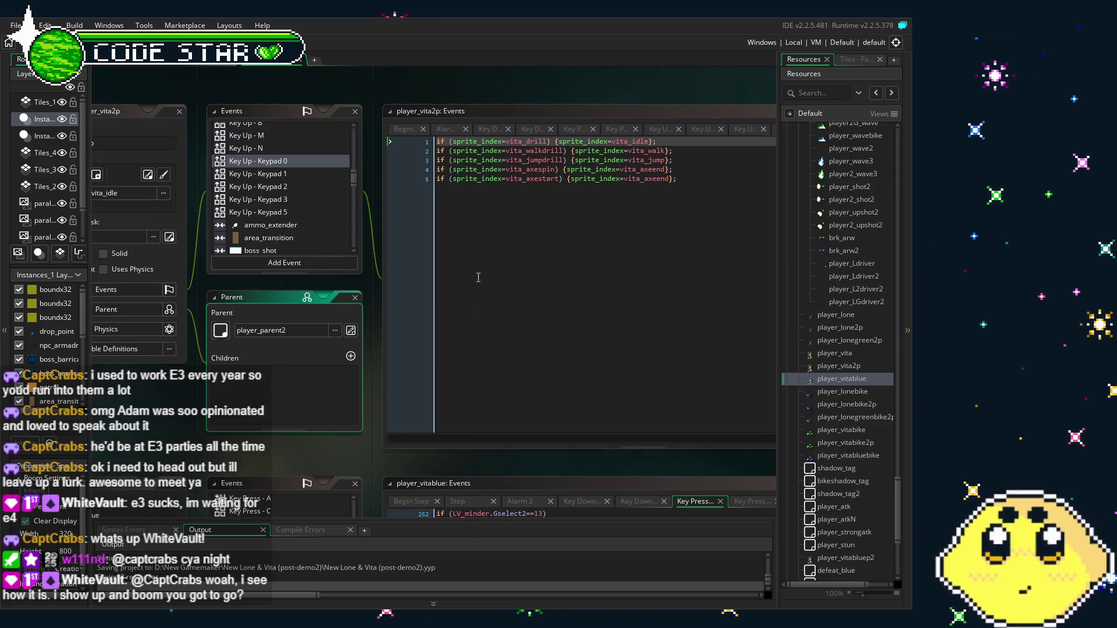
{"action": "left_click", "coordinate": [284, 175]}
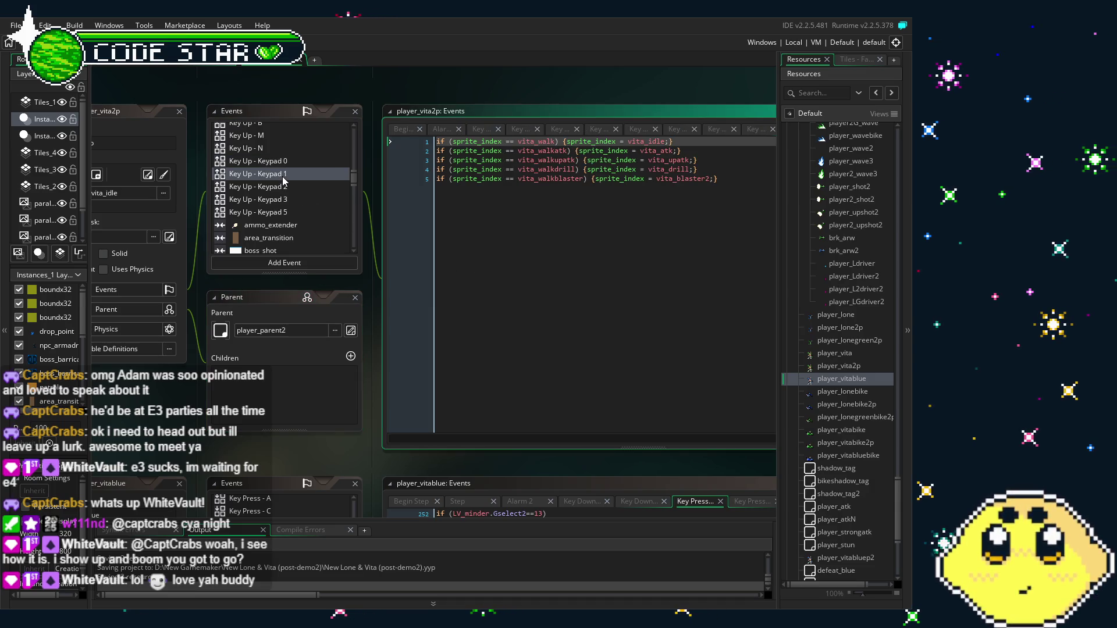
{"action": "left_click", "coordinate": [490, 289]}
{"action": "scroll", "coordinate": [466, 290], "scroll_direction": "right", "scroll_amount": 2}
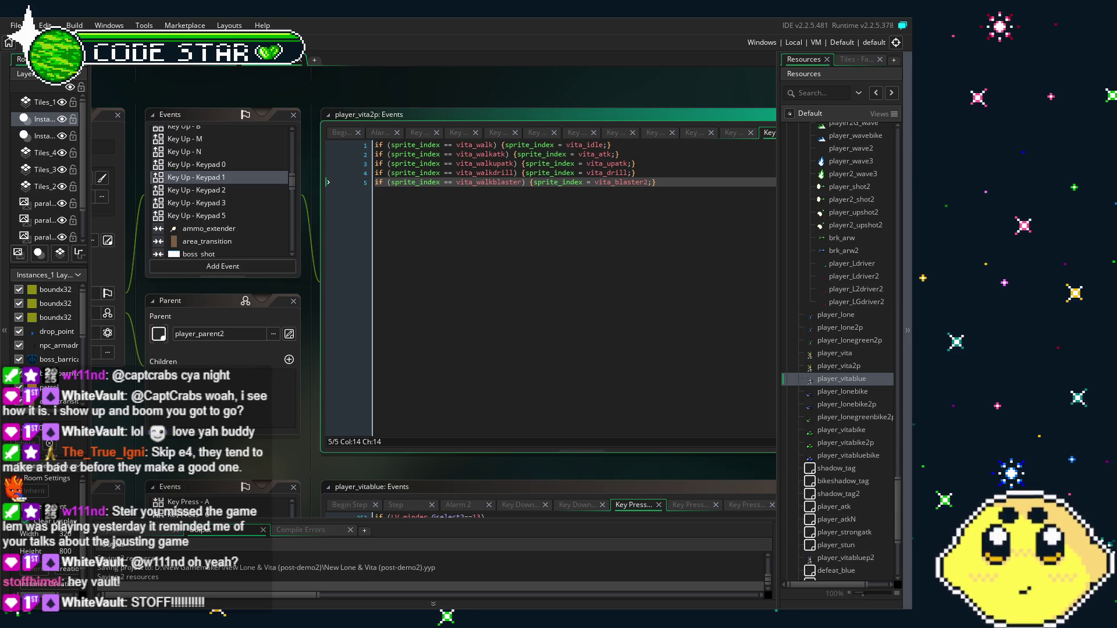
{"action": "scroll", "coordinate": [433, 279], "scroll_direction": "right", "scroll_amount": 1}
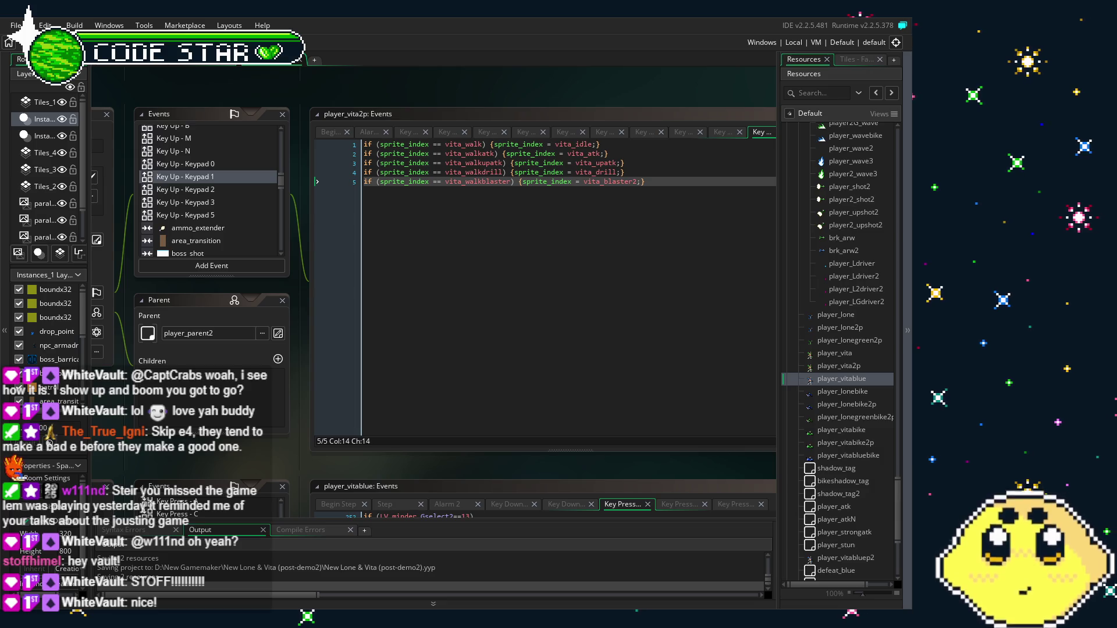
{"action": "left_click_drag", "start_coordinate": [194, 462], "coordinate": [268, 463]}
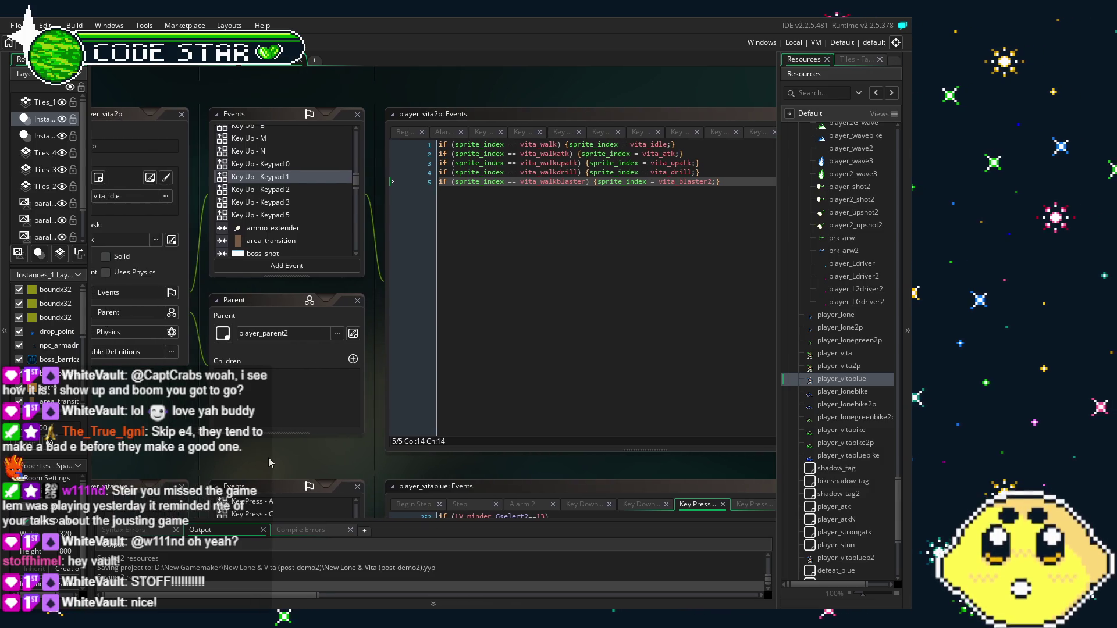
{"action": "scroll", "coordinate": [312, 184], "scroll_direction": "up", "scroll_amount": 5}
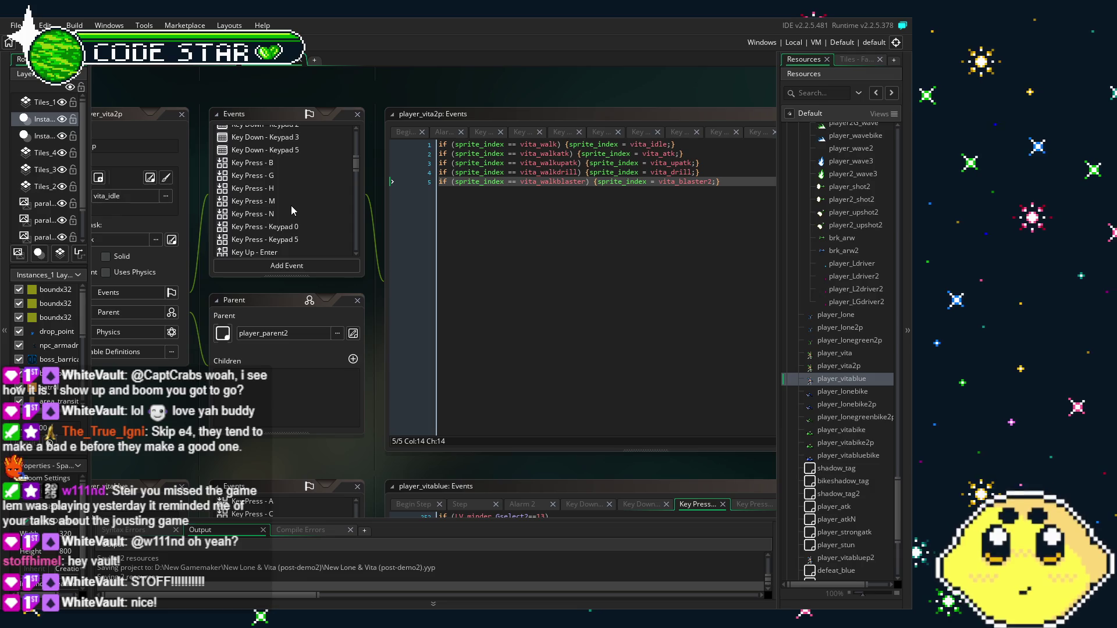
Bring the player_vita2p editor into view and read the Key Press - Keypad 0 and Keypad 5 code.
{"action": "left_click", "coordinate": [297, 227]}
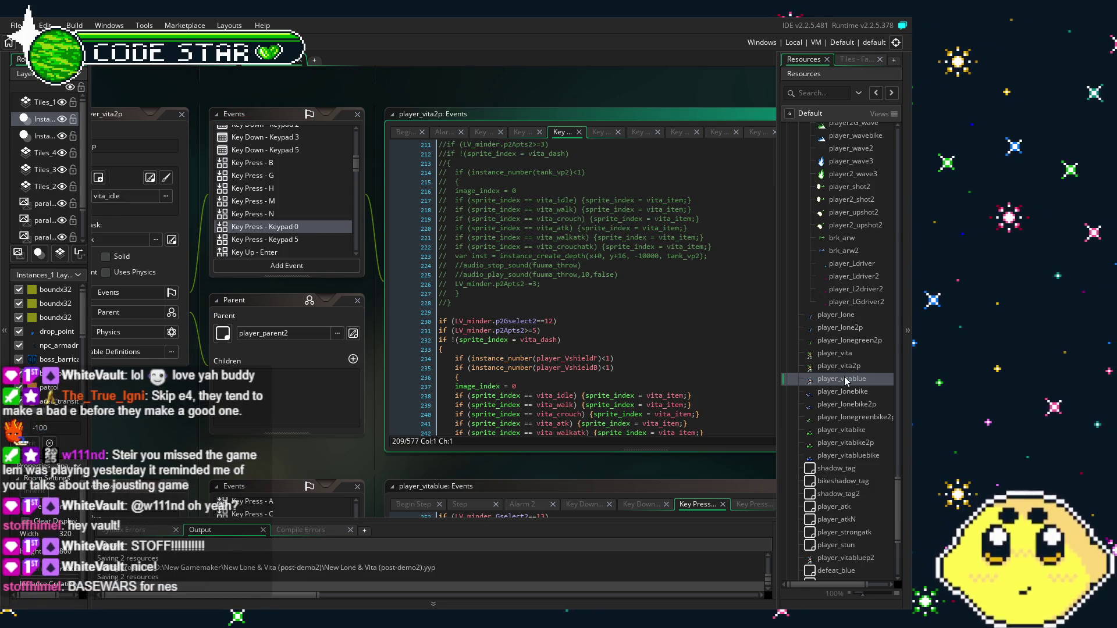
{"action": "left_click", "coordinate": [847, 366]}
{"action": "double_click", "coordinate": [847, 366]}
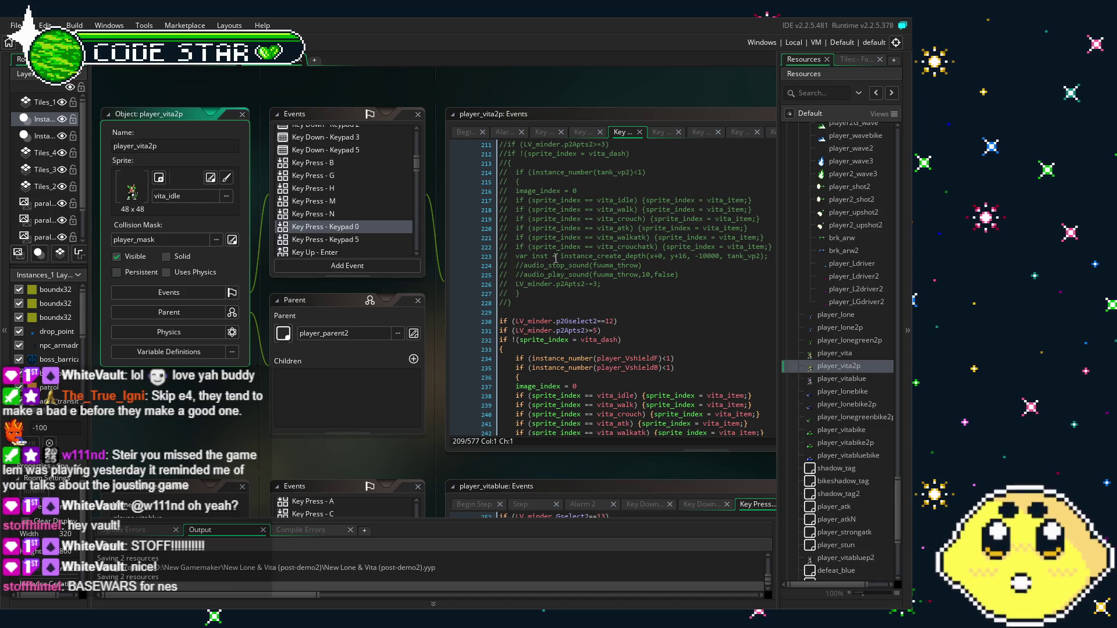
{"action": "scroll", "coordinate": [323, 217], "scroll_direction": "down", "scroll_amount": 2}
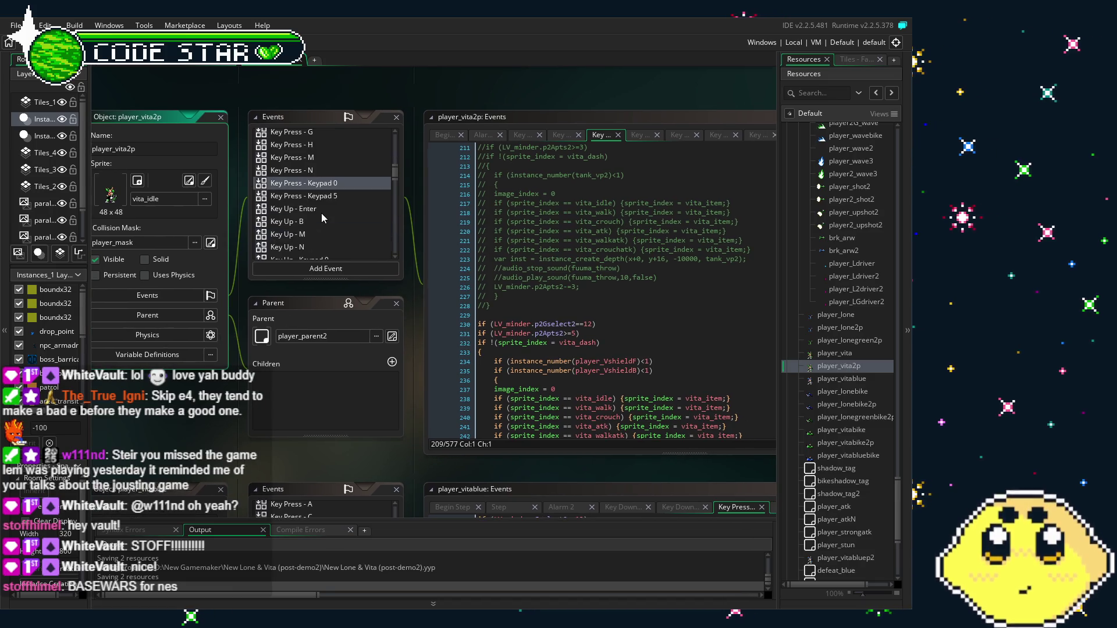
{"action": "left_click", "coordinate": [338, 197]}
{"action": "left_click", "coordinate": [577, 297]}
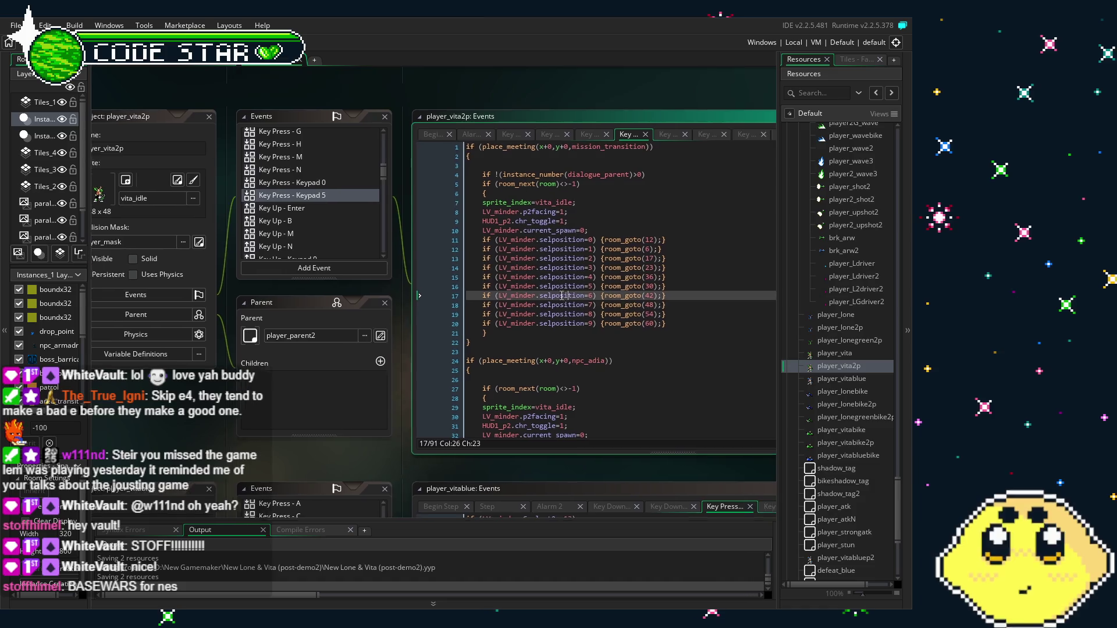
{"action": "scroll", "coordinate": [545, 292], "scroll_direction": "down", "scroll_amount": 5}
{"action": "scroll", "coordinate": [545, 292], "scroll_direction": "down", "scroll_amount": 15}
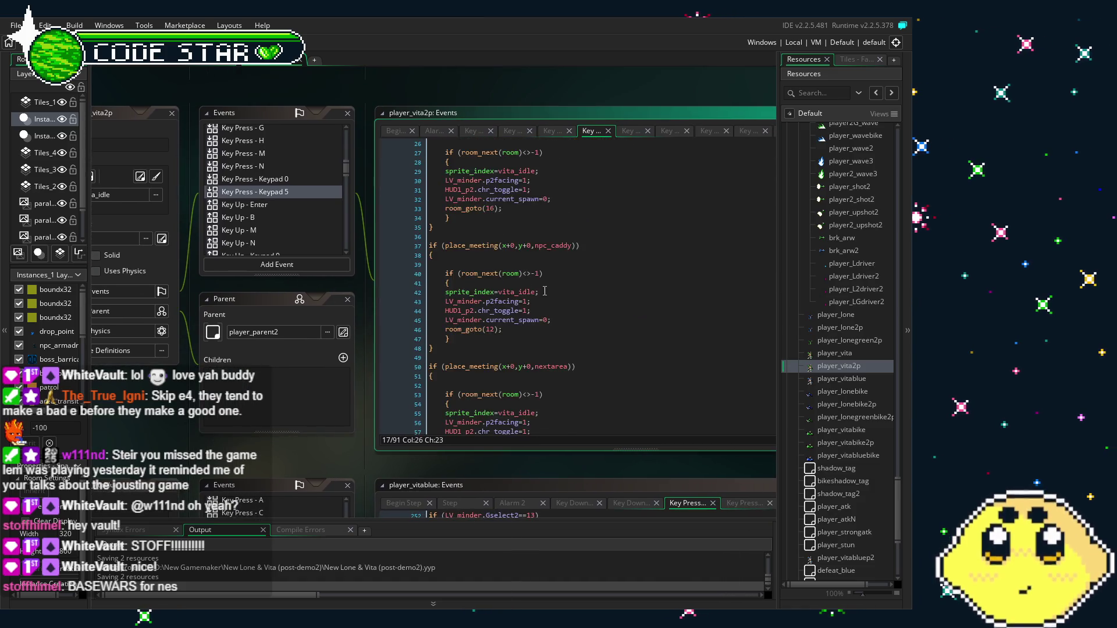
{"action": "scroll", "coordinate": [285, 221], "scroll_direction": "down", "scroll_amount": 1}
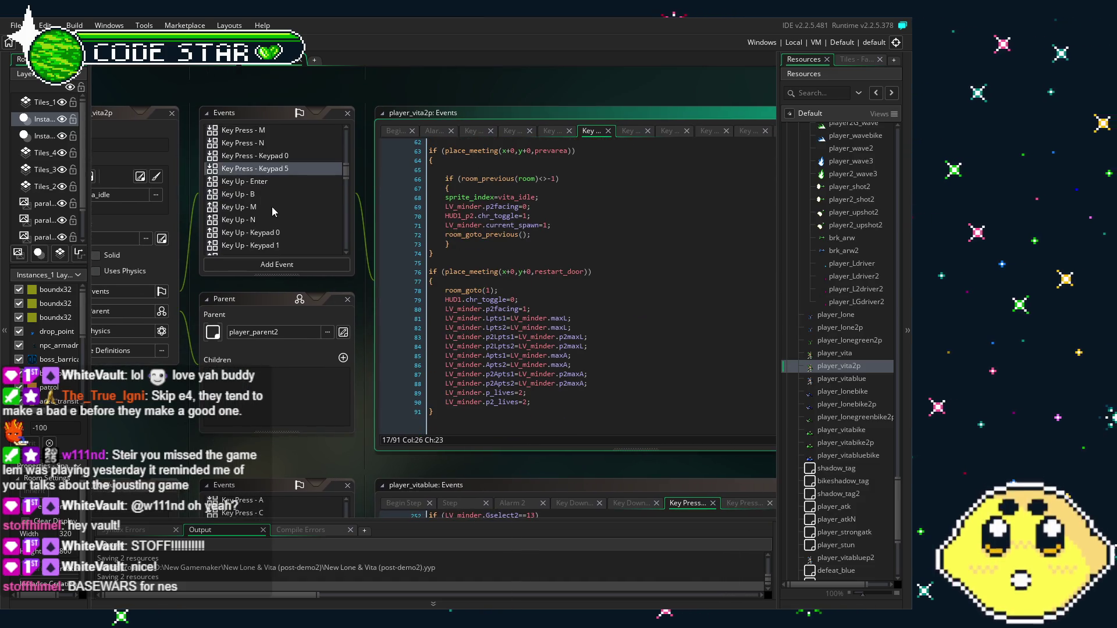
Step through Key Up - Enter, B and M, ending on Key Up - N's shot-spawning branches.
{"action": "left_click", "coordinate": [264, 184]}
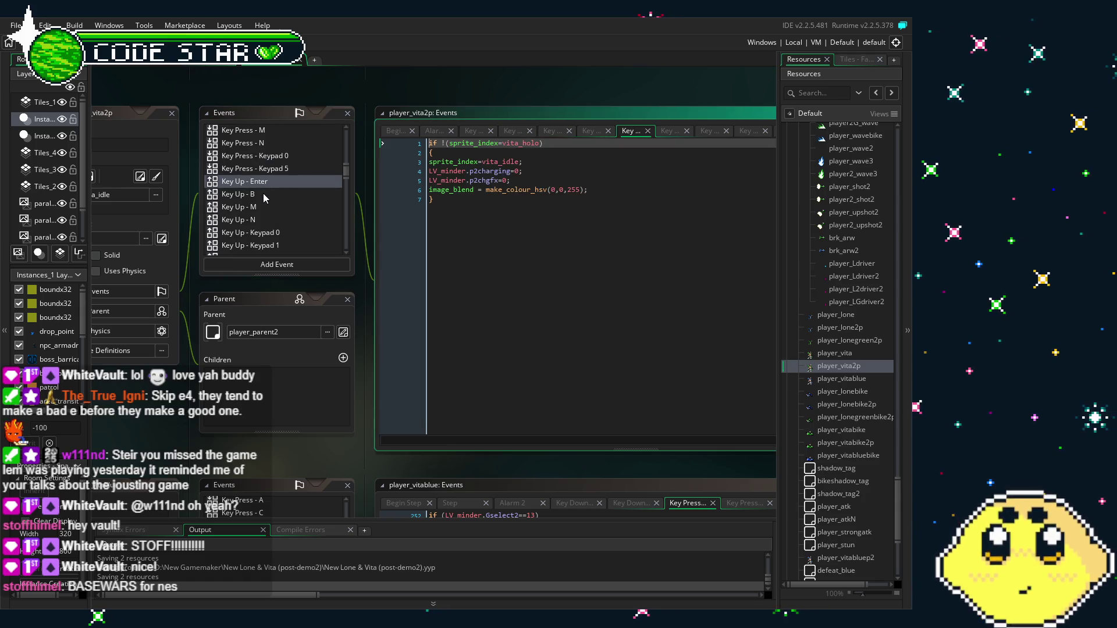
{"action": "left_click", "coordinate": [263, 195]}
{"action": "left_click", "coordinate": [266, 208]}
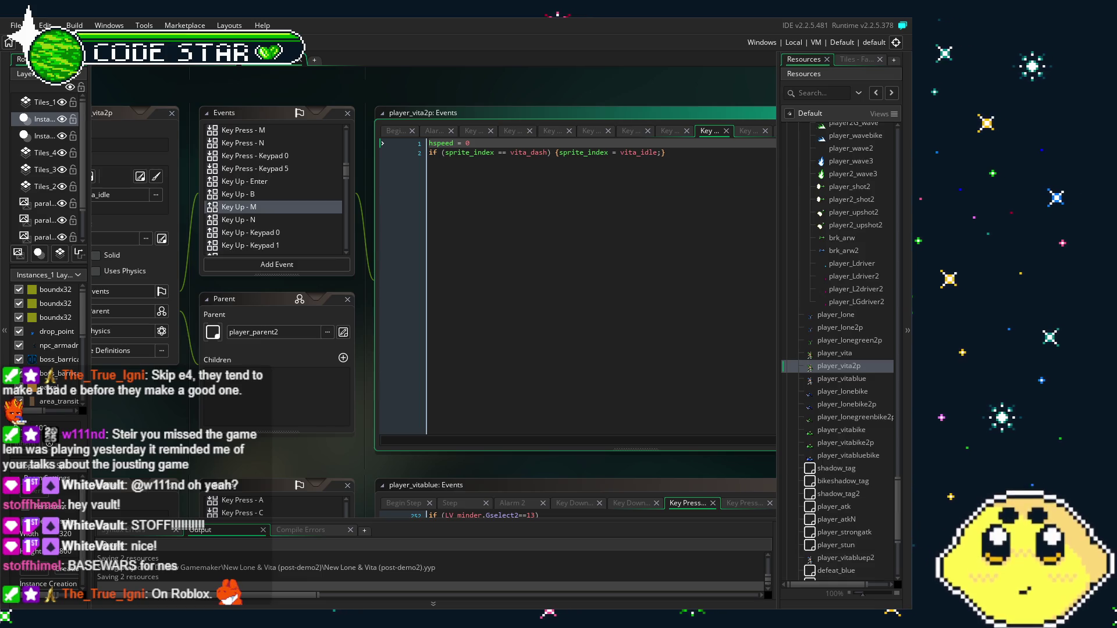
{"action": "left_click", "coordinate": [486, 152]}
{"action": "left_click", "coordinate": [265, 211]}
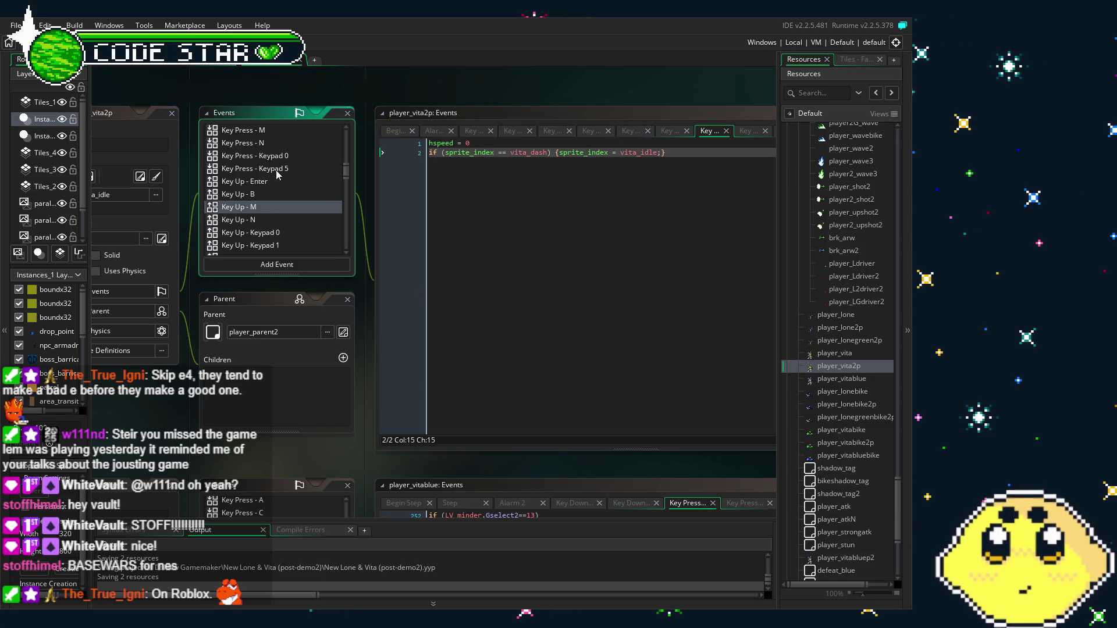
{"action": "key", "text": "Return"}
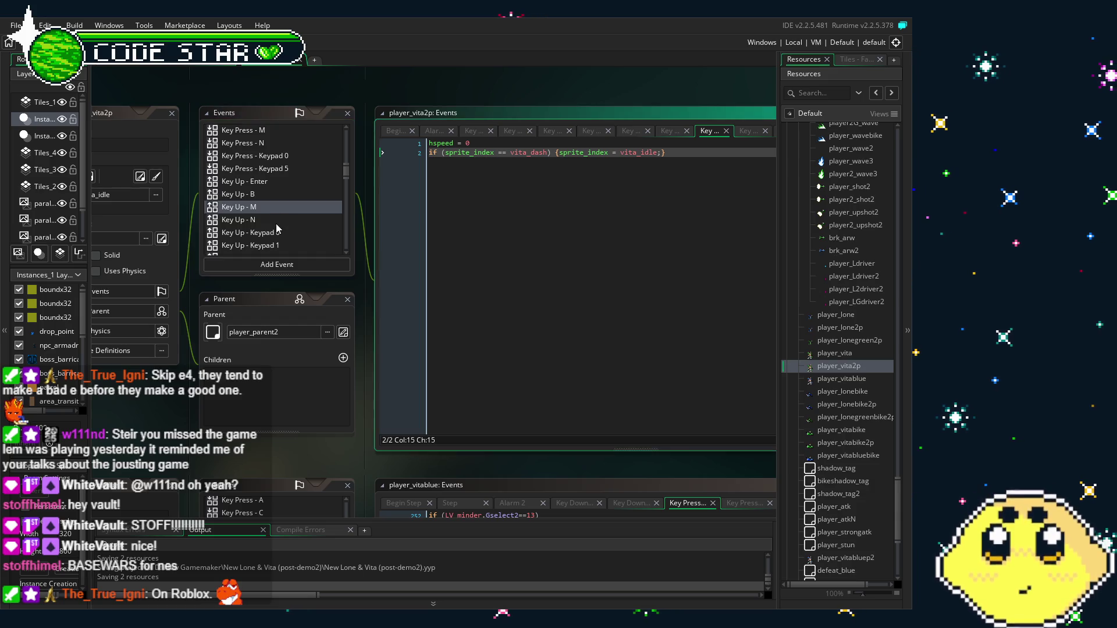
{"action": "left_click", "coordinate": [277, 223]}
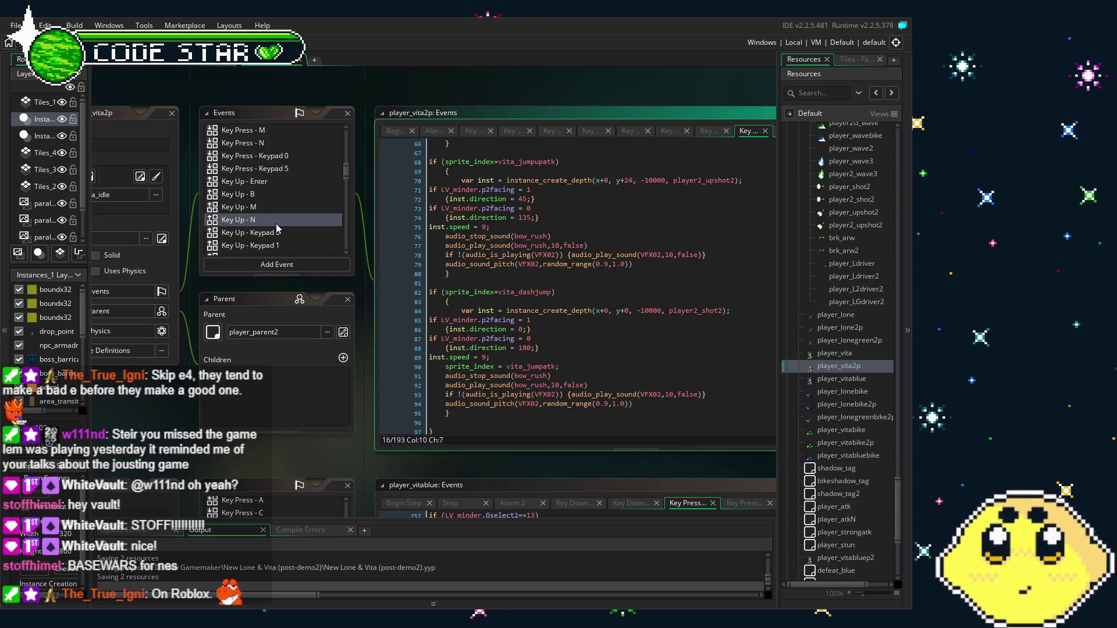
Scroll through the Key Up - N attack code, then open the player_vita object editor.
{"action": "scroll", "coordinate": [507, 368], "scroll_direction": "up", "scroll_amount": 15}
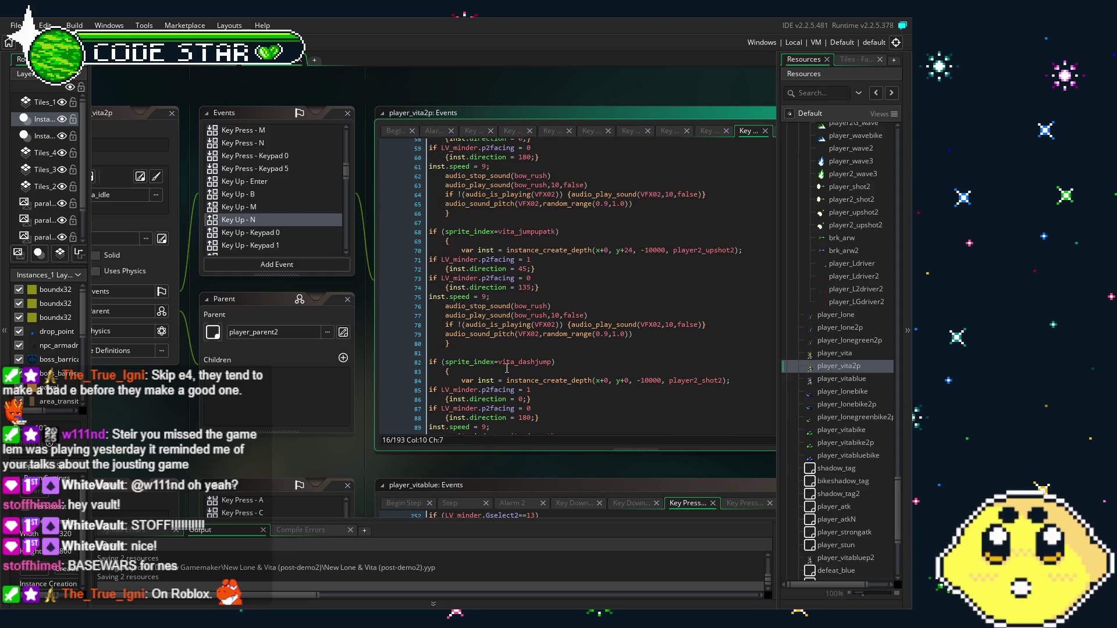
{"action": "scroll", "coordinate": [507, 368], "scroll_direction": "up", "scroll_amount": 7}
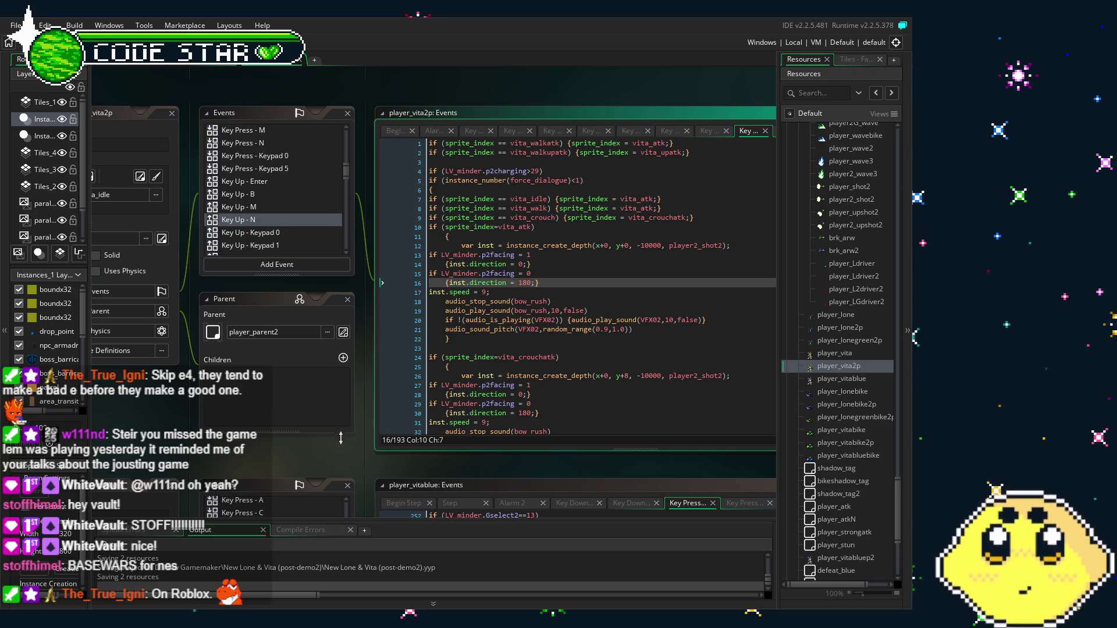
{"action": "mouse_move", "coordinate": [332, 444]}
{"action": "left_mouse_down"}
{"action": "mouse_move", "coordinate": [306, 440]}
{"action": "mouse_move", "coordinate": [315, 440]}
{"action": "left_mouse_up"}
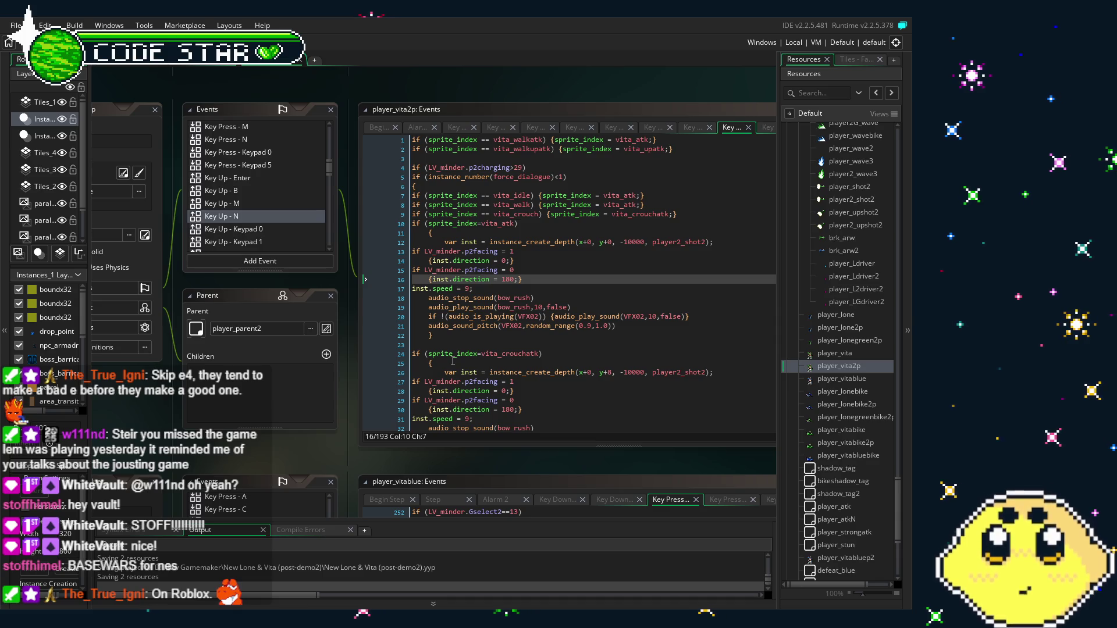
{"action": "scroll", "coordinate": [452, 360], "scroll_direction": "down", "scroll_amount": 3}
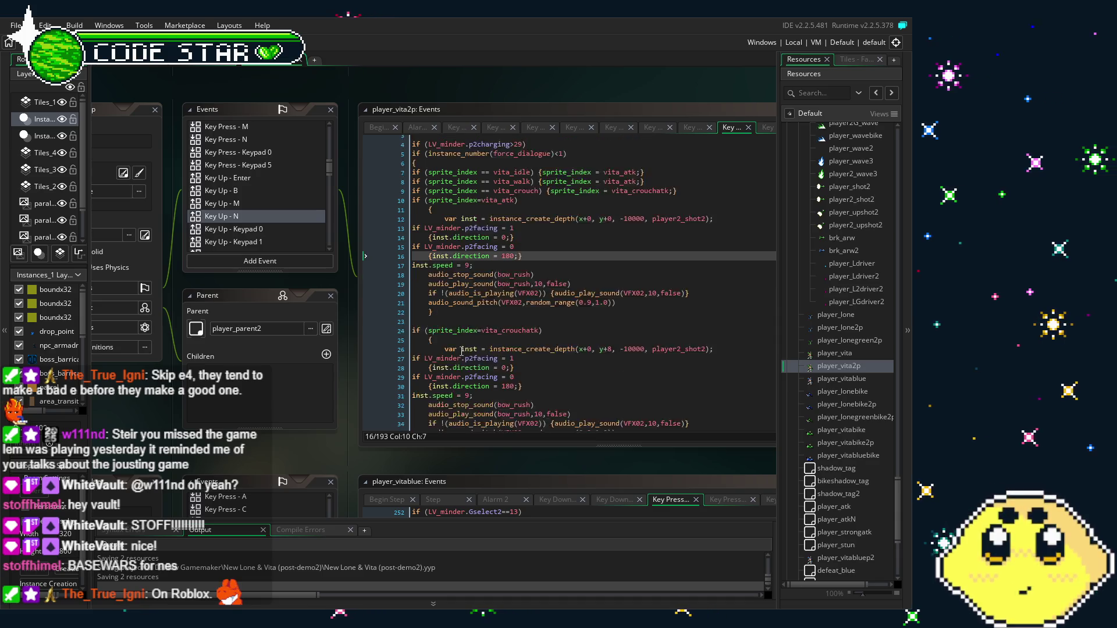
{"action": "scroll", "coordinate": [461, 352], "scroll_direction": "down", "scroll_amount": 10}
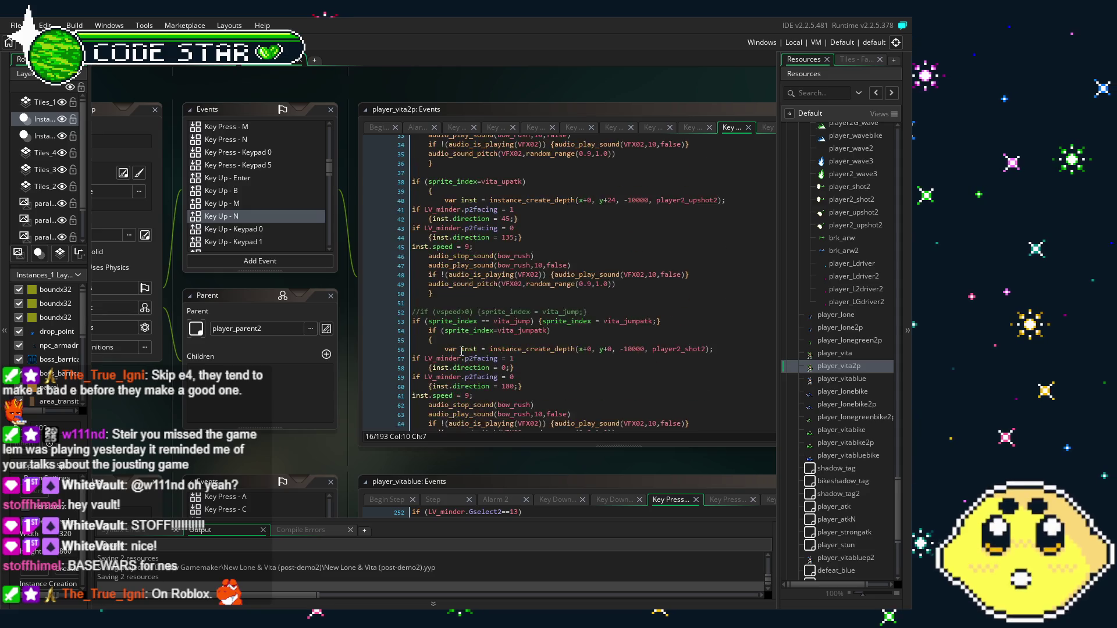
{"action": "scroll", "coordinate": [461, 351], "scroll_direction": "down", "scroll_amount": 3}
{"action": "scroll", "coordinate": [462, 351], "scroll_direction": "down", "scroll_amount": 6}
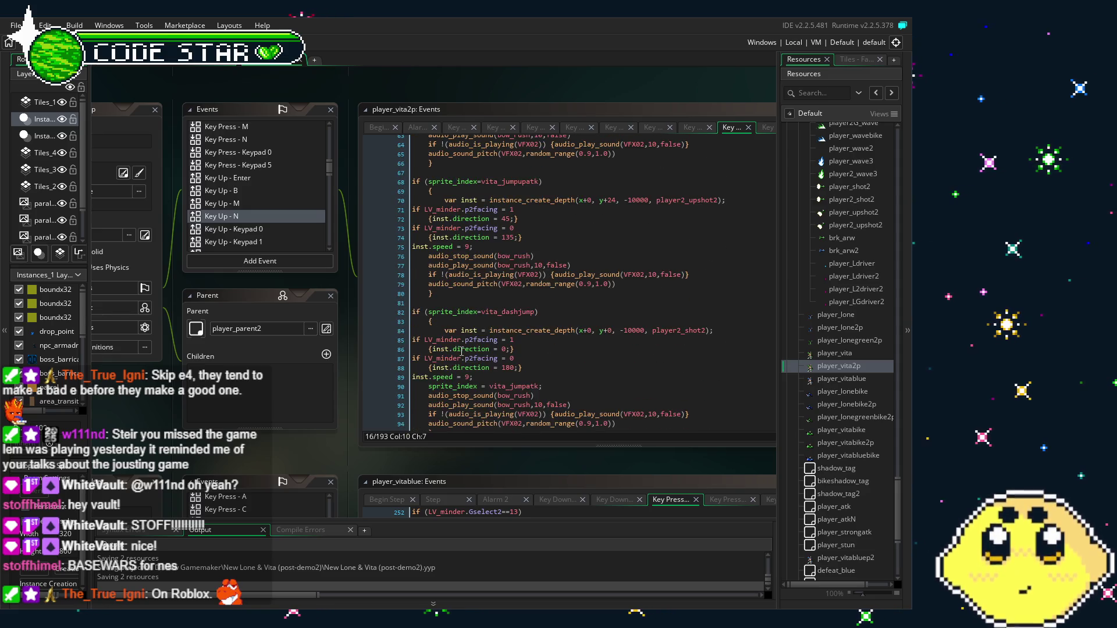
{"action": "scroll", "coordinate": [461, 352], "scroll_direction": "up", "scroll_amount": 6}
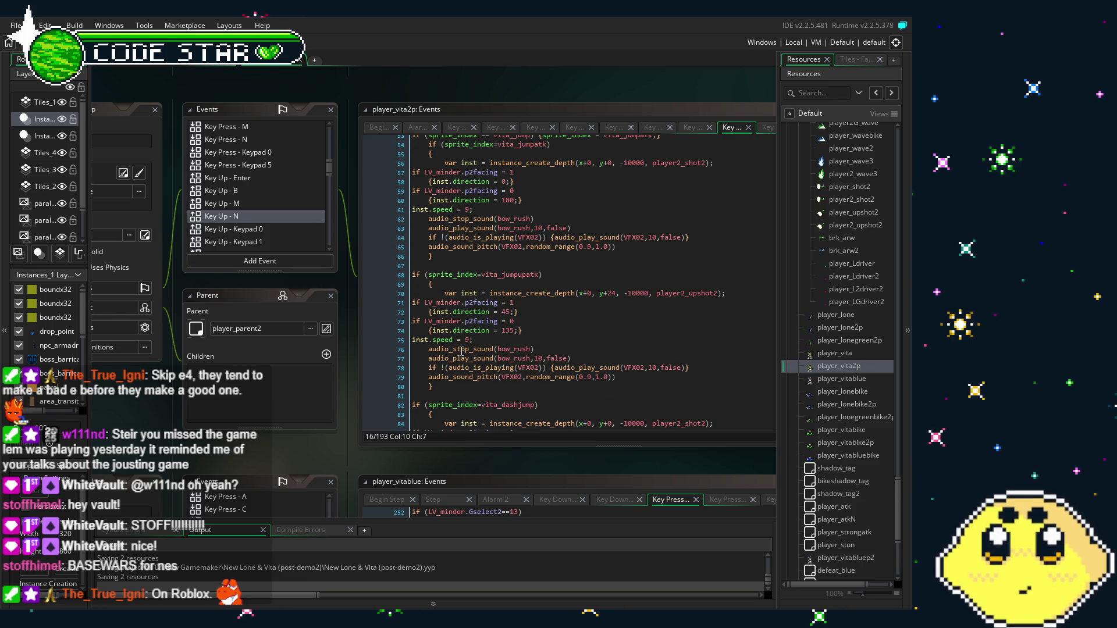
{"action": "scroll", "coordinate": [461, 351], "scroll_direction": "down", "scroll_amount": 19}
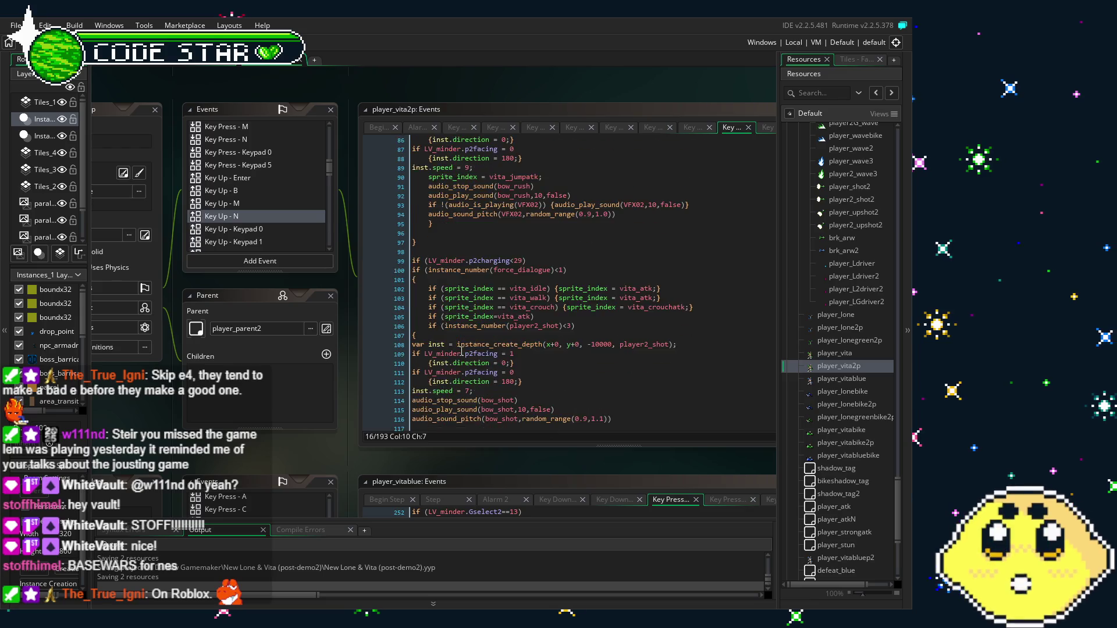
{"action": "scroll", "coordinate": [462, 351], "scroll_direction": "down", "scroll_amount": 8}
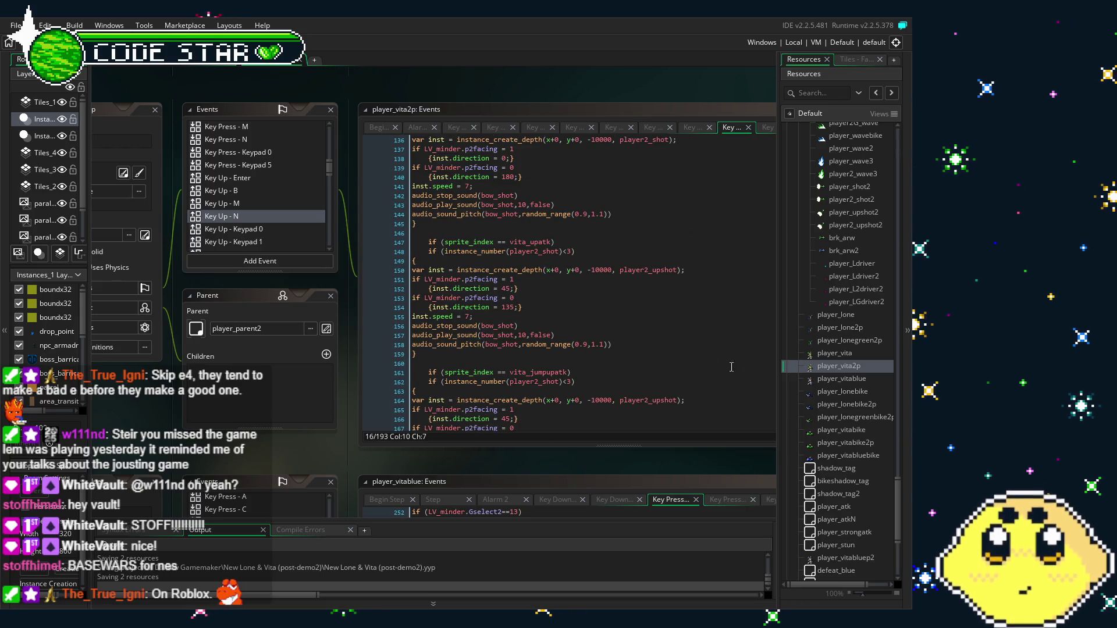
{"action": "double_click", "coordinate": [820, 353]}
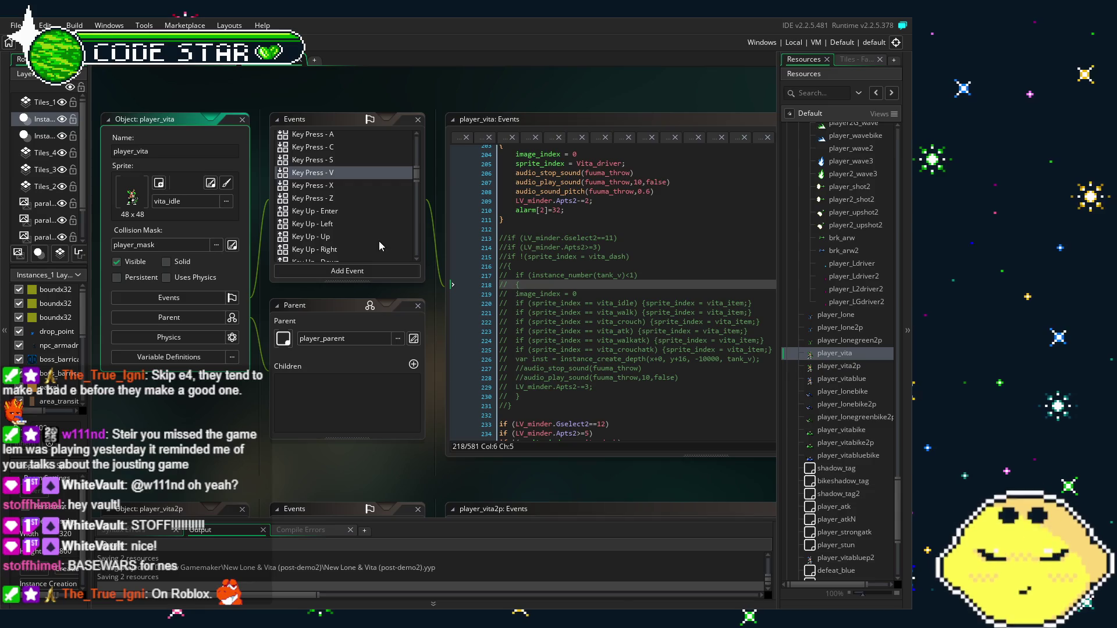
Check player_vita's Key Press - X blocked-state conditions, including vita_axestart and force_dialogue.
{"action": "left_click", "coordinate": [324, 186]}
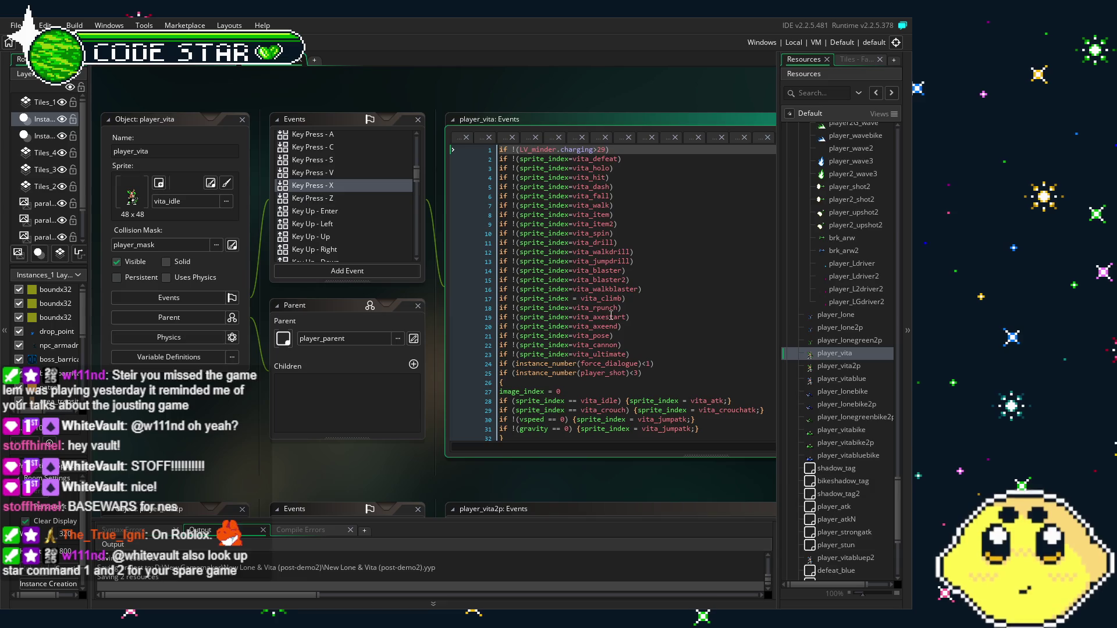
{"action": "left_click", "coordinate": [531, 313]}
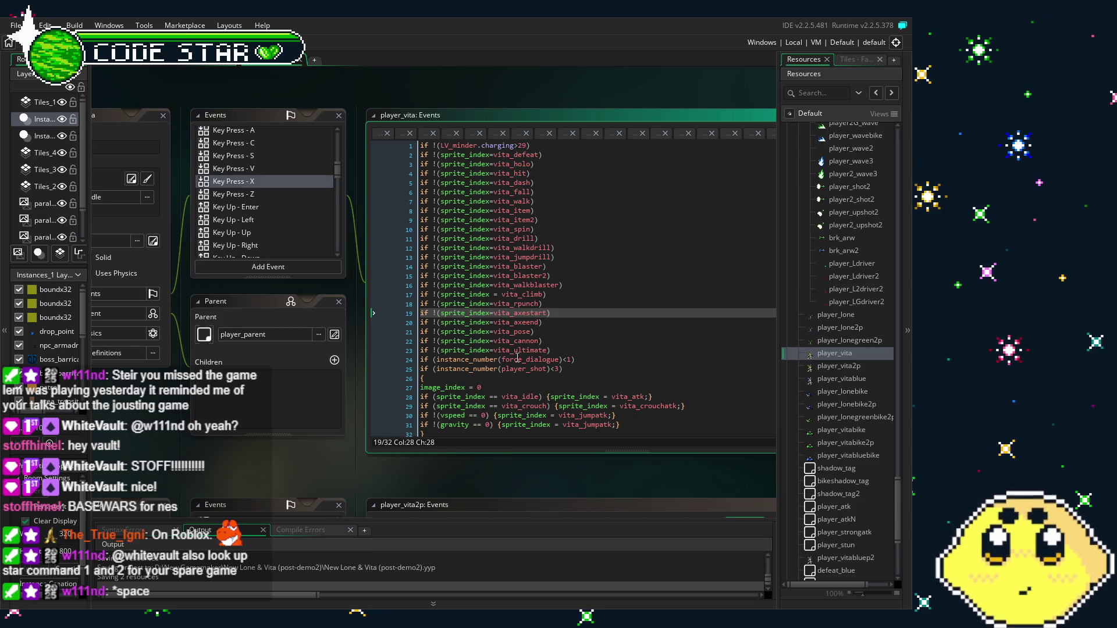
{"action": "left_click", "coordinate": [517, 359]}
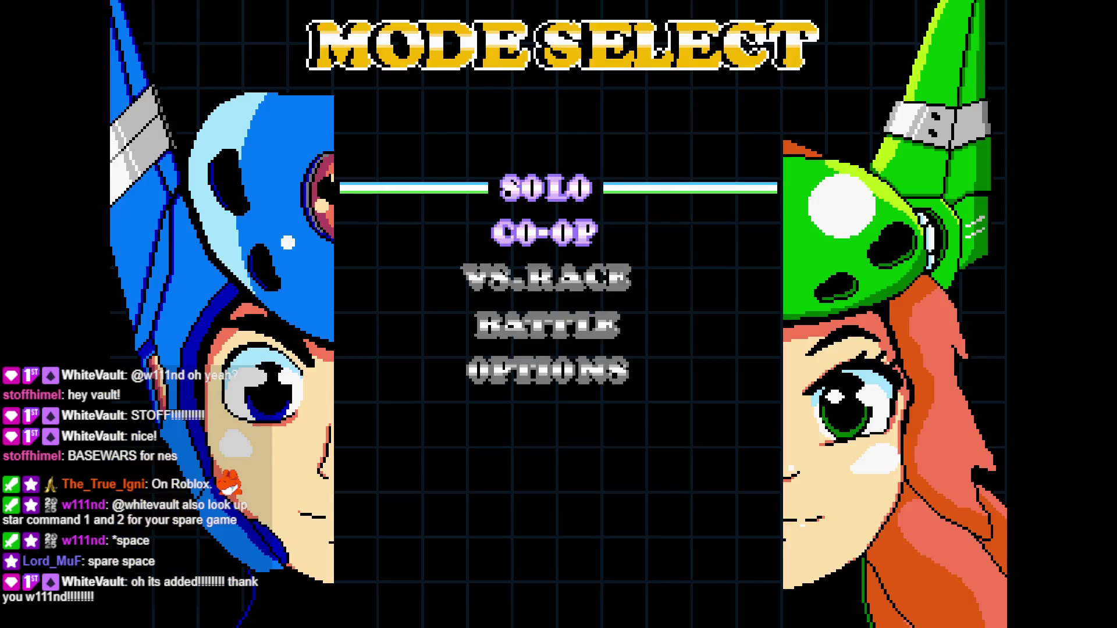
Start a solo game and run Vita right and left along the street, jumping near the bench.
{"action": "key", "text": "Return"}
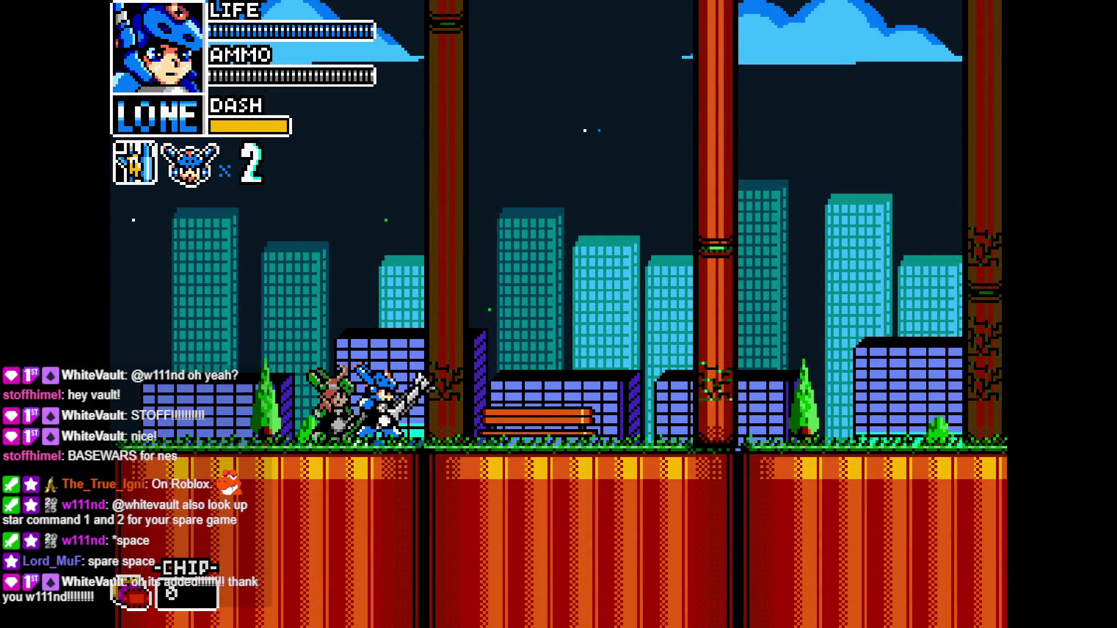
{"action": "key", "text": "Left"}
{"action": "key", "text": "shift"}
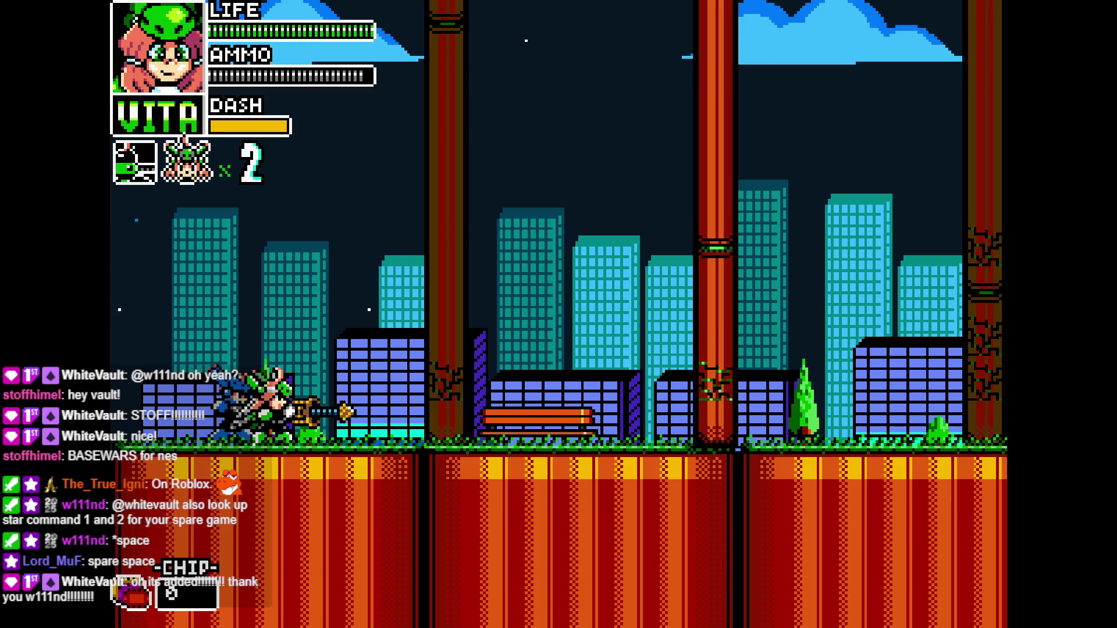
{"action": "key", "text": "Right"}
{"action": "key", "text": "Left"}
{"action": "key", "text": "z"}
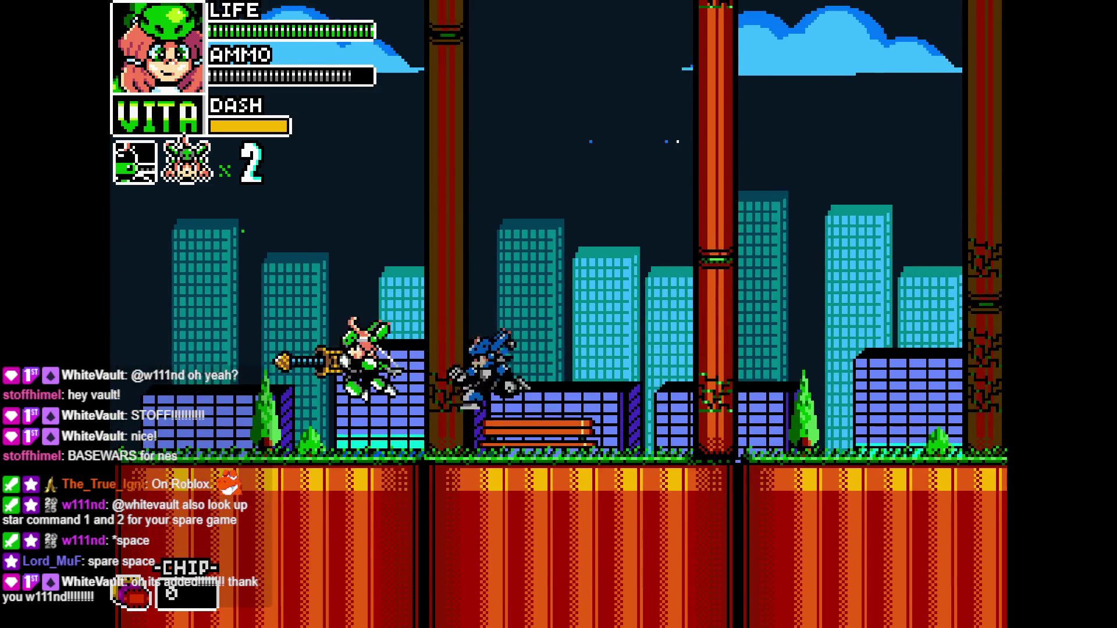
{"action": "key", "text": "Left"}
{"action": "key", "text": "Right"}
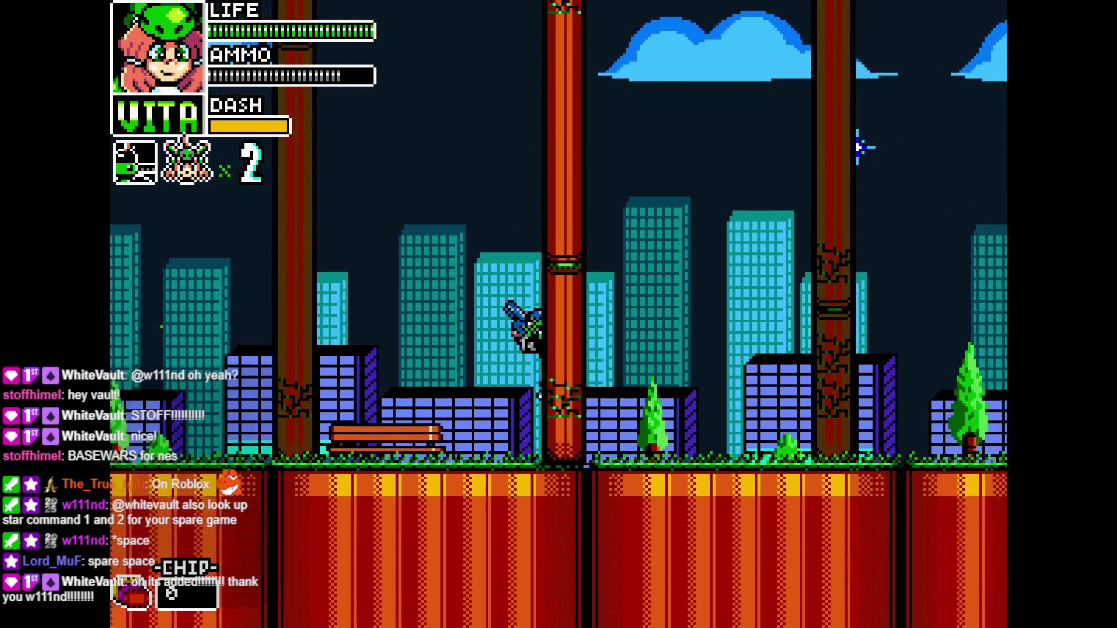
{"action": "key", "text": "Left"}
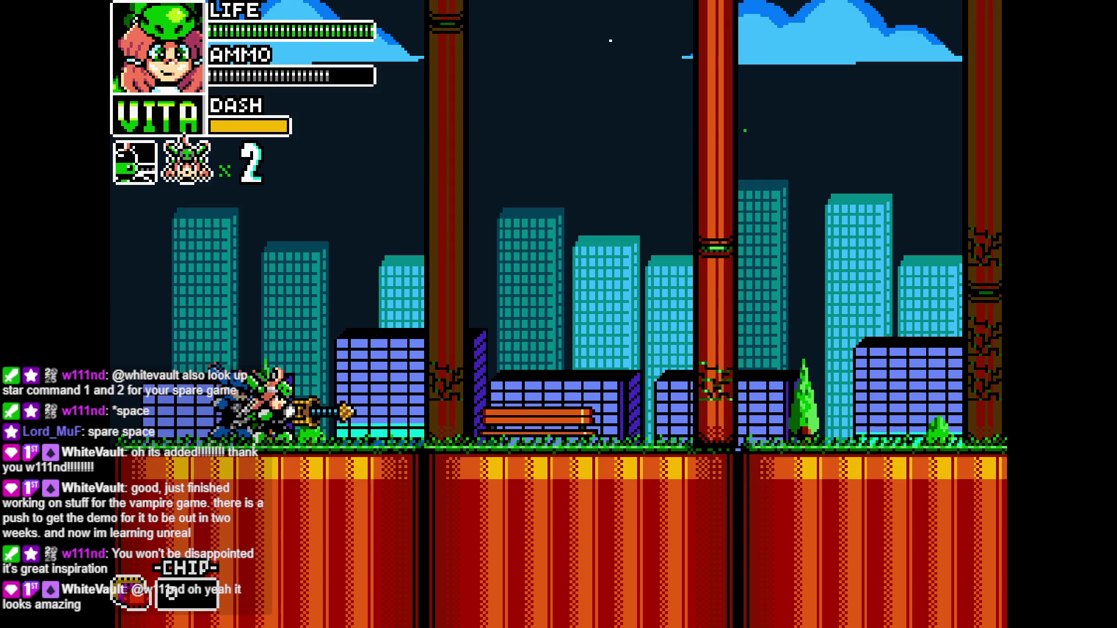
Dash Vita right and slash while rising between the pillars.
{"action": "key", "text": "Right"}
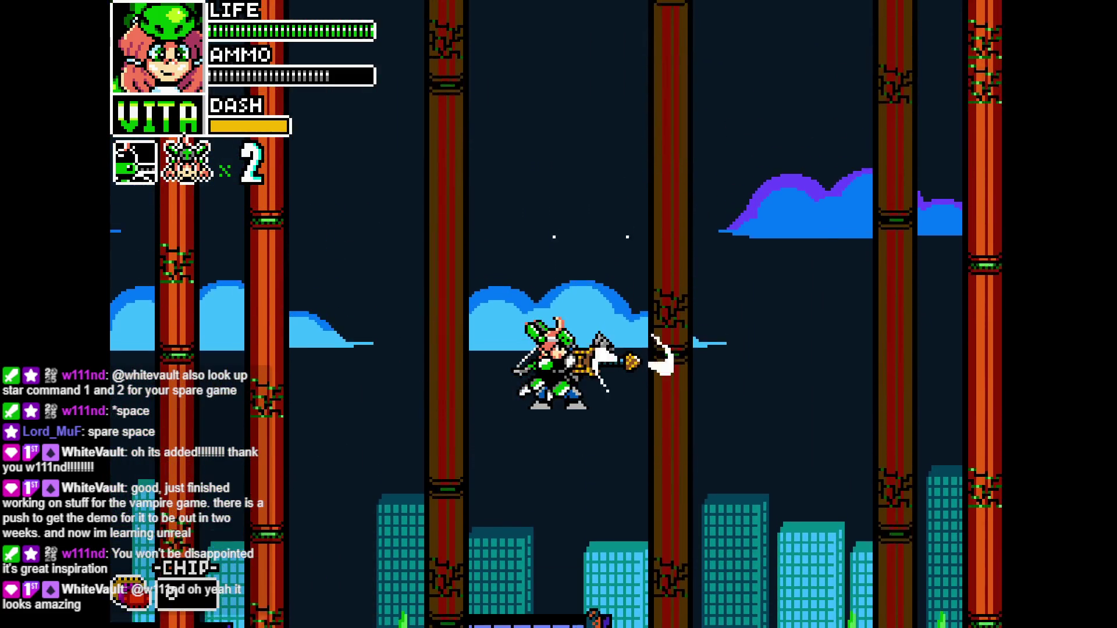
{"action": "key", "text": "x"}
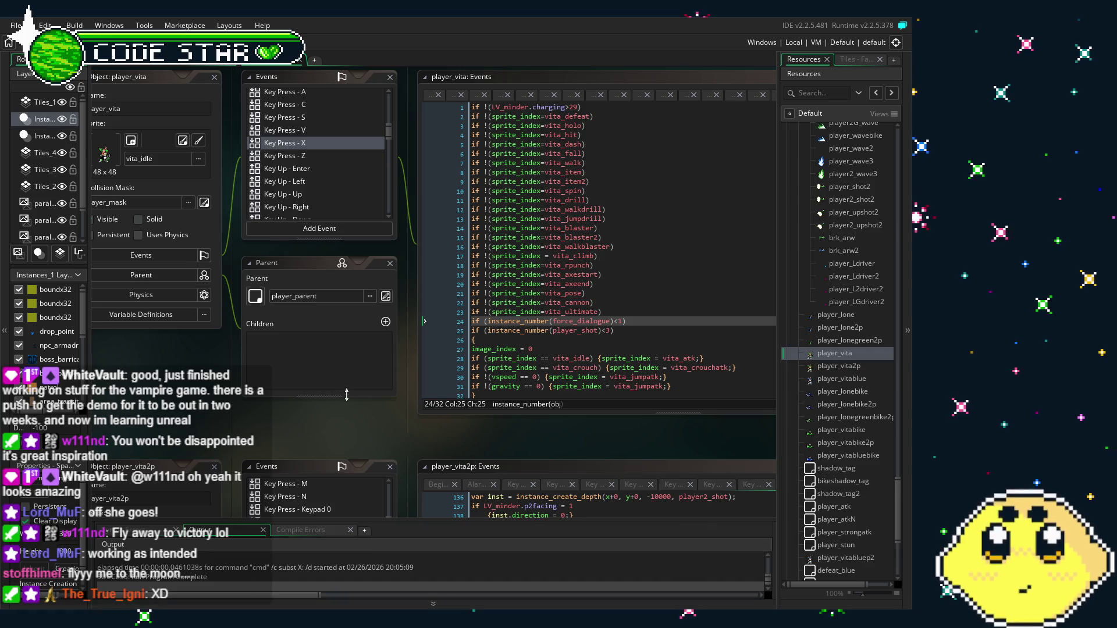
Copy the Vita_driver and Vita_driver_sustain checks from the Key Press - V code.
{"action": "left_click", "coordinate": [301, 130]}
{"action": "scroll", "coordinate": [535, 278], "scroll_direction": "up", "scroll_amount": 5}
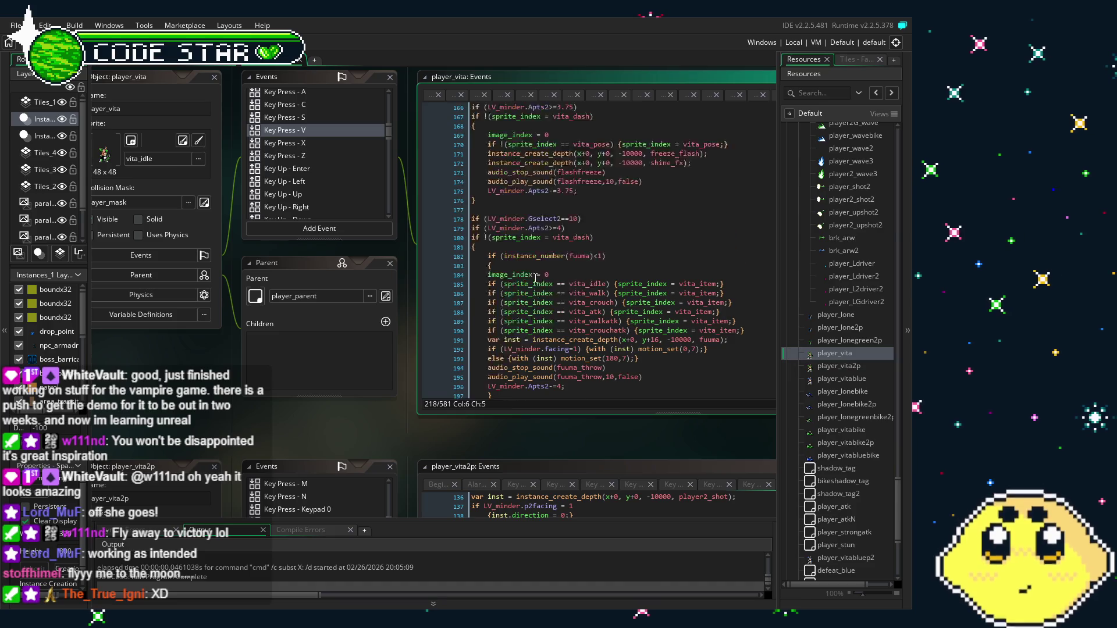
{"action": "scroll", "coordinate": [535, 278], "scroll_direction": "up", "scroll_amount": 20}
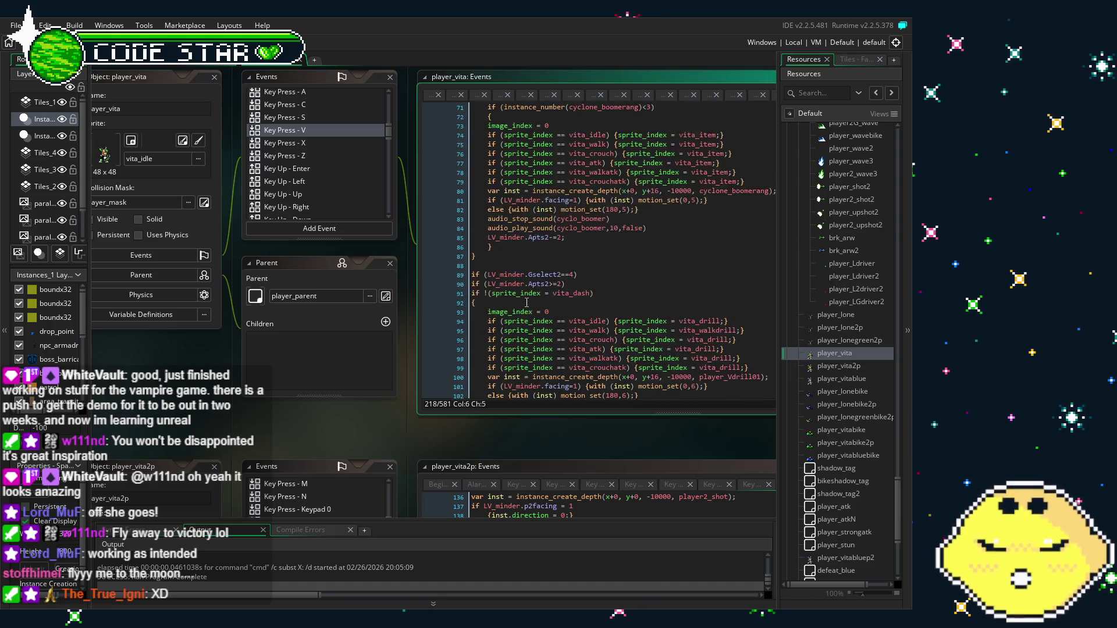
{"action": "scroll", "coordinate": [527, 302], "scroll_direction": "up", "scroll_amount": 20}
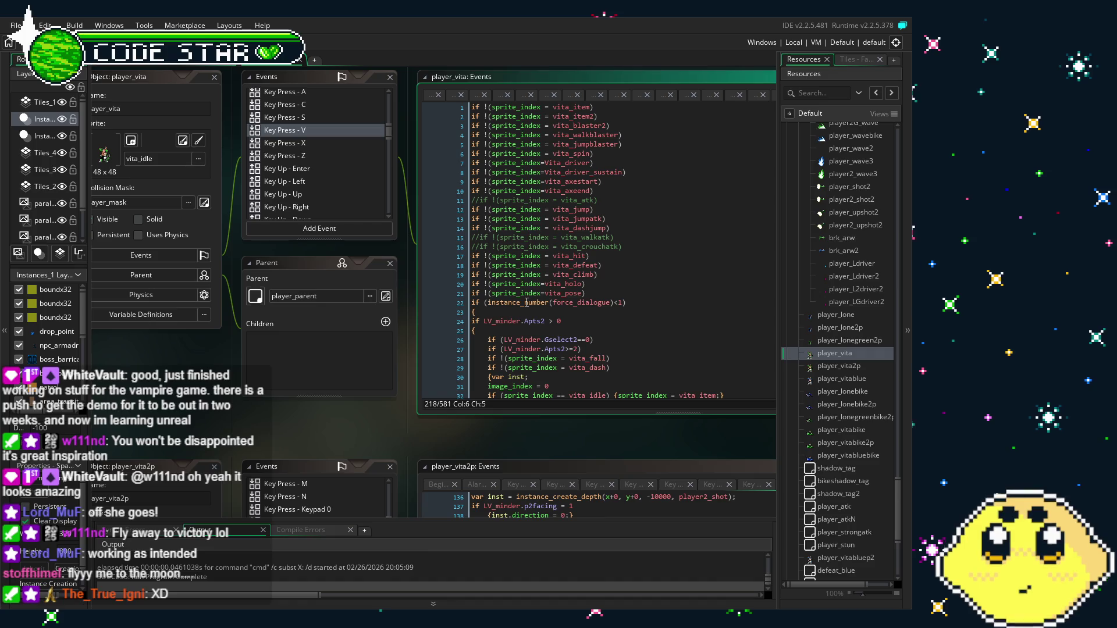
{"action": "left_click", "coordinate": [610, 172]}
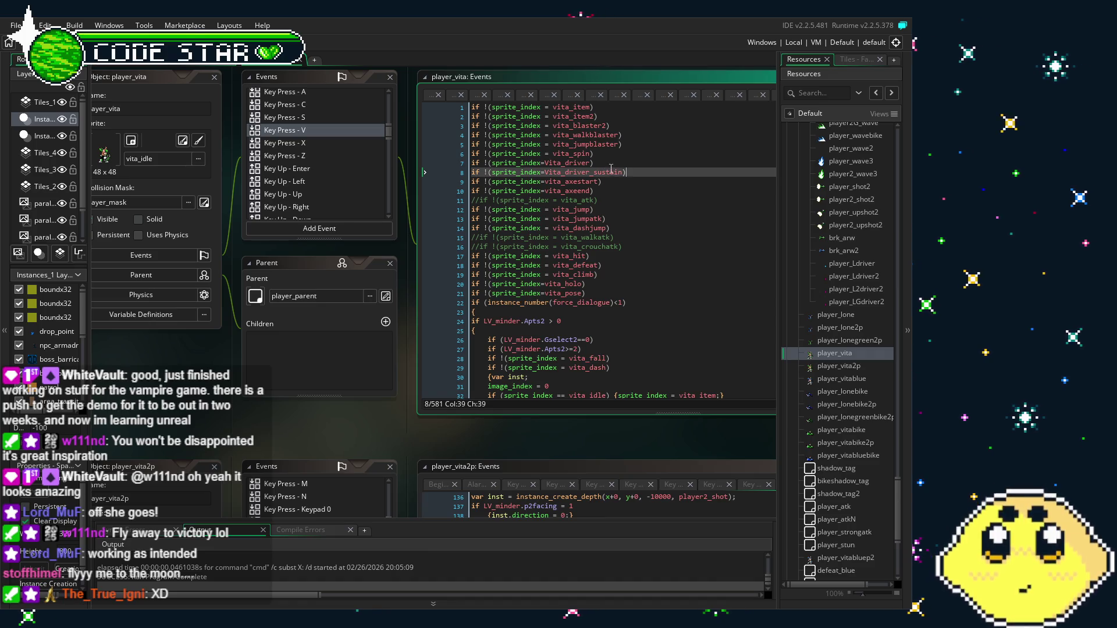
{"action": "left_click_drag", "start_coordinate": [626, 172], "coordinate": [448, 166]}
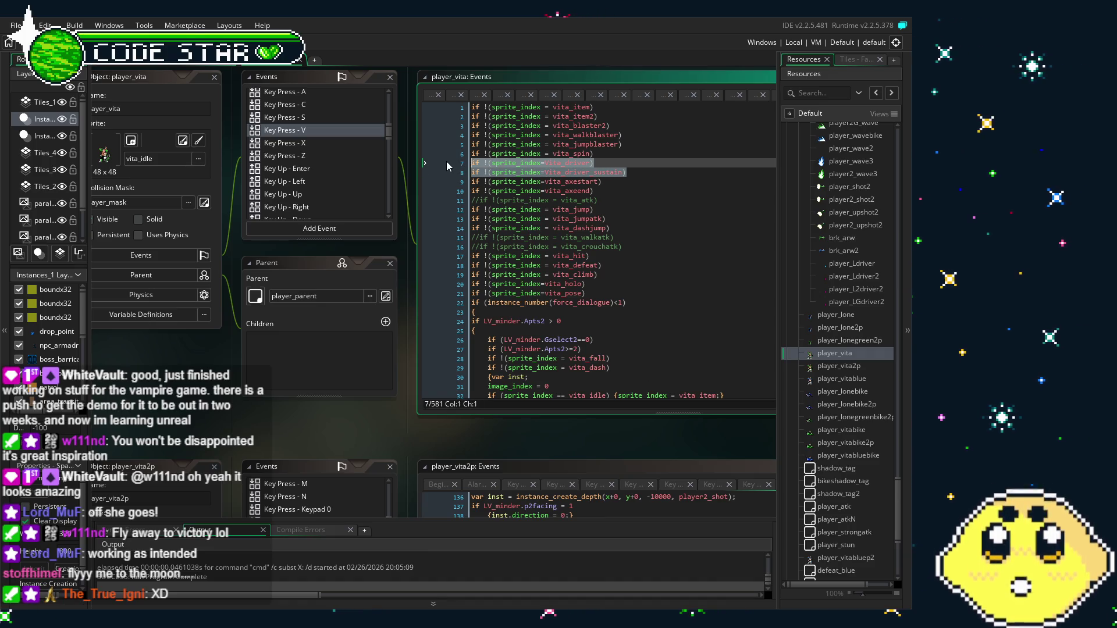
Add both driver sprite checks below the rpunch line in the Key Press - X code.
{"action": "left_click", "coordinate": [302, 144]}
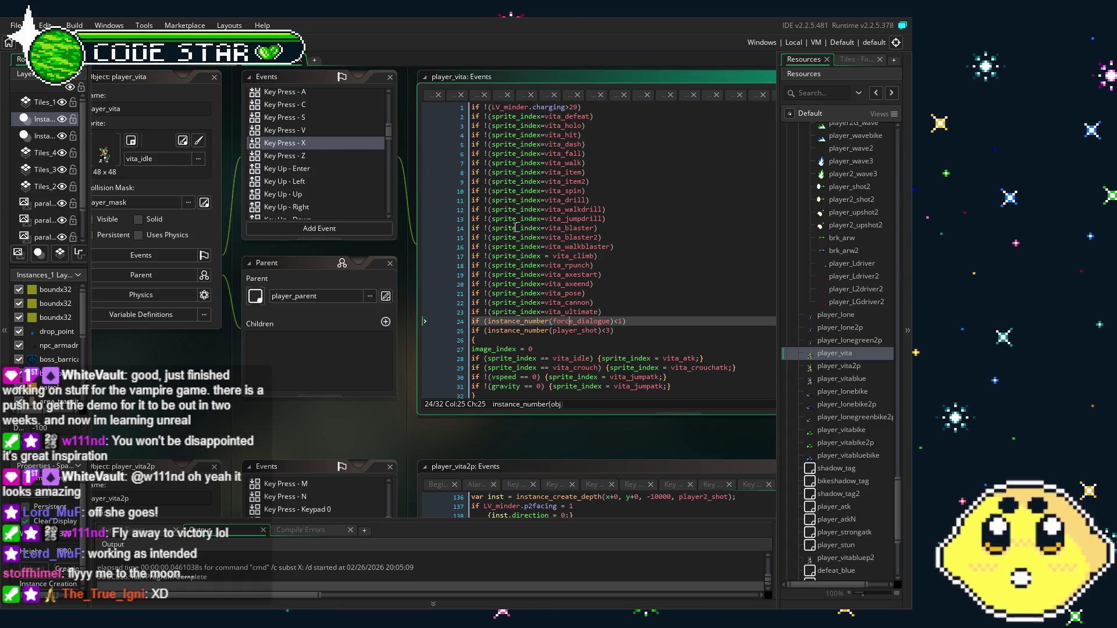
{"action": "left_click", "coordinate": [614, 256]}
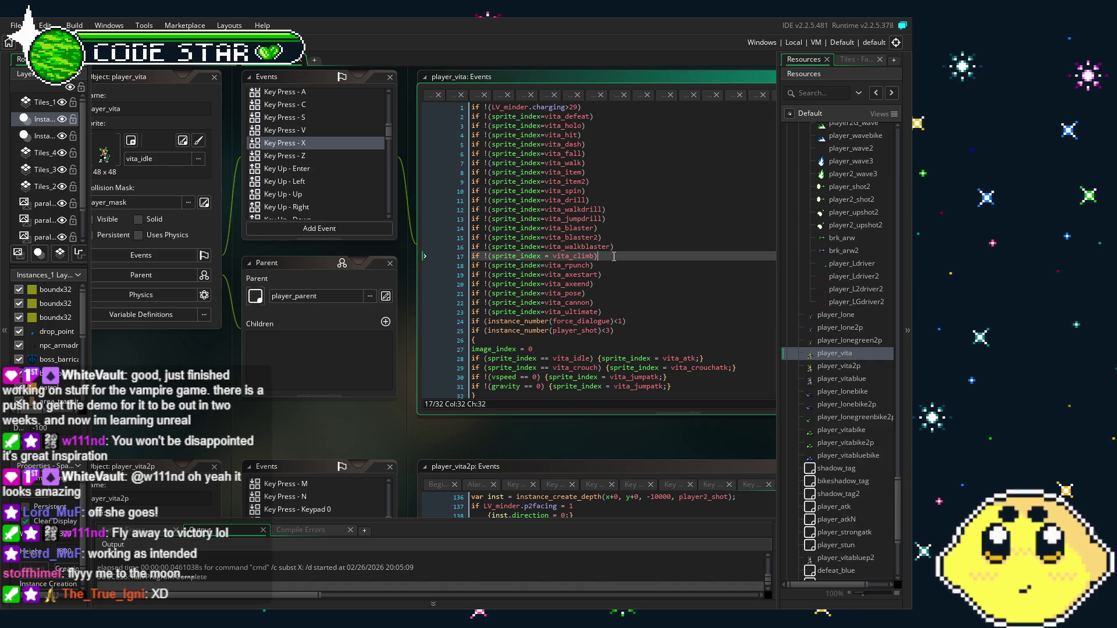
{"action": "key", "text": "Down"}
{"action": "key", "text": "End"}
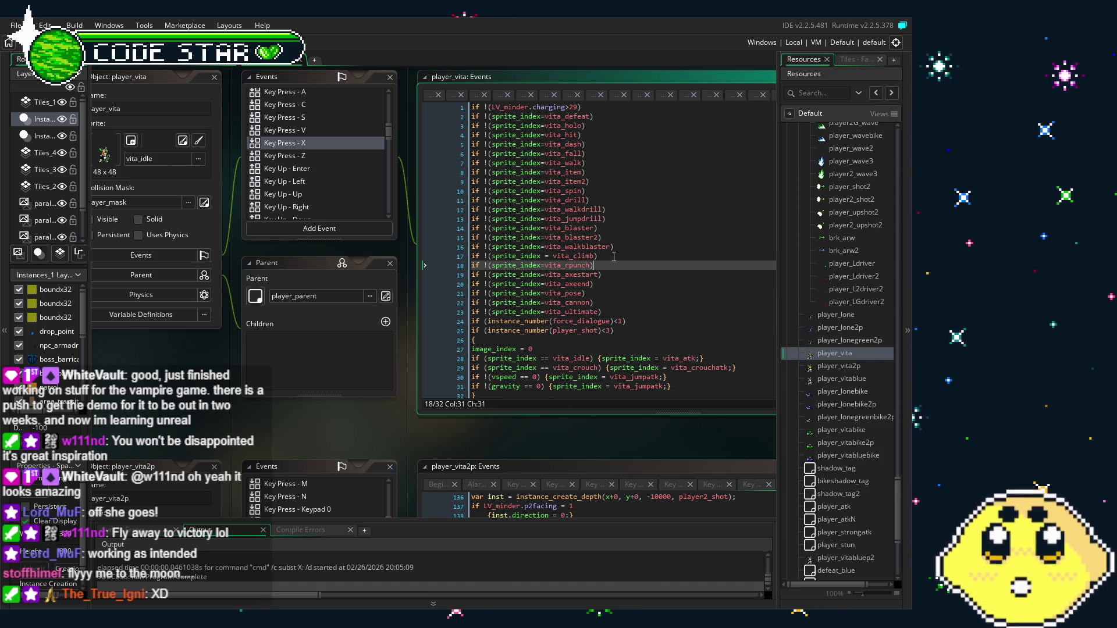
{"action": "key", "text": "Return"}
{"action": "type", "text": "if !(sprite_index=Vita_driver)"}
{"action": "key", "text": "Return"}
{"action": "type", "text": "if !(sprite_index=Vita_driver_sustain)"}
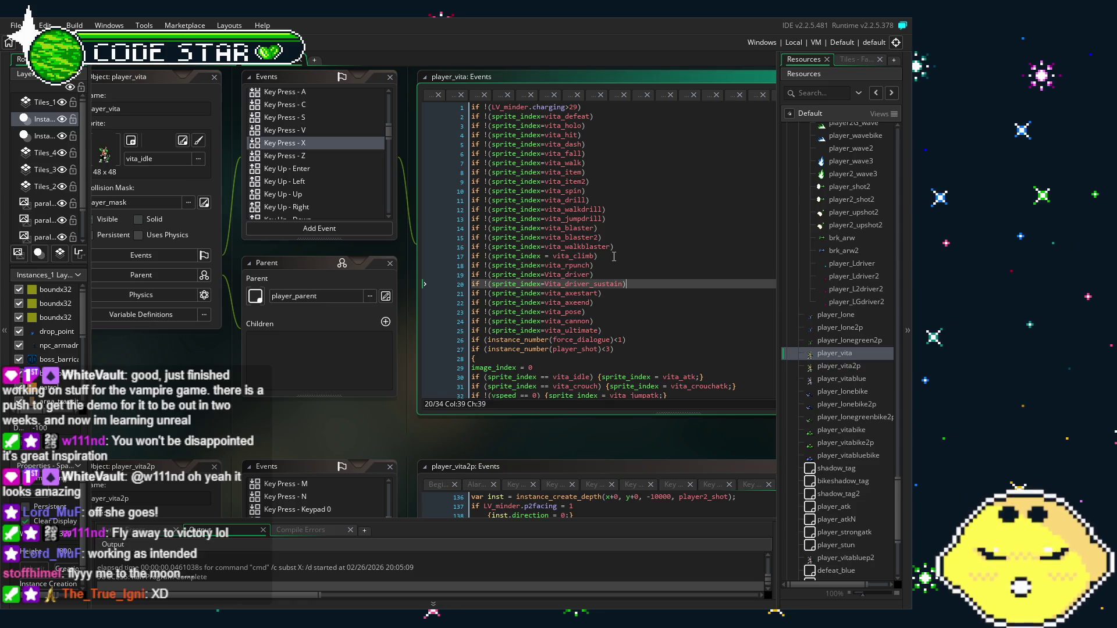
{"action": "left_click", "coordinate": [661, 240]}
{"action": "left_click", "coordinate": [660, 274]}
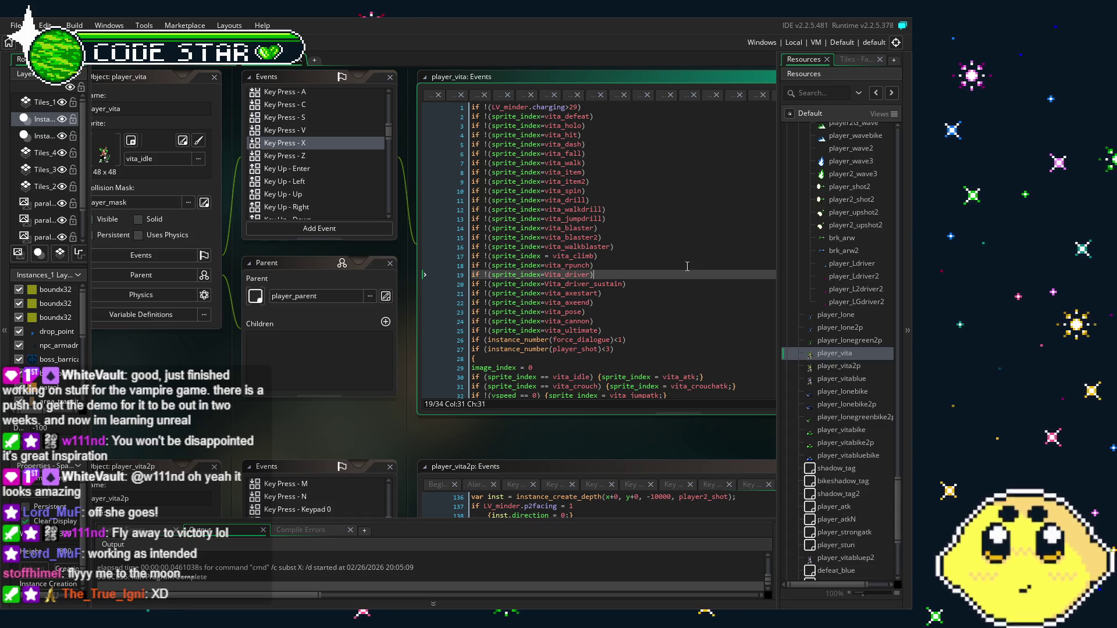
{"action": "left_click_drag", "start_coordinate": [221, 422], "coordinate": [204, 419]}
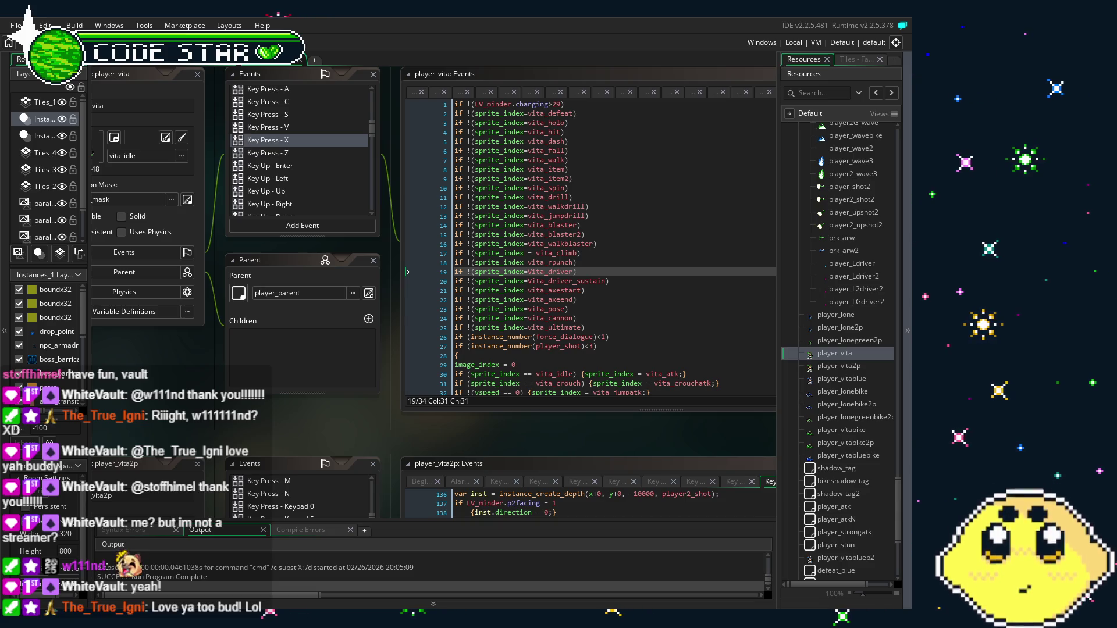
Recentre the player_vita windows and return to the Vita_driver_sustain check in the X event code.
{"action": "mouse_move", "coordinate": [154, 440]}
{"action": "left_mouse_down"}
{"action": "mouse_move", "coordinate": [228, 440]}
{"action": "mouse_move", "coordinate": [210, 445]}
{"action": "left_mouse_up"}
{"action": "scroll", "coordinate": [226, 445], "scroll_direction": "up", "scroll_amount": 1}
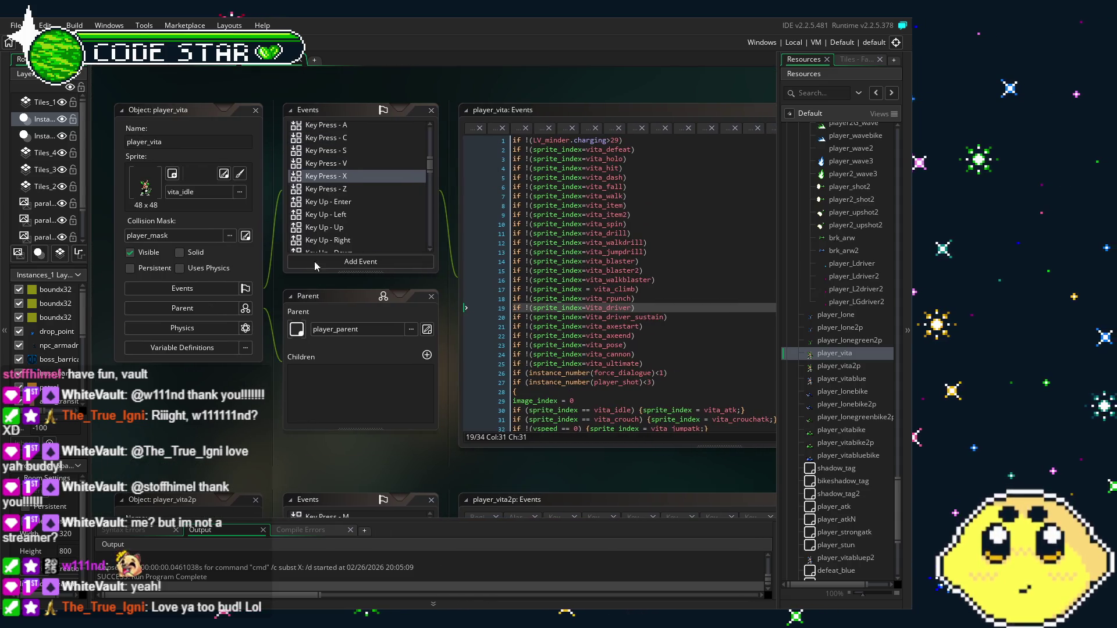
{"action": "left_click", "coordinate": [348, 182]}
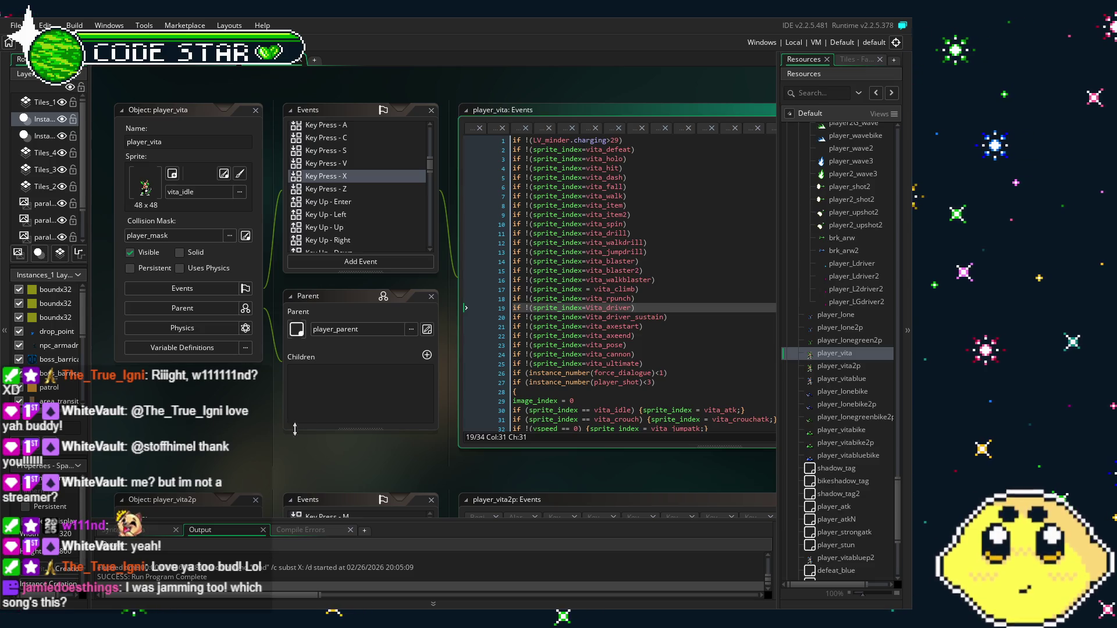
{"action": "left_click_drag", "start_coordinate": [263, 444], "coordinate": [233, 420]}
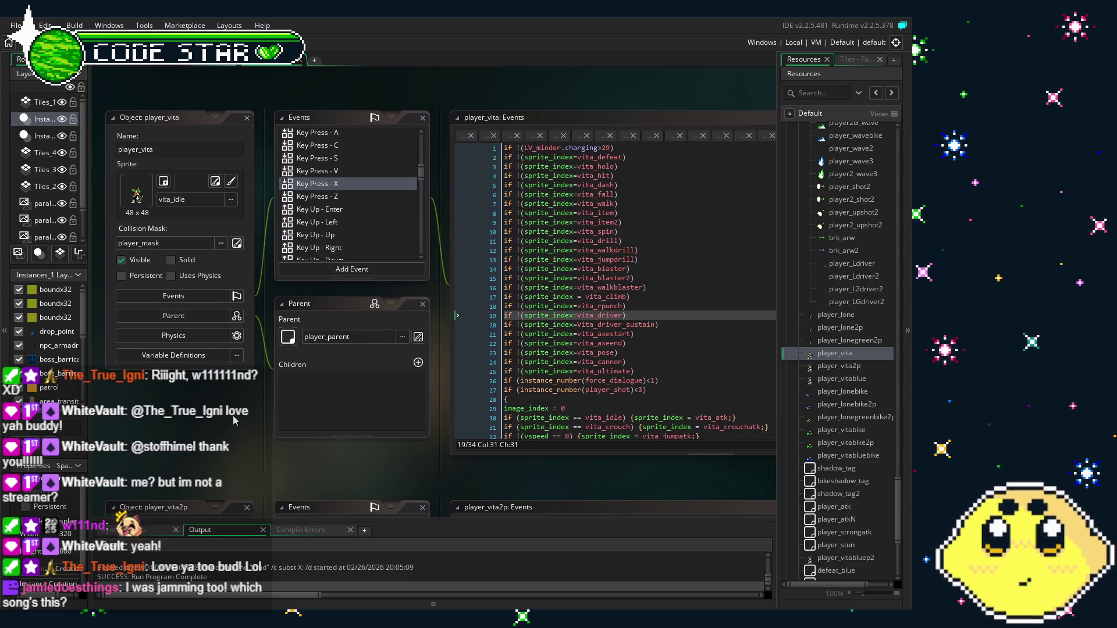
{"action": "left_click", "coordinate": [349, 188]}
{"action": "left_click", "coordinate": [351, 180]}
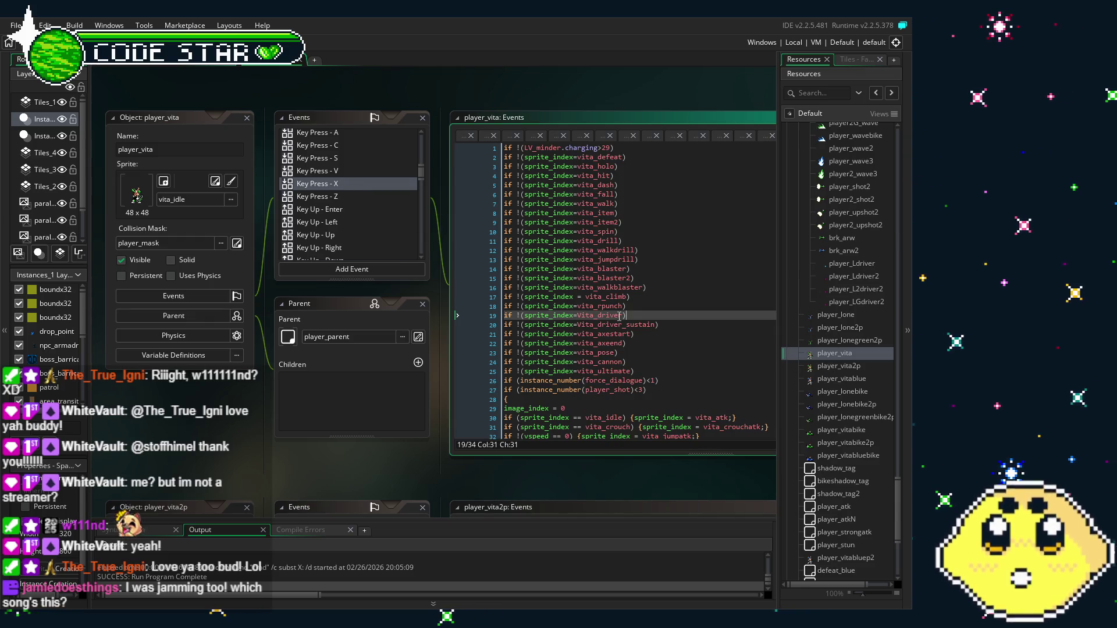
{"action": "left_click", "coordinate": [656, 324]}
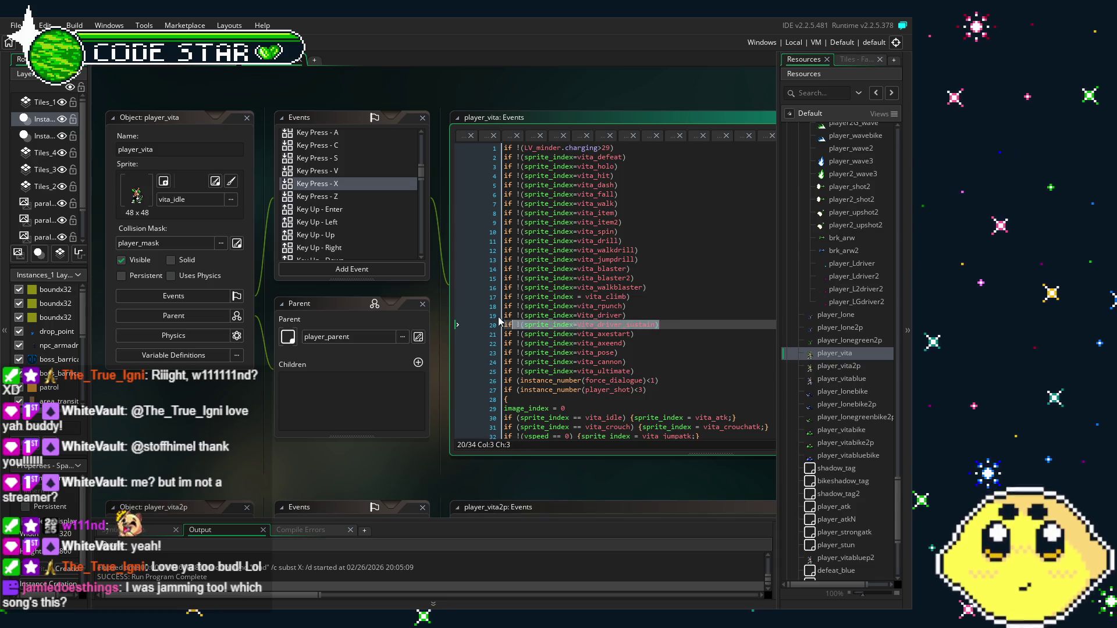
Copy the Vita_driver and Vita_driver_sustain check lines 19–20 and open player_vita2p.
{"action": "left_click_drag", "start_coordinate": [499, 320], "coordinate": [481, 317]}
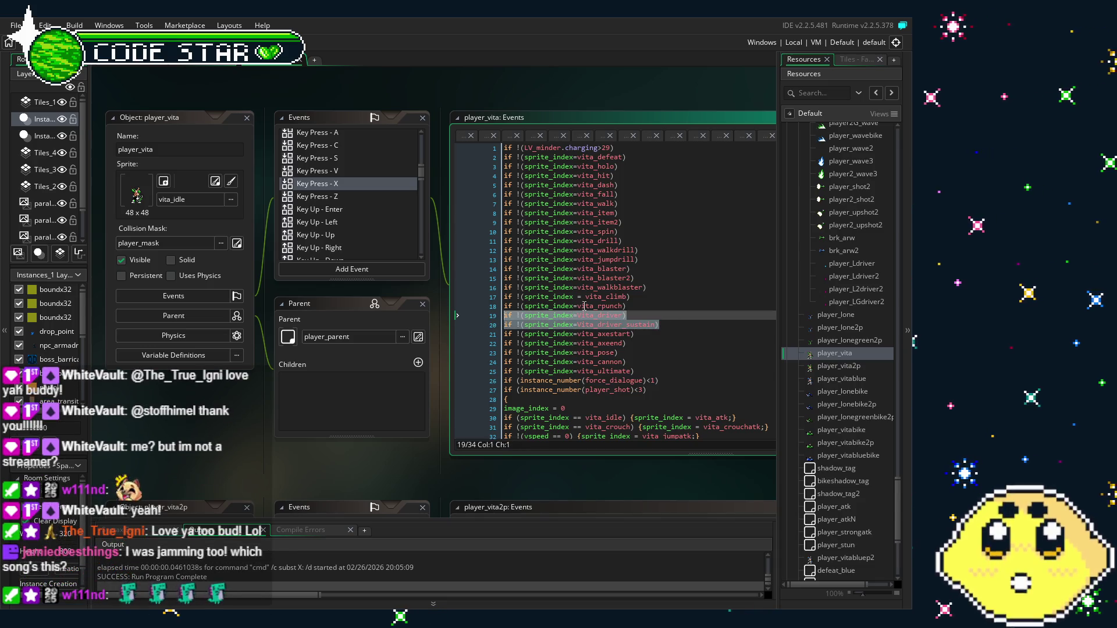
{"action": "left_click", "coordinate": [632, 316]}
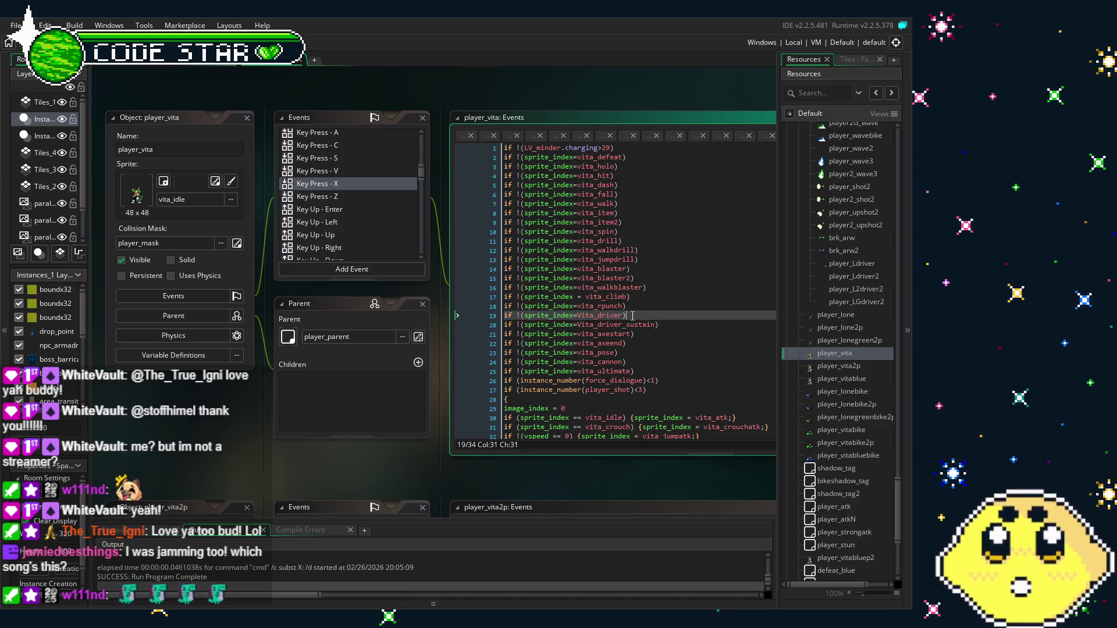
{"action": "left_click", "coordinate": [835, 367]}
{"action": "double_click", "coordinate": [832, 365]}
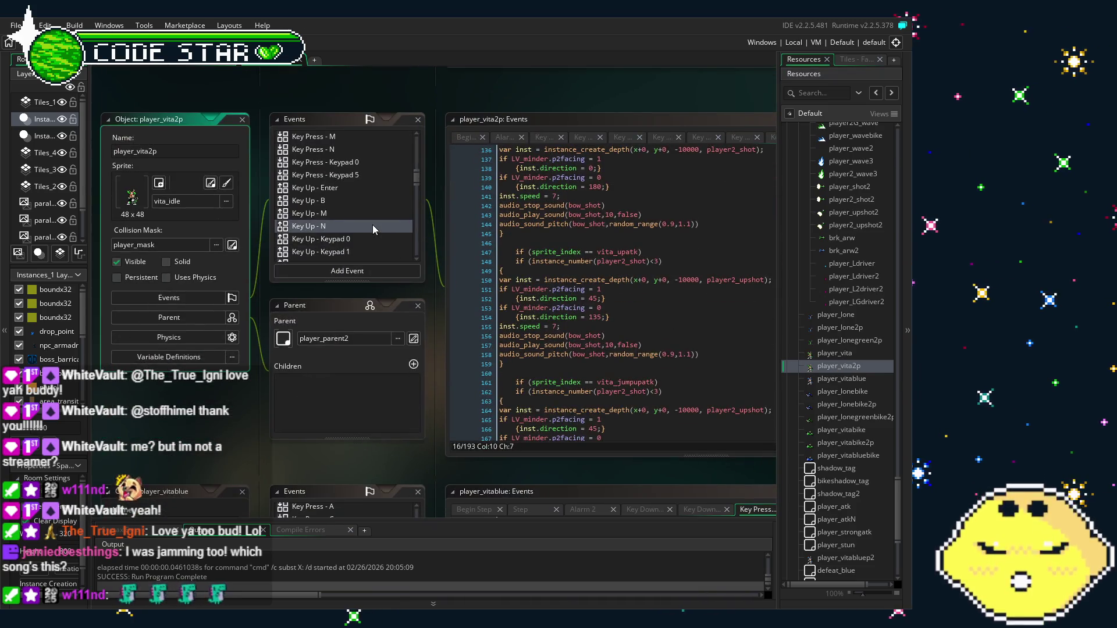
Paste the two driver checks after line 18 of player_vita2p's Key Press - N code.
{"action": "scroll", "coordinate": [341, 222], "scroll_direction": "up", "scroll_amount": 2}
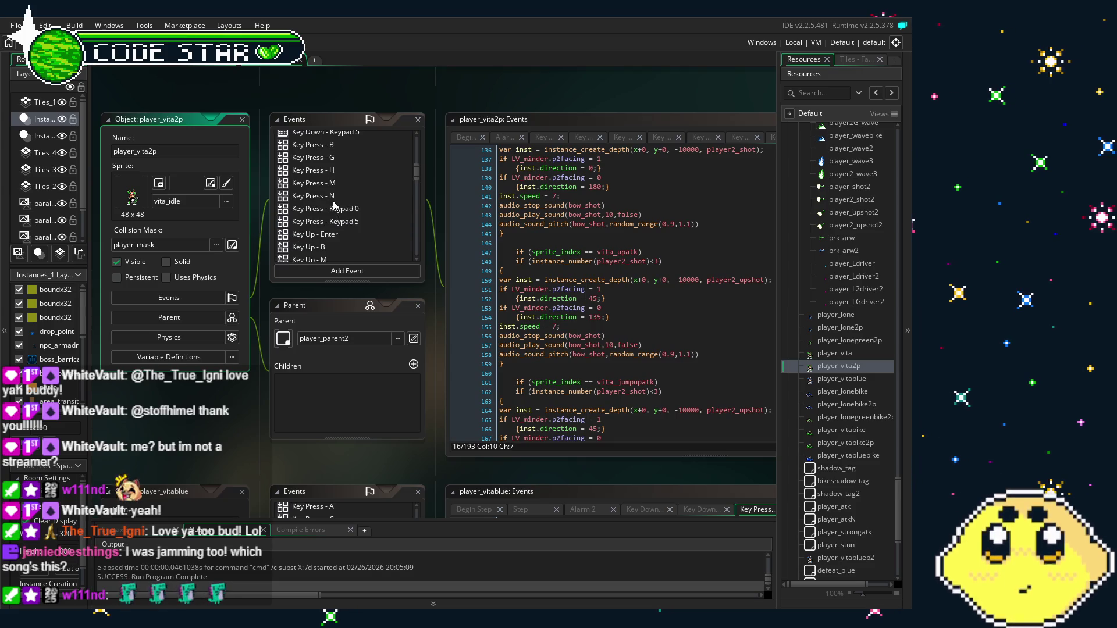
{"action": "left_click", "coordinate": [334, 198]}
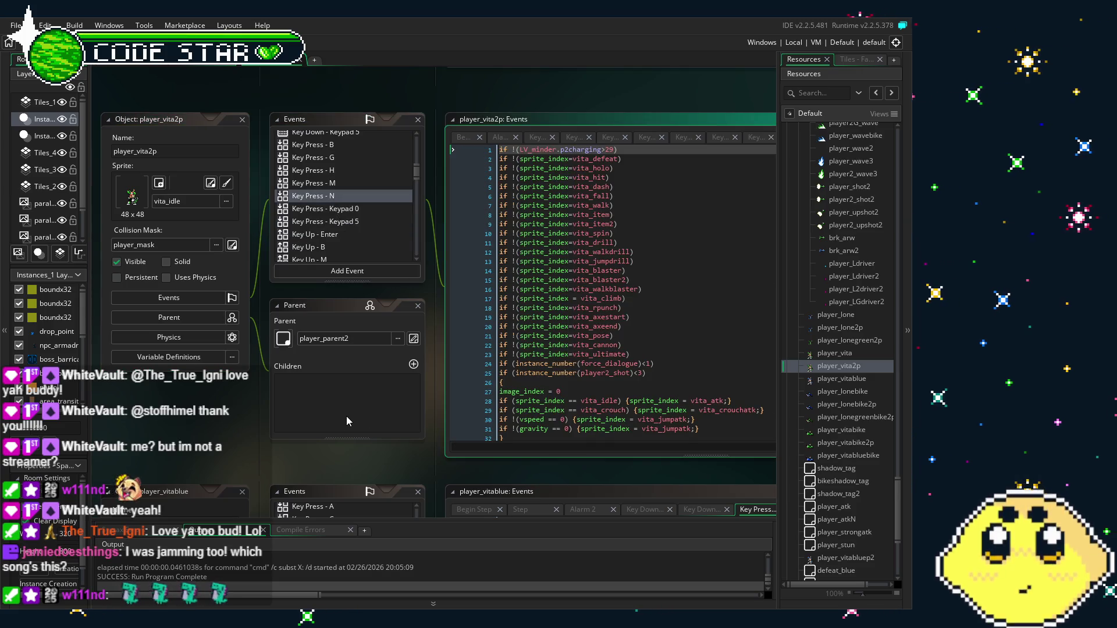
{"action": "left_click", "coordinate": [625, 307]}
{"action": "key", "text": "ctrl+v"}
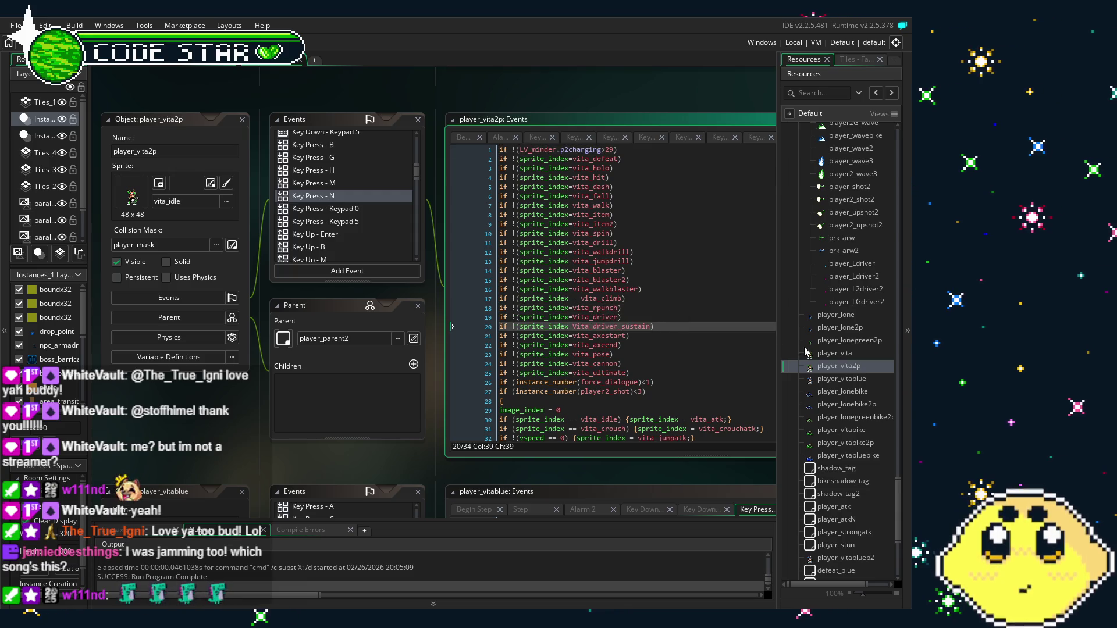
{"action": "double_click", "coordinate": [831, 379]}
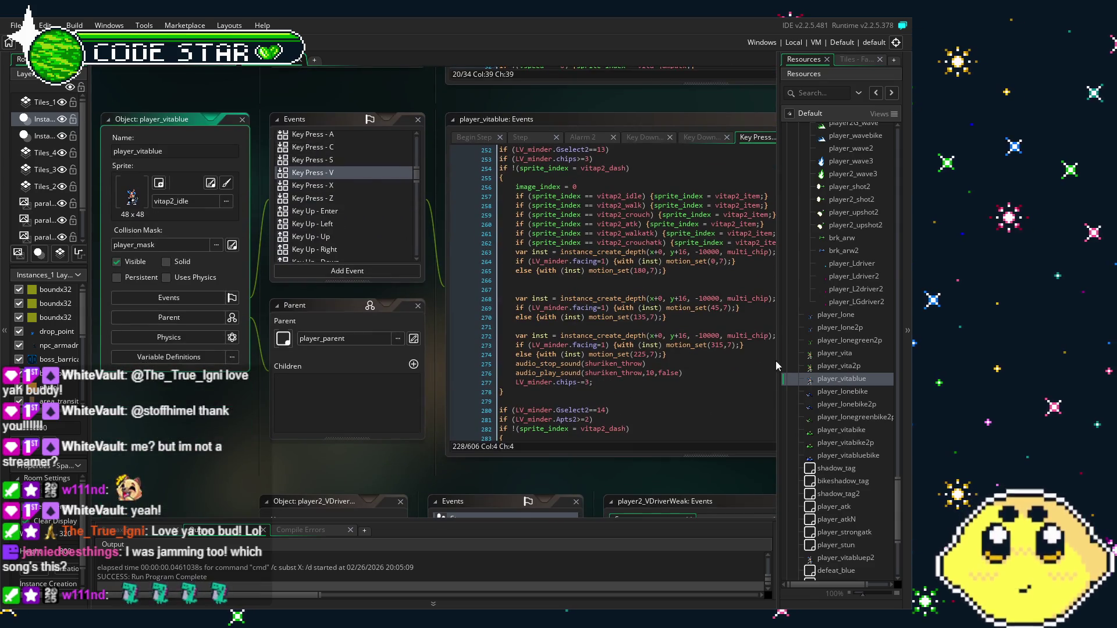
Open player_vitablue's Key Press - X code and review its vitap2 spin, walkdrill, jumpdrill and blaster checks.
{"action": "left_click", "coordinate": [344, 186]}
{"action": "left_click_drag", "start_coordinate": [289, 400], "coordinate": [256, 393]}
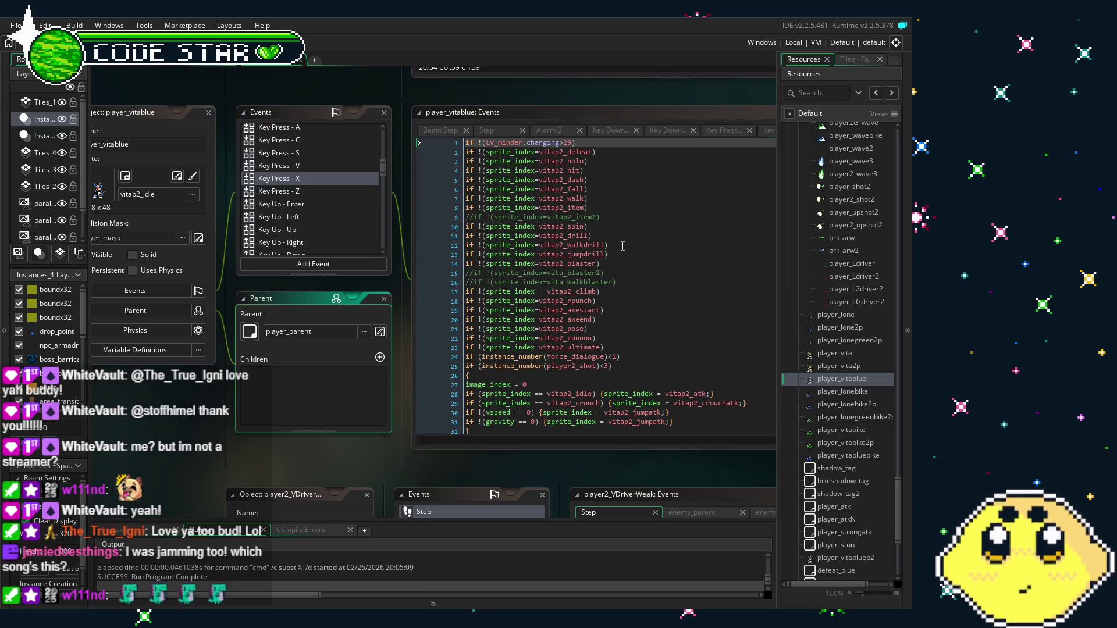
{"action": "left_click", "coordinate": [617, 229]}
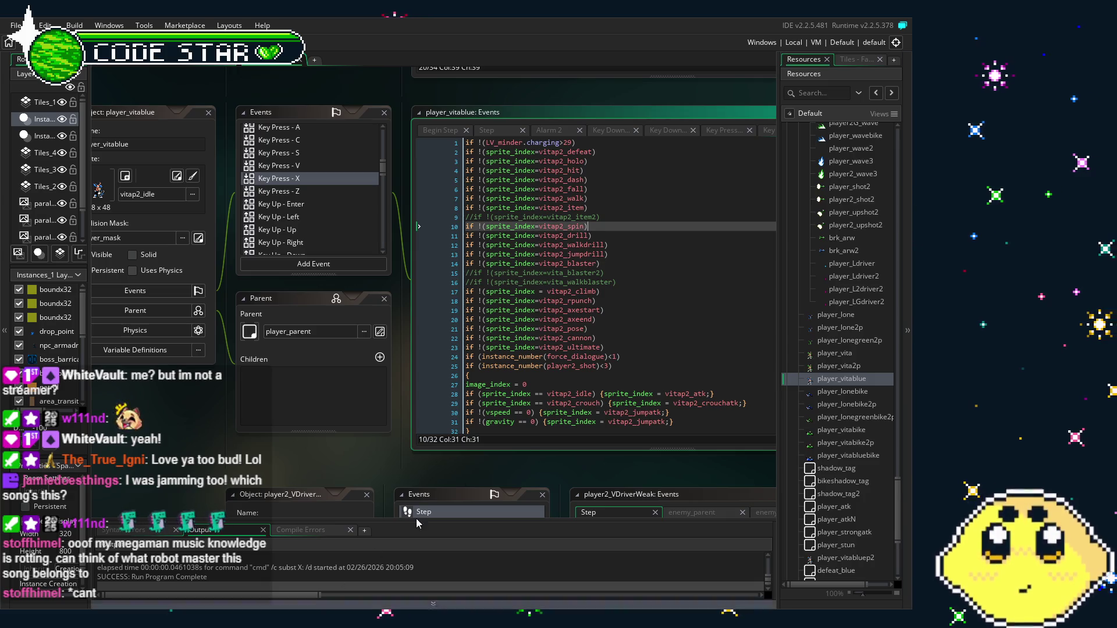
{"action": "left_click", "coordinate": [615, 241]}
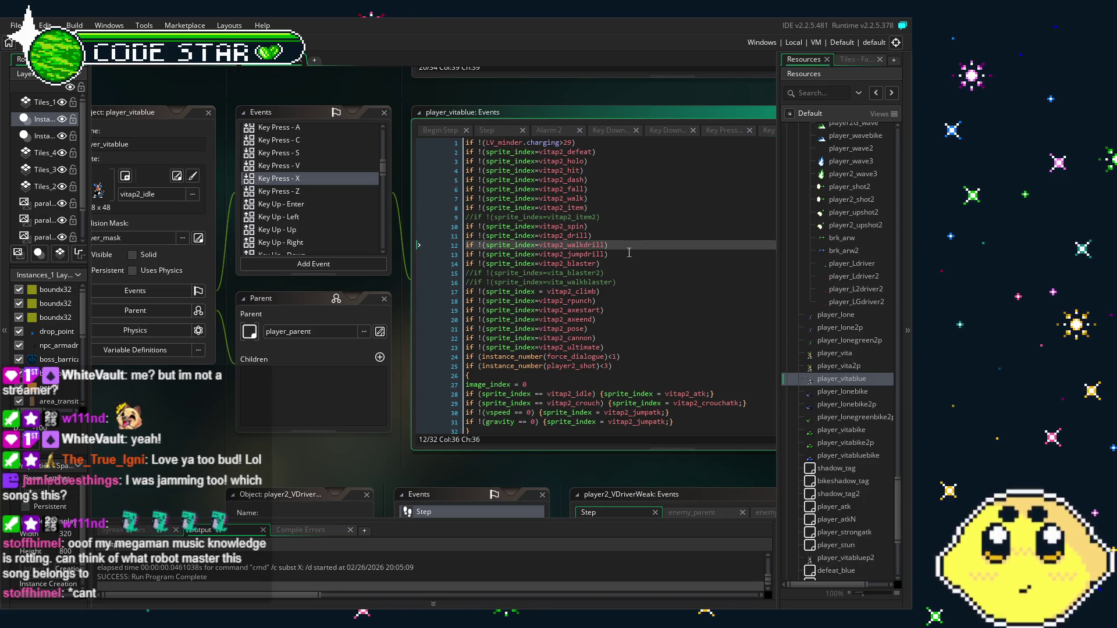
{"action": "left_click", "coordinate": [628, 254]}
{"action": "left_click", "coordinate": [625, 264]}
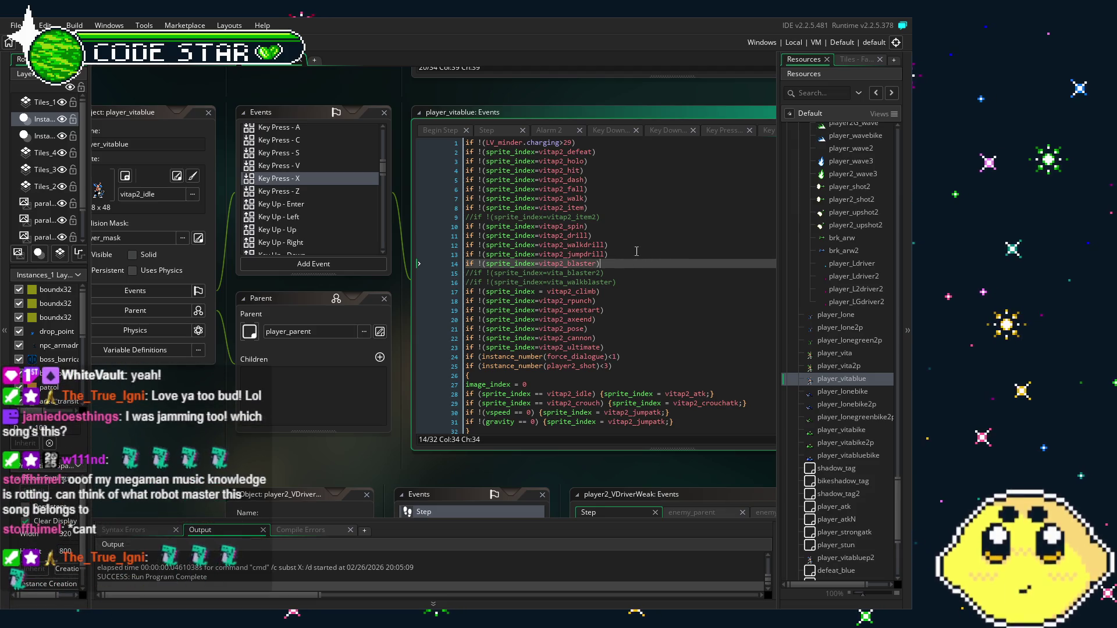
Paste the driver checks below the rpunch line, change them to vitap2_driver and vitap2_driver_sustain, and save.
{"action": "left_click", "coordinate": [634, 303]}
{"action": "key", "text": "Return"}
{"action": "type", "text": "if !(sprite_index=Vita_driver) if !(sprite_index=Vita_driver_sustain)"}
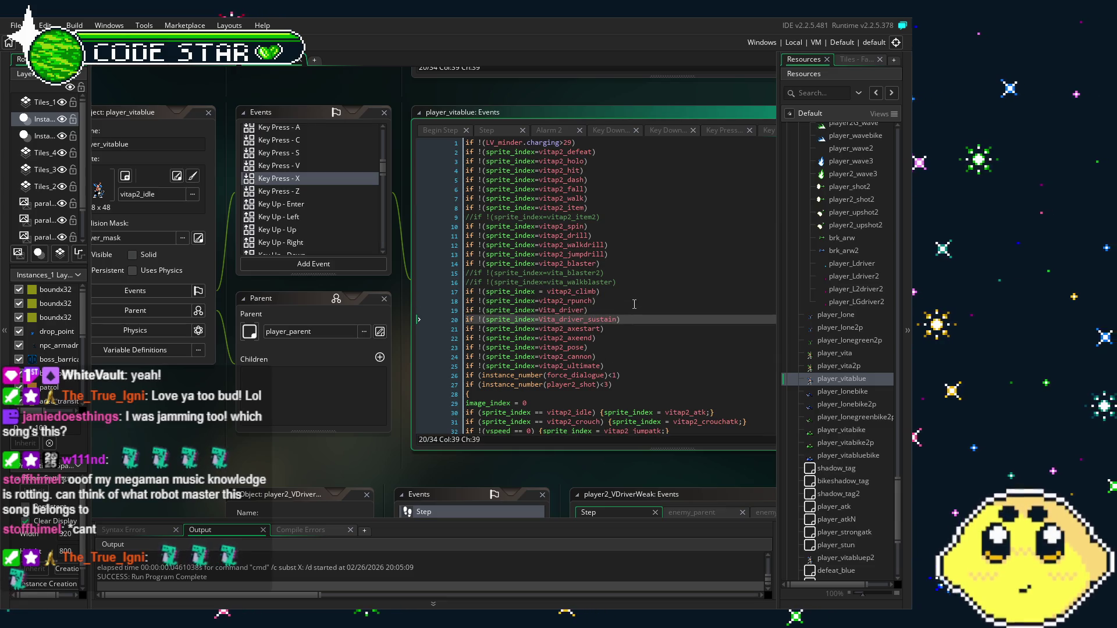
{"action": "left_click", "coordinate": [557, 311]}
{"action": "type", "text": "p2"}
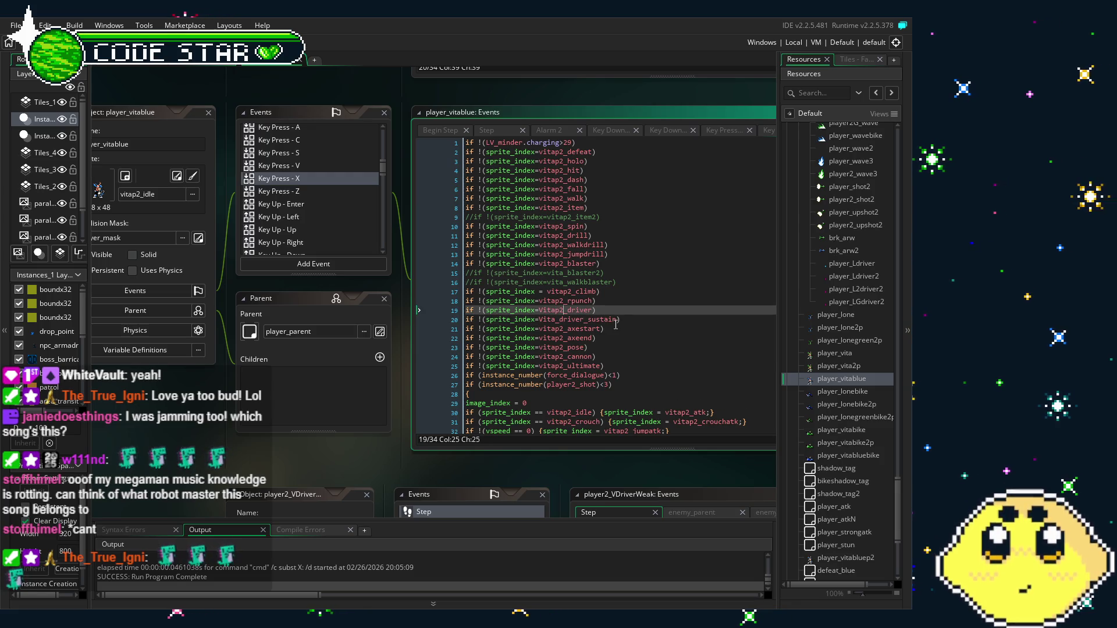
{"action": "key", "text": "Down"}
{"action": "type", "text": "p2"}
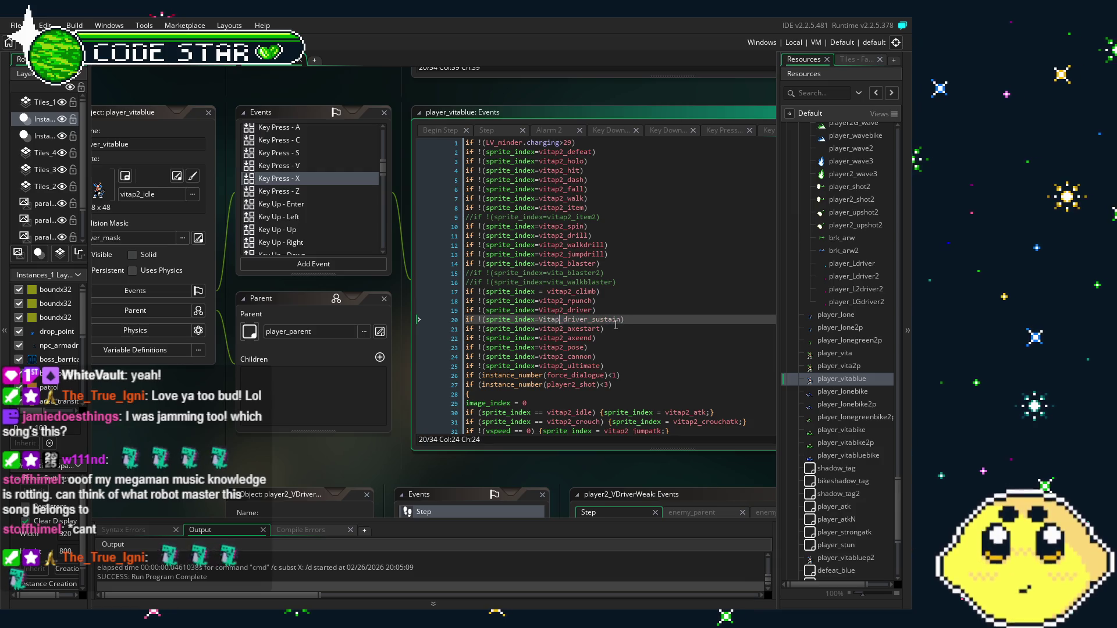
{"action": "left_click", "coordinate": [652, 312]}
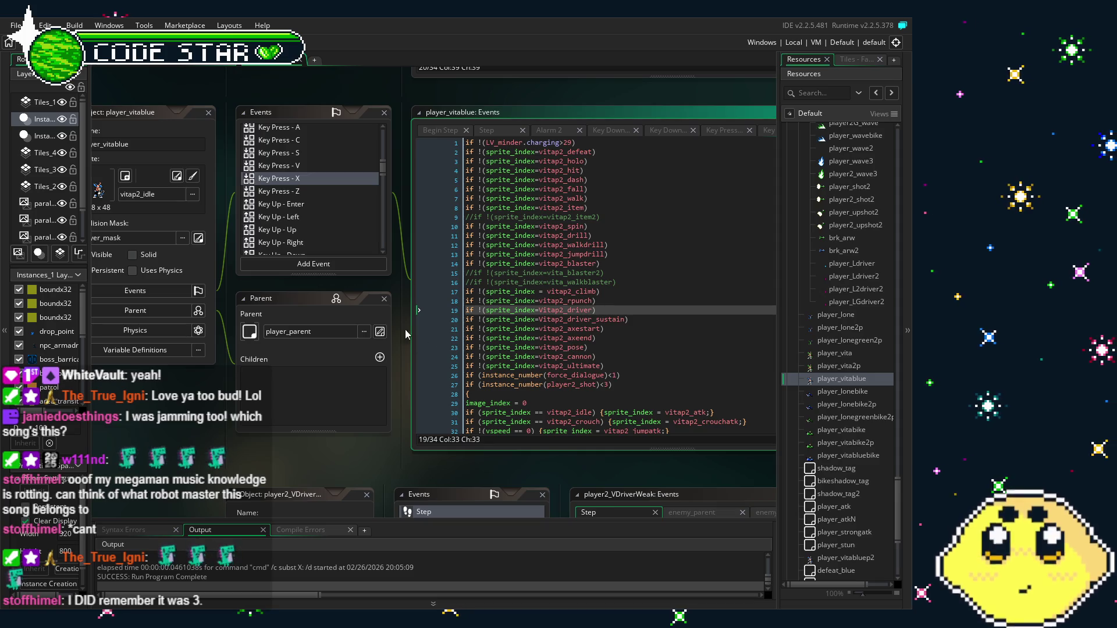
{"action": "key", "text": "ctrl+s"}
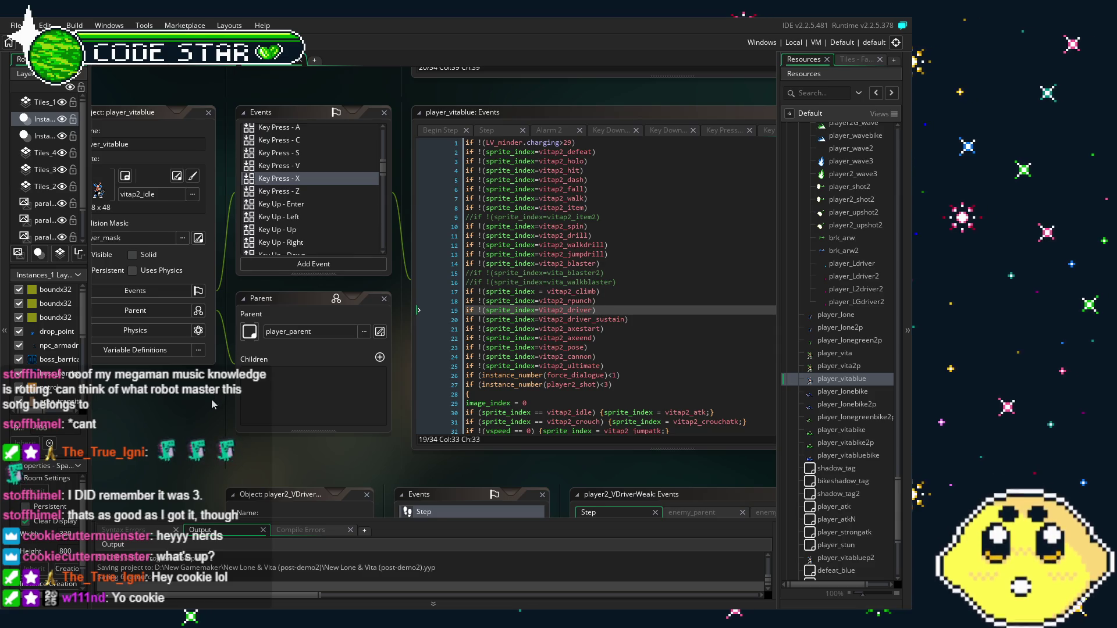
Open player_vita's Key Press - Z code, which sets vspeed to -17 and switches to jump sprites.
{"action": "scroll", "coordinate": [212, 404], "scroll_direction": "down", "scroll_amount": 1}
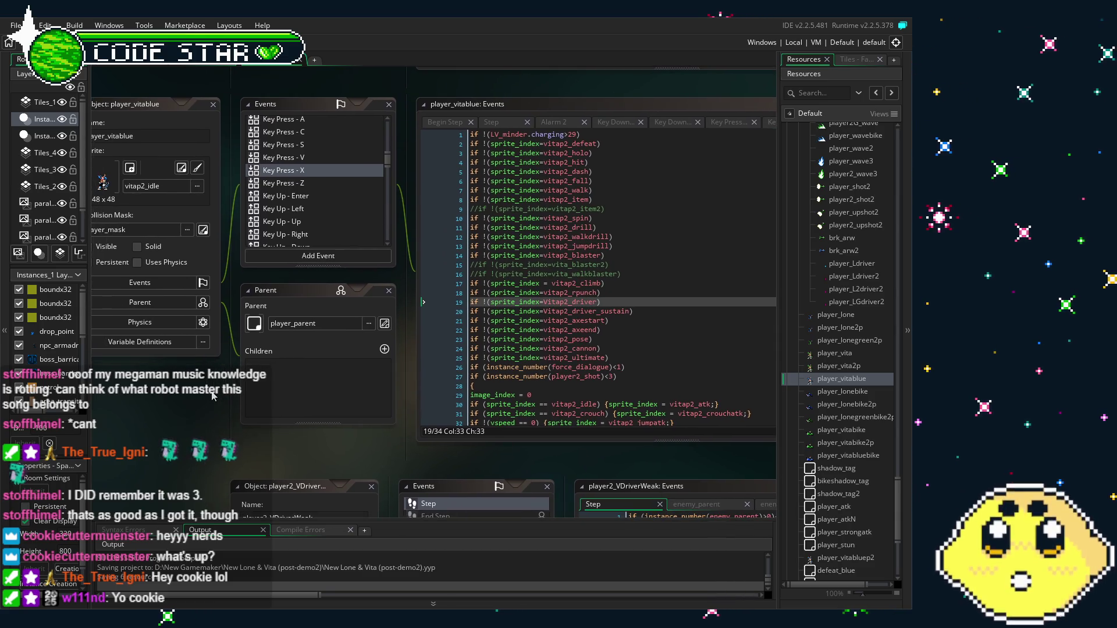
{"action": "left_click_drag", "start_coordinate": [212, 394], "coordinate": [200, 394]}
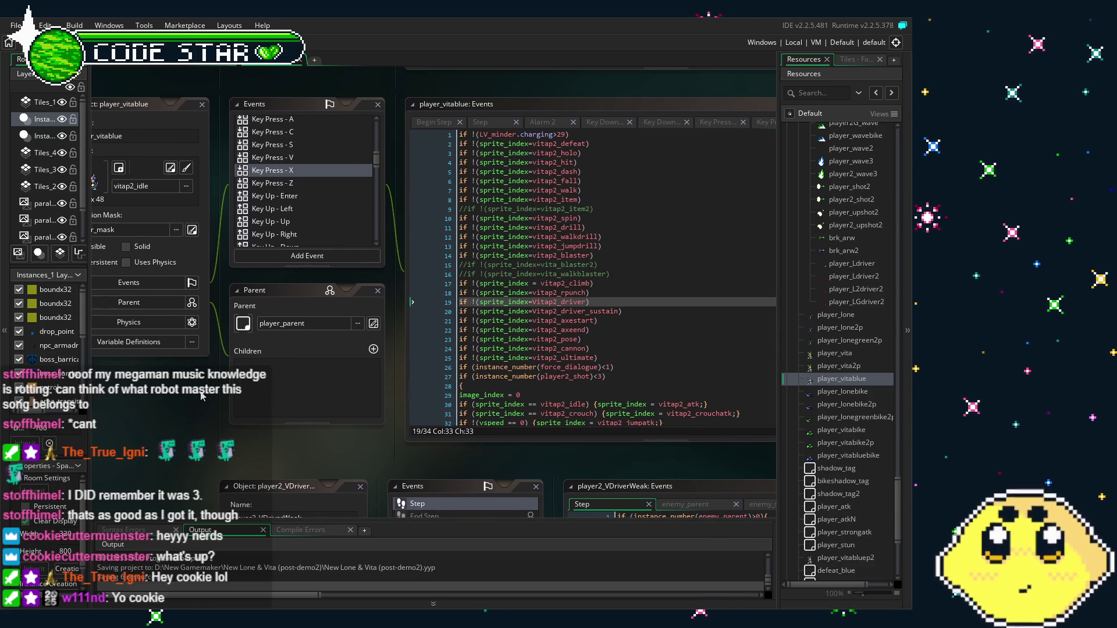
{"action": "left_click", "coordinate": [296, 170]}
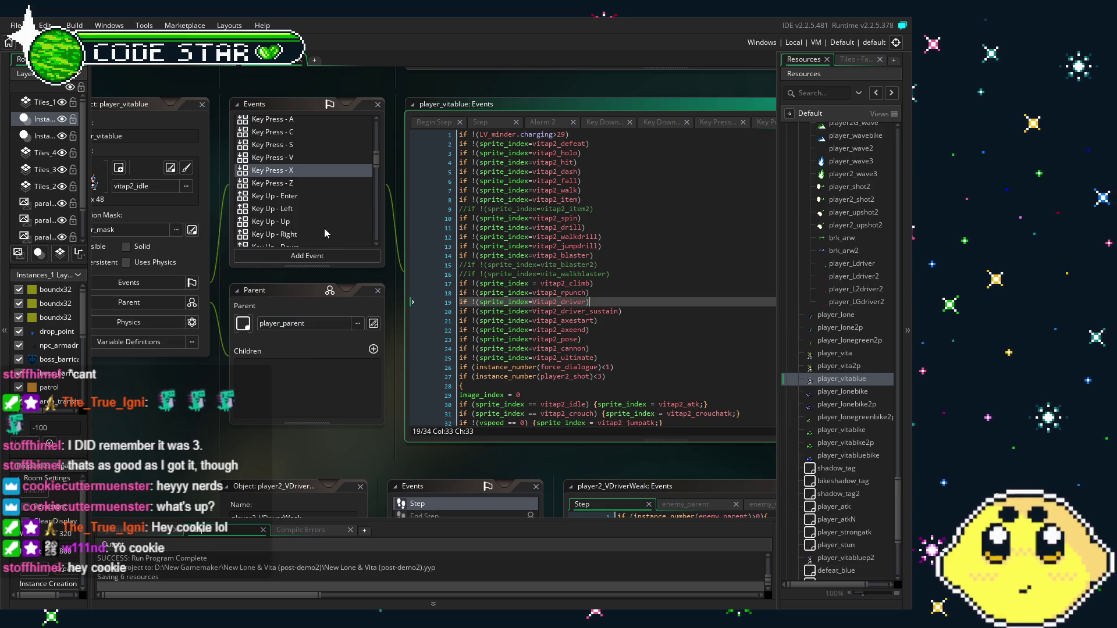
{"action": "scroll", "coordinate": [324, 228], "scroll_direction": "down", "scroll_amount": 3}
{"action": "scroll", "coordinate": [323, 228], "scroll_direction": "up", "scroll_amount": 2}
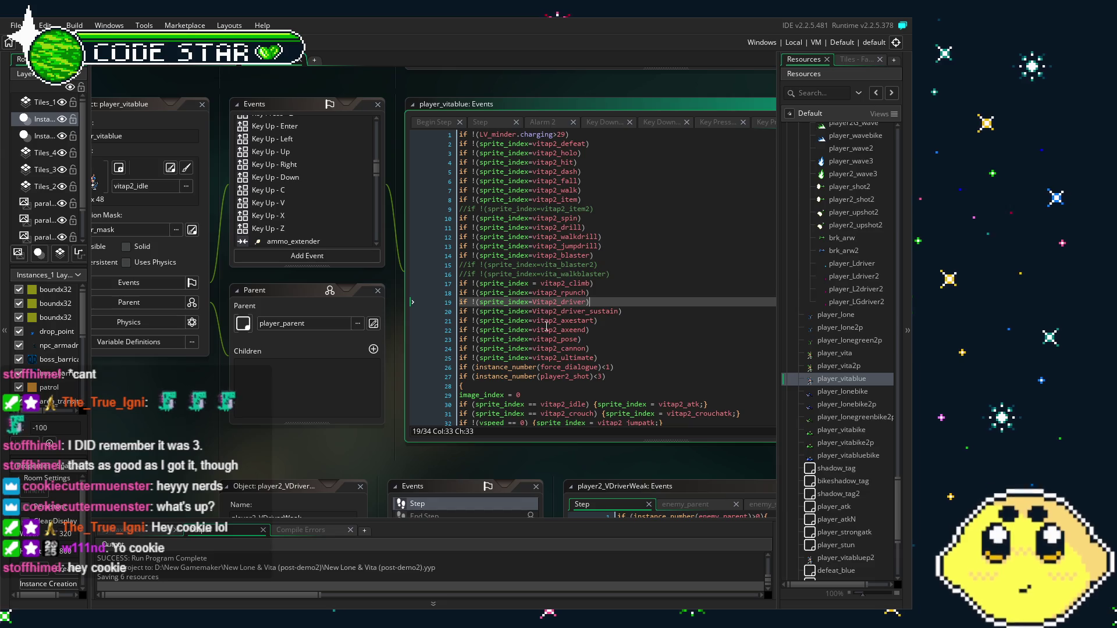
{"action": "double_click", "coordinate": [846, 354]}
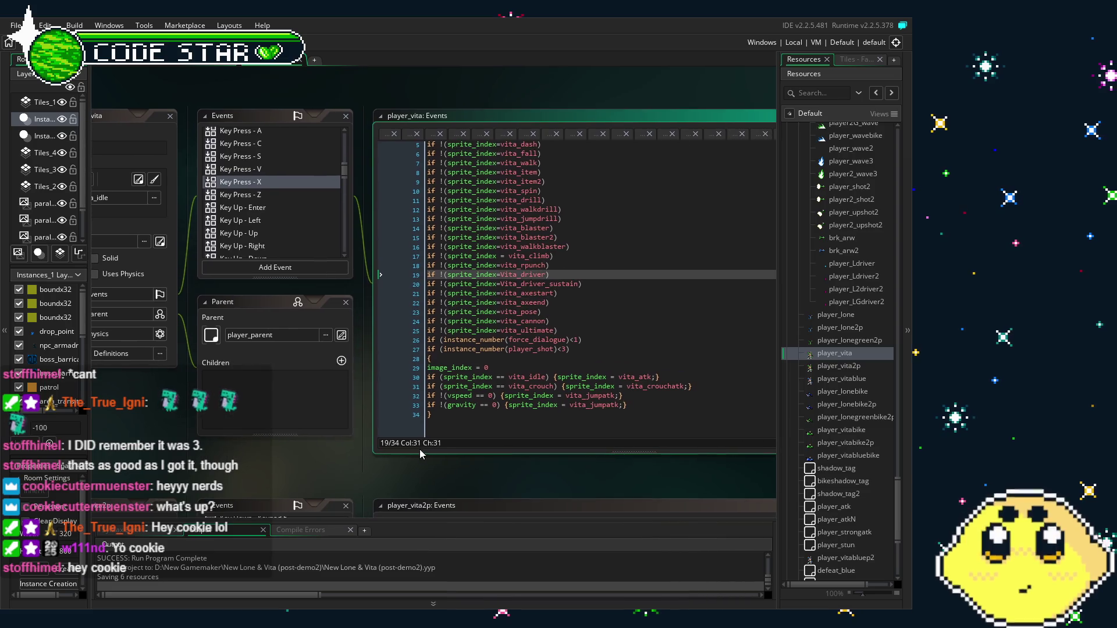
{"action": "left_click", "coordinate": [254, 195]}
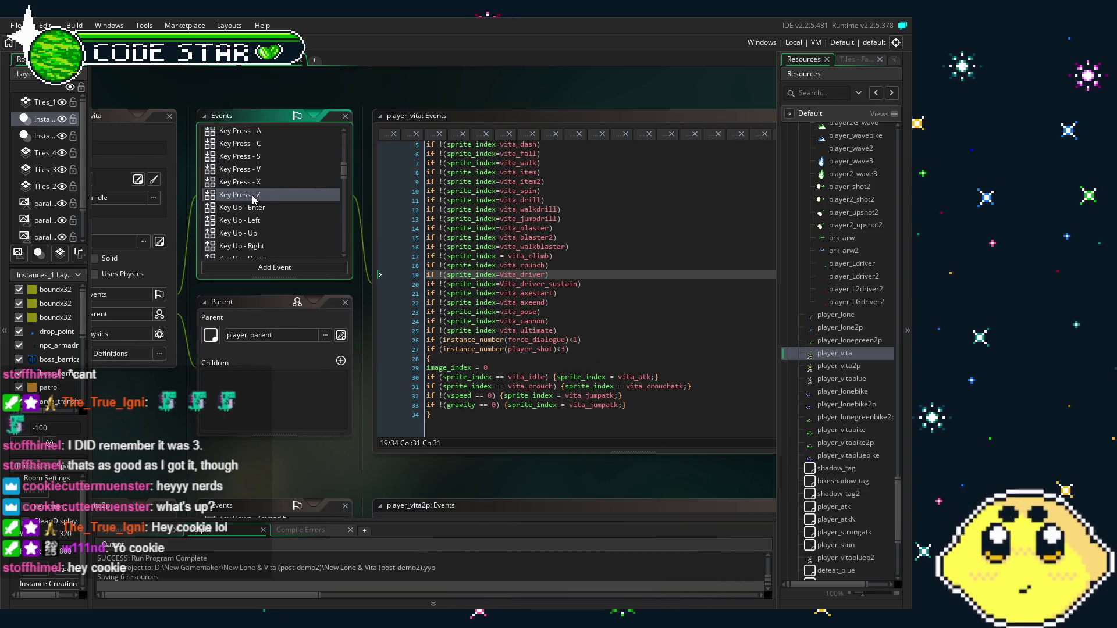
{"action": "double_click", "coordinate": [253, 196]}
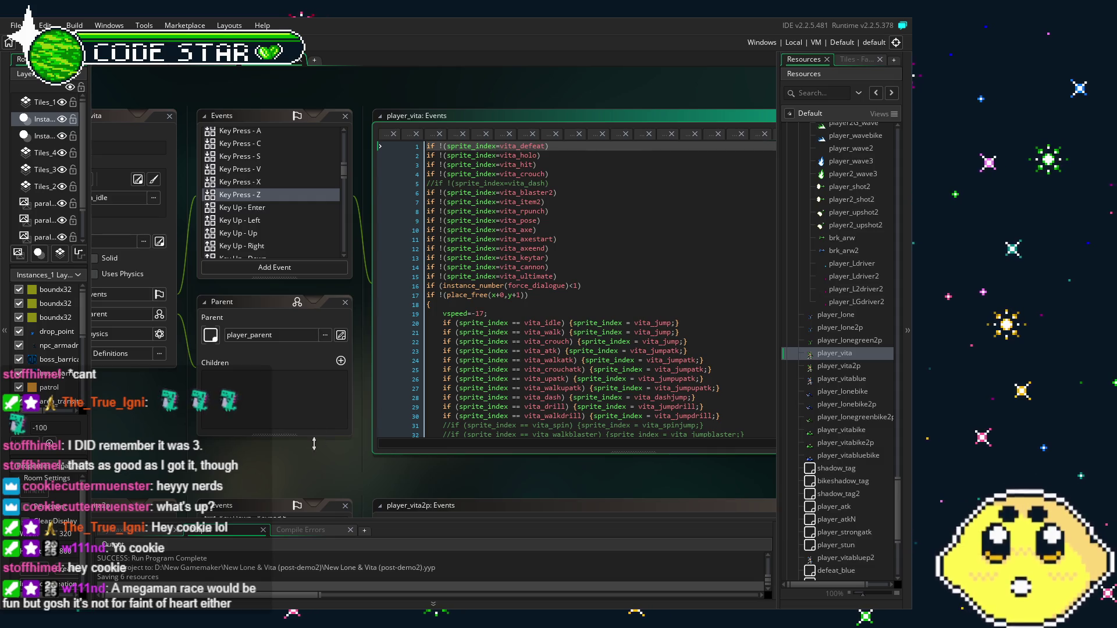
{"action": "left_click_drag", "start_coordinate": [236, 452], "coordinate": [277, 427]}
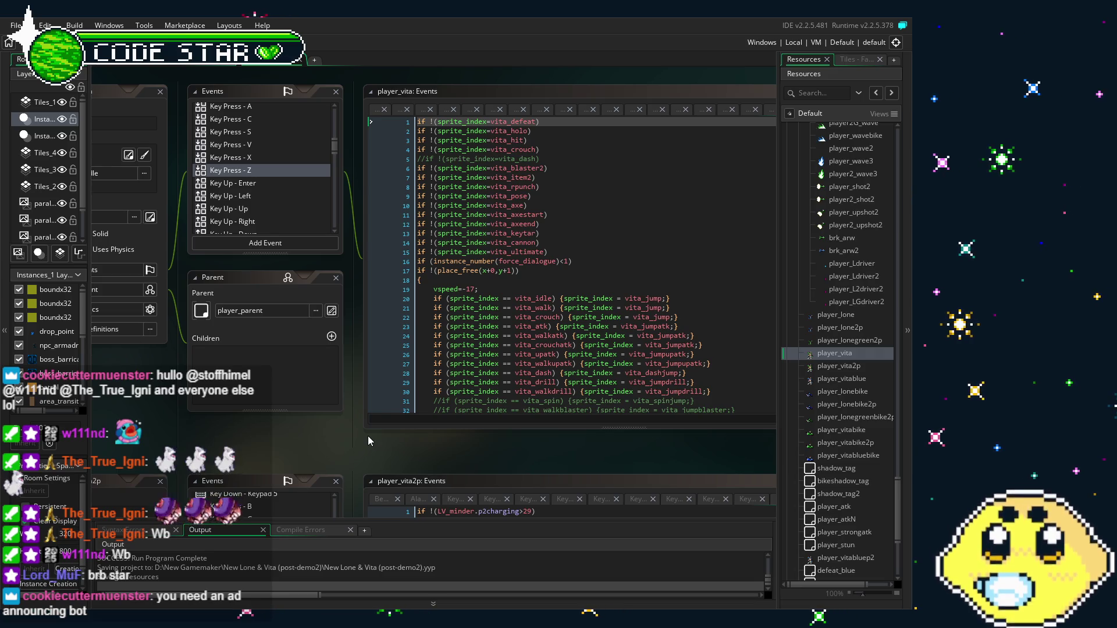
{"action": "mouse_move", "coordinate": [368, 435]}
{"action": "left_mouse_down"}
{"action": "mouse_move", "coordinate": [331, 434]}
{"action": "mouse_move", "coordinate": [376, 440]}
{"action": "left_mouse_up"}
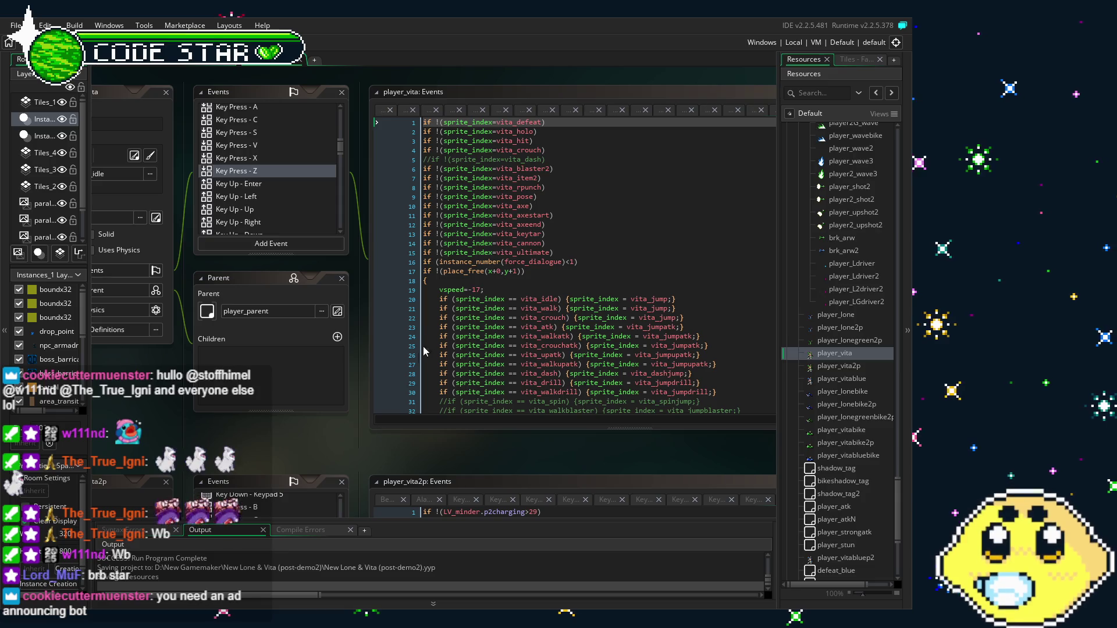
{"action": "scroll", "coordinate": [431, 340], "scroll_direction": "down", "scroll_amount": 4}
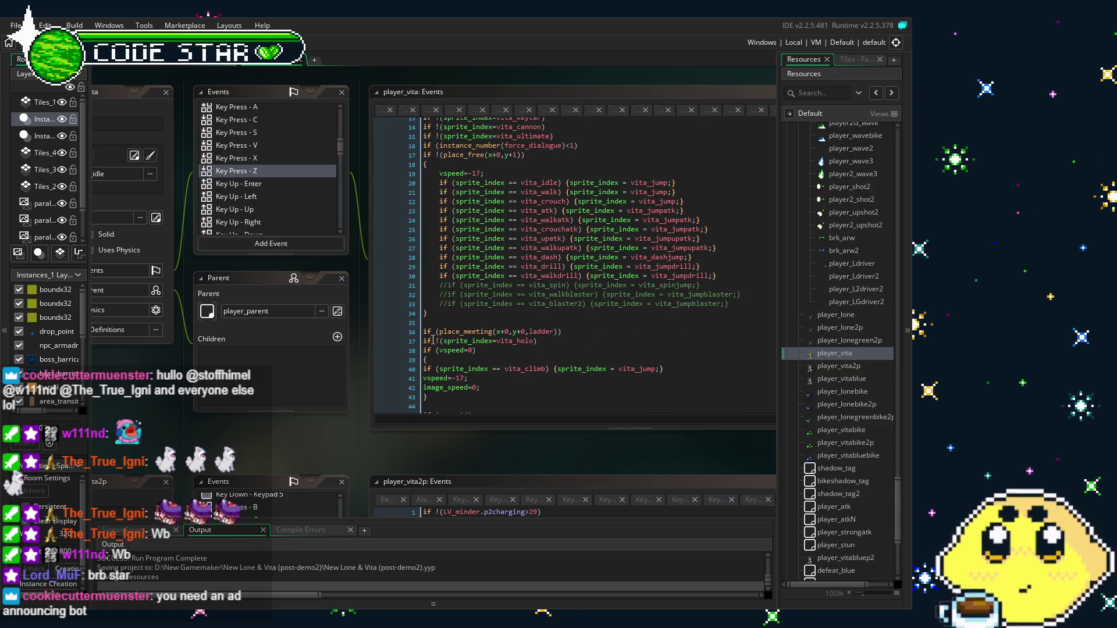
{"action": "scroll", "coordinate": [434, 340], "scroll_direction": "up", "scroll_amount": 4}
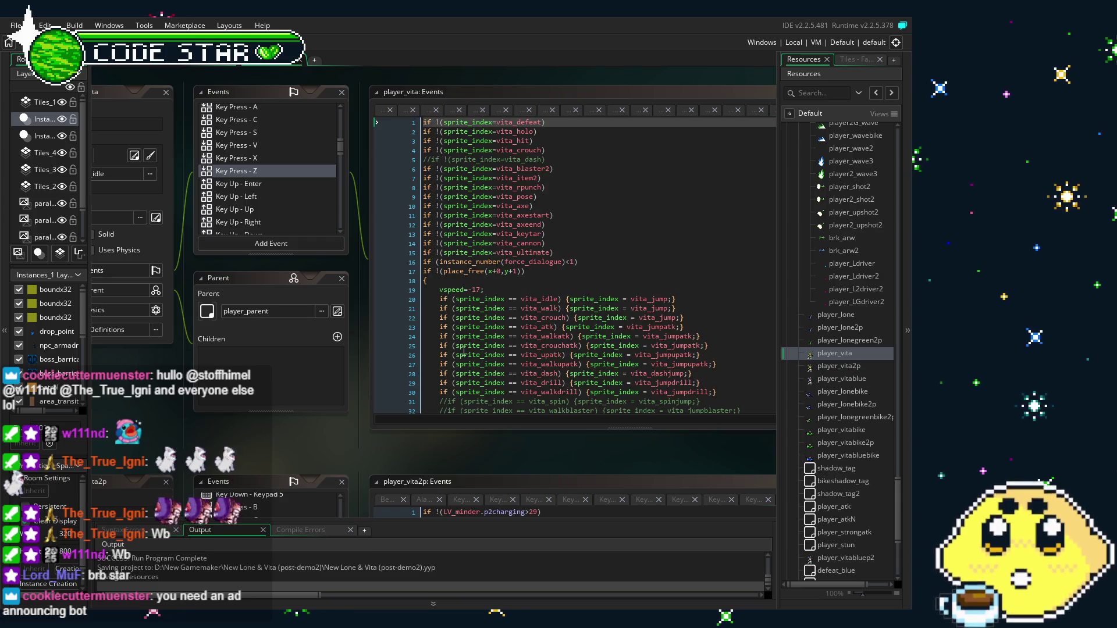
{"action": "scroll", "coordinate": [464, 352], "scroll_direction": "down", "scroll_amount": 2}
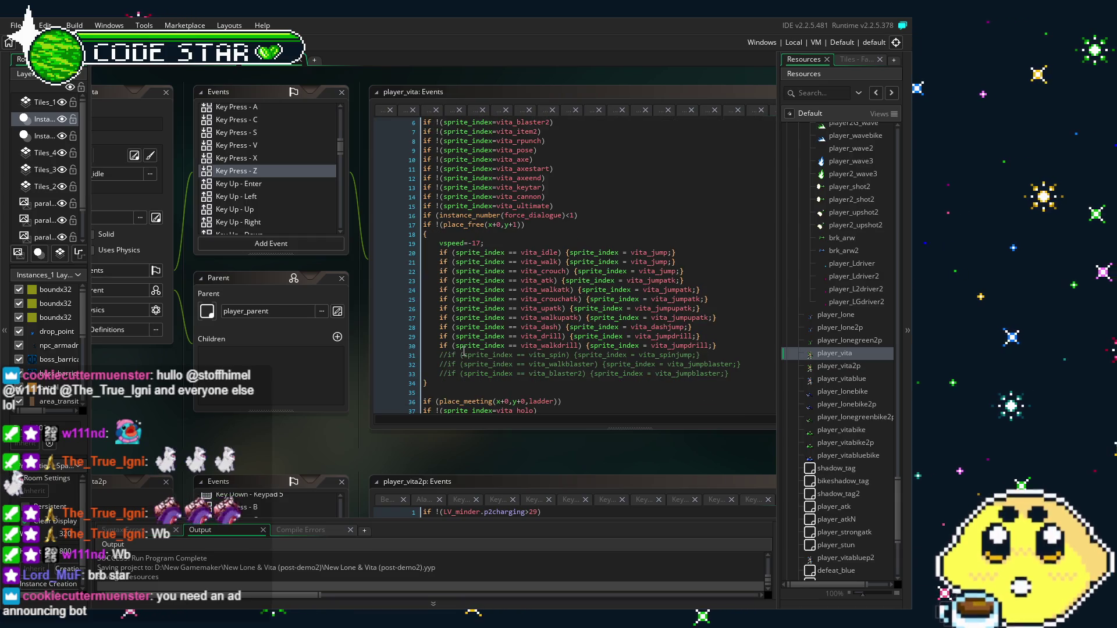
{"action": "scroll", "coordinate": [464, 352], "scroll_direction": "up", "scroll_amount": 2}
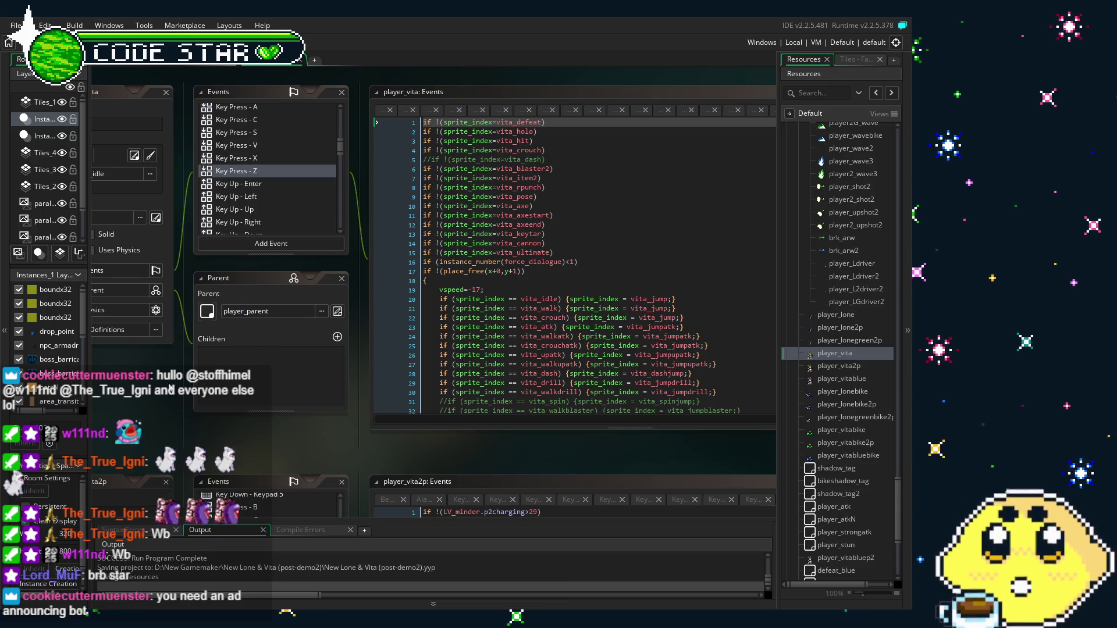
{"action": "left_click_drag", "start_coordinate": [171, 387], "coordinate": [221, 389]}
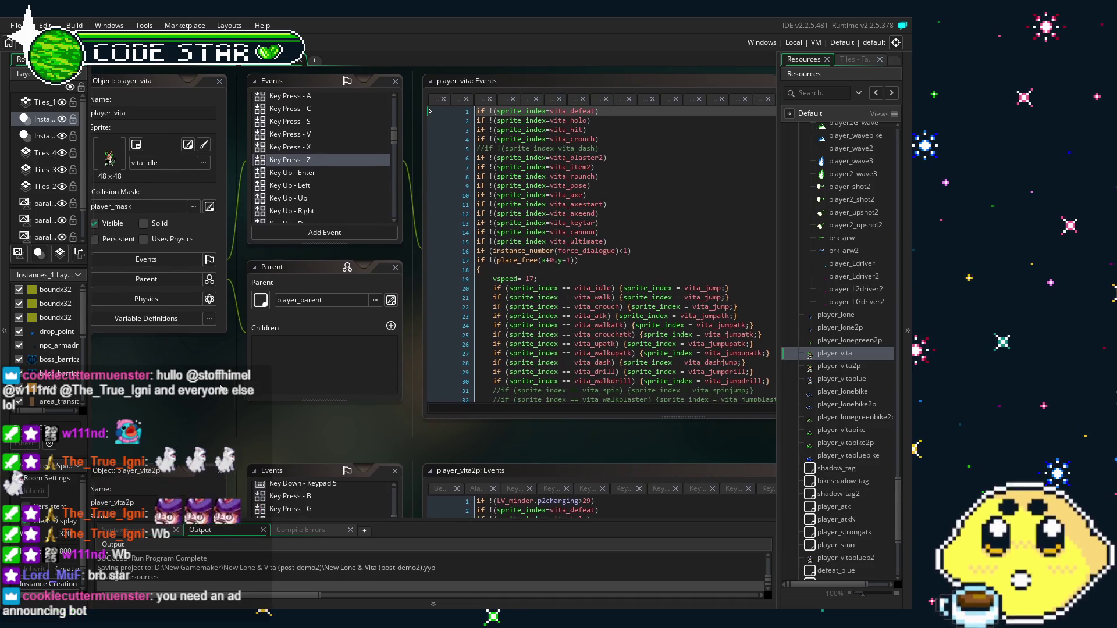
Review player_vita's Key Up codes for Enter, Left, Up, Right, Down, C and V.
{"action": "left_click", "coordinate": [302, 175]}
{"action": "left_click", "coordinate": [308, 186]}
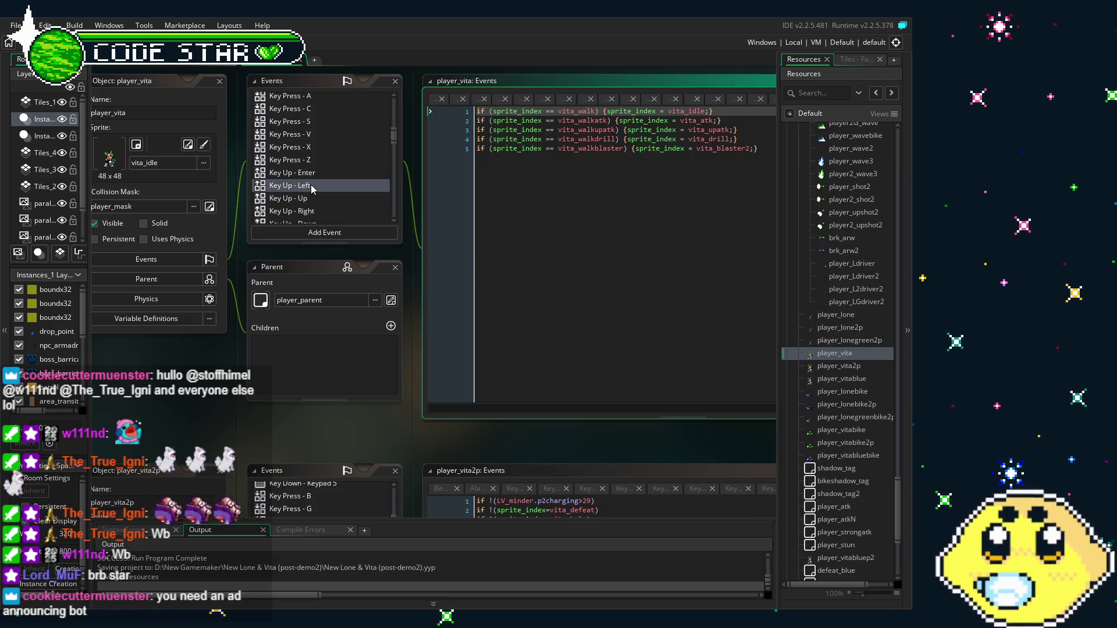
{"action": "scroll", "coordinate": [312, 188], "scroll_direction": "down", "scroll_amount": 3}
{"action": "left_click", "coordinate": [314, 128]}
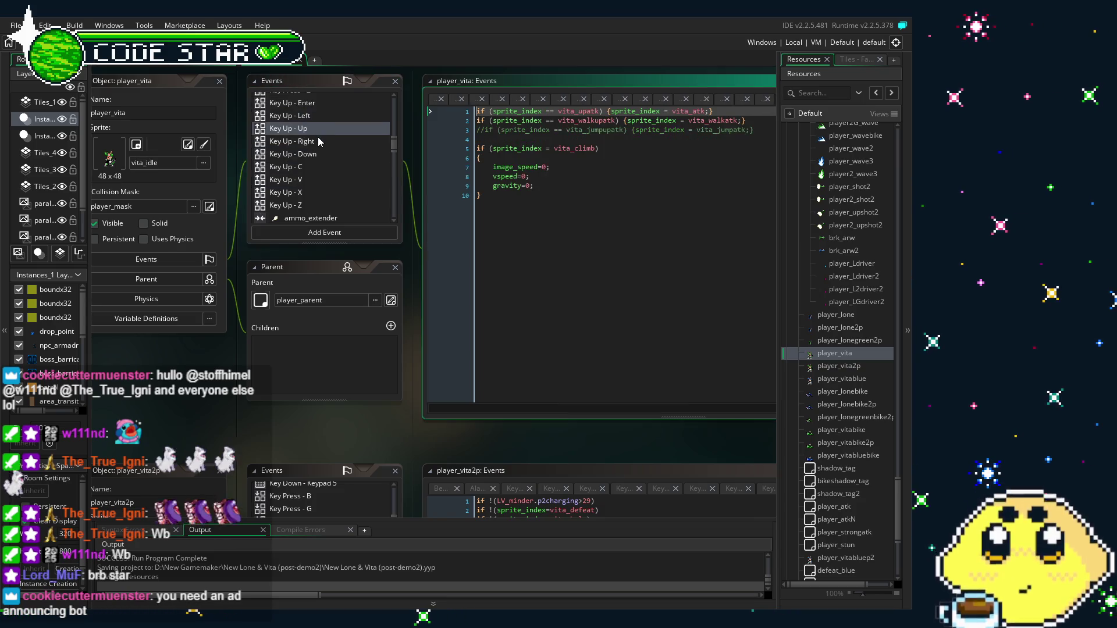
{"action": "left_click", "coordinate": [300, 141]}
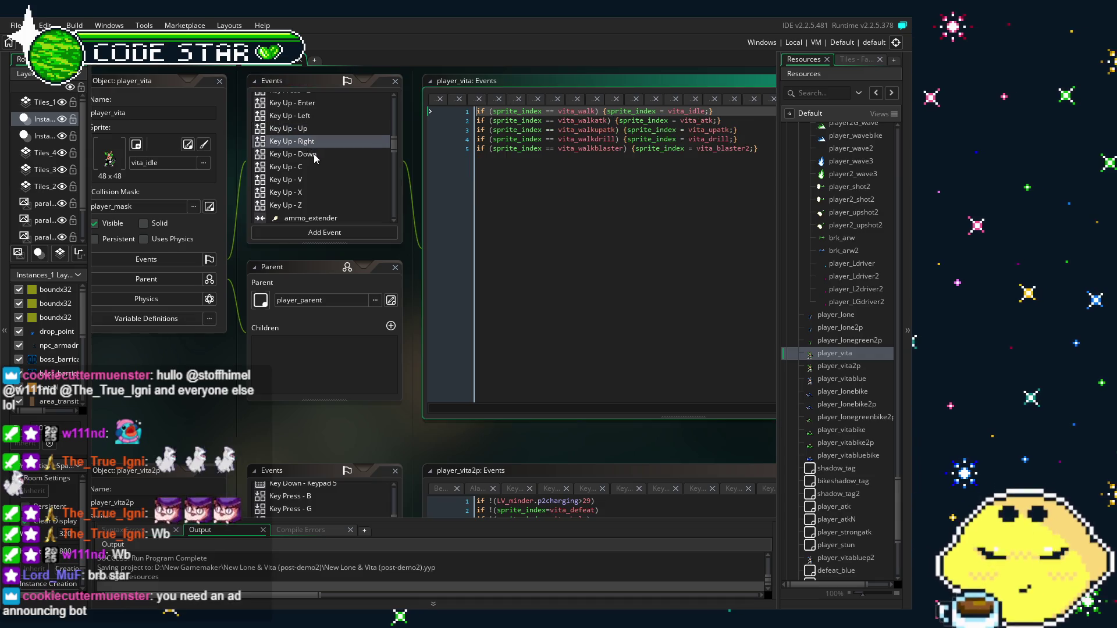
{"action": "left_click", "coordinate": [318, 157]}
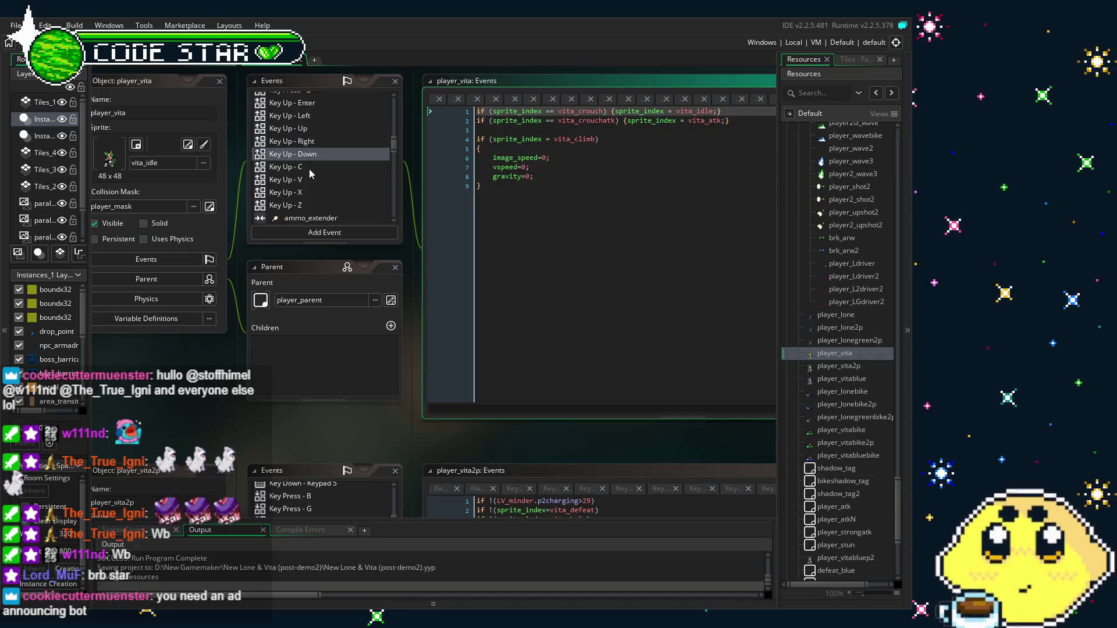
{"action": "left_click", "coordinate": [309, 169]}
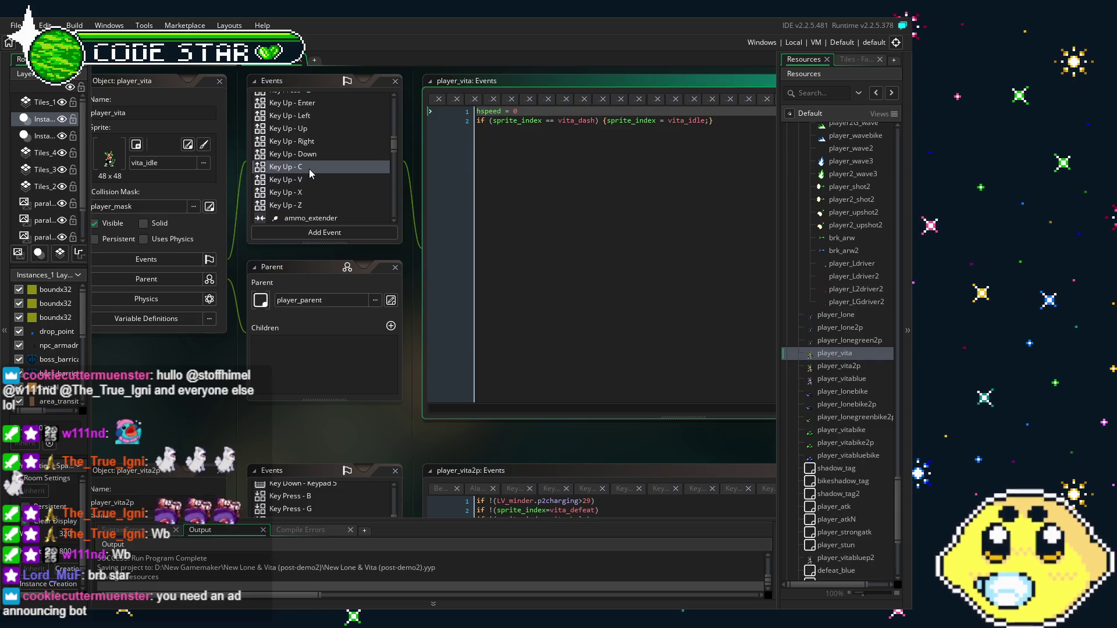
{"action": "left_click", "coordinate": [315, 180]}
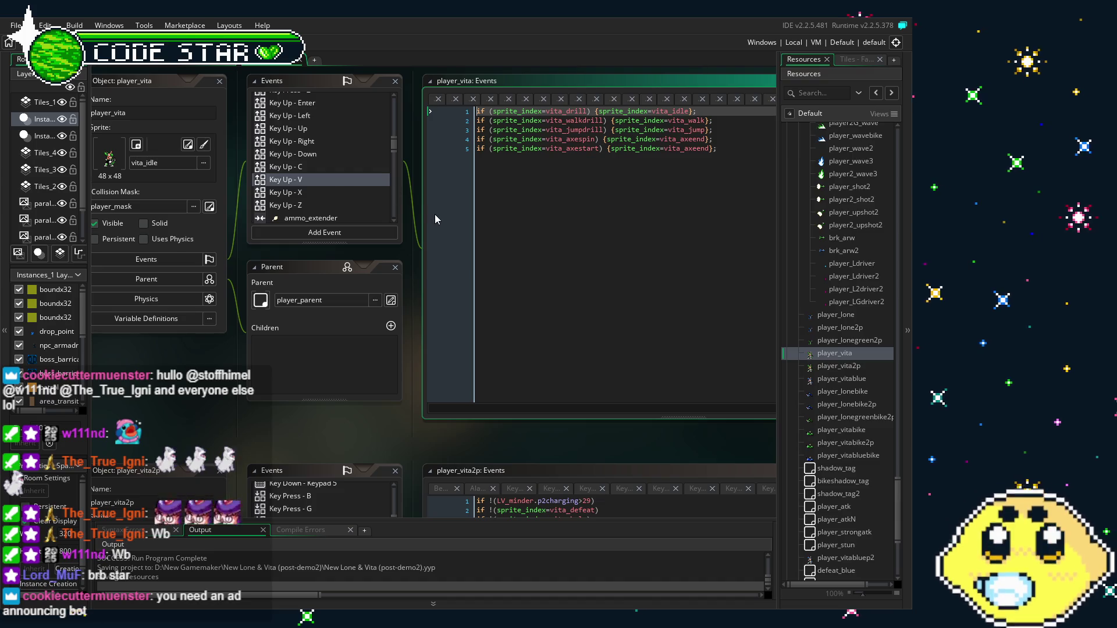
Bring up the Key Up - X code that spawns player_shot2 at speed 9 once charging exceeds 29.
{"action": "left_click", "coordinate": [456, 224]}
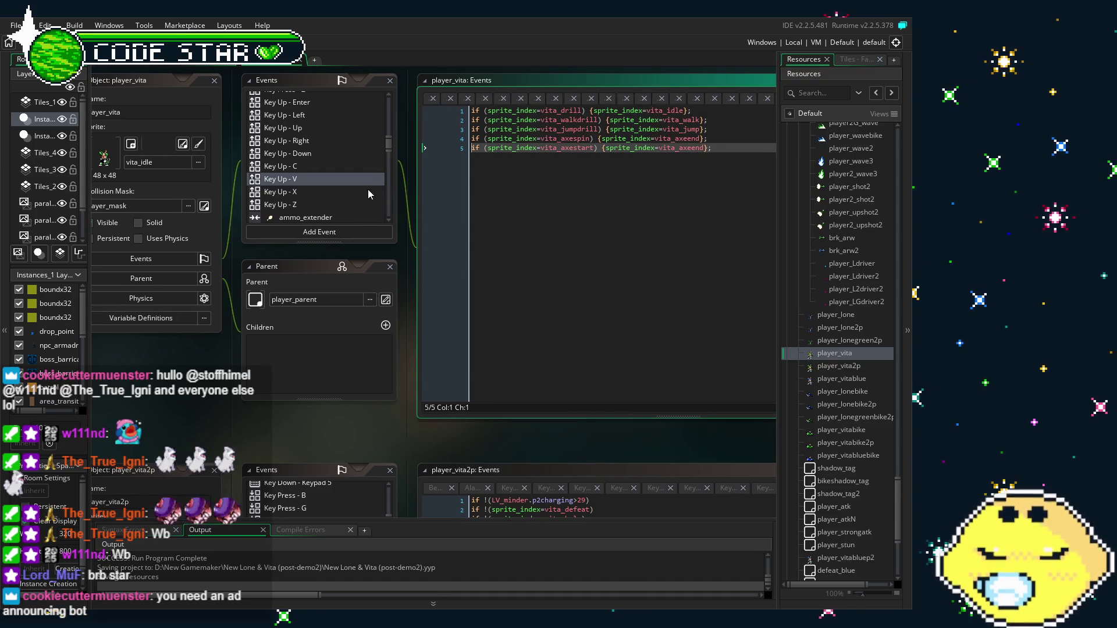
{"action": "scroll", "coordinate": [312, 178], "scroll_direction": "down", "scroll_amount": 2}
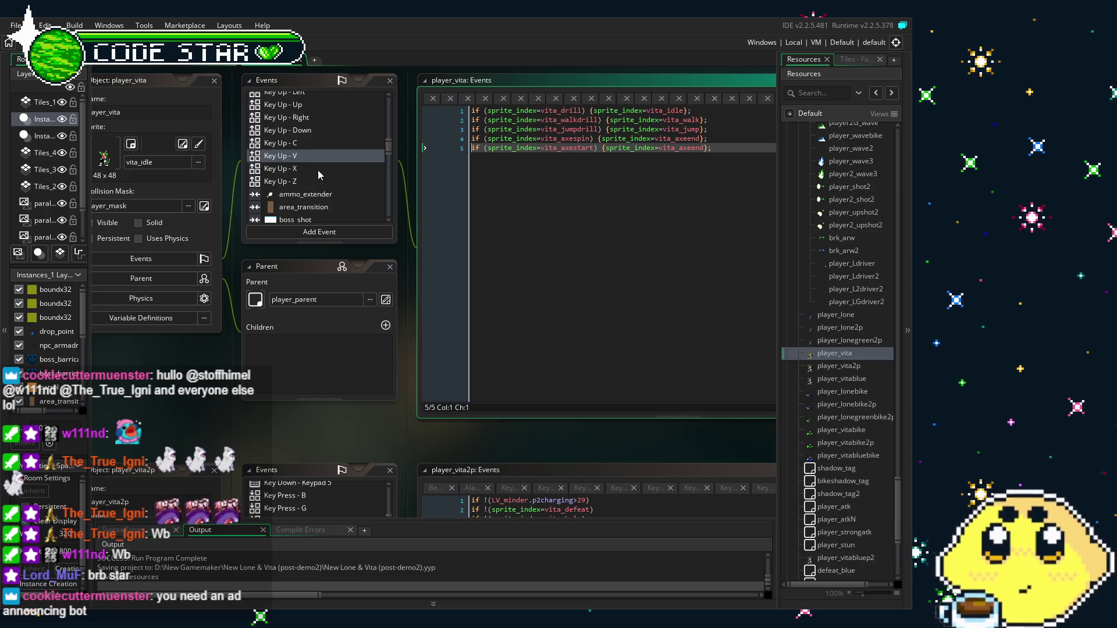
{"action": "left_click", "coordinate": [317, 169]}
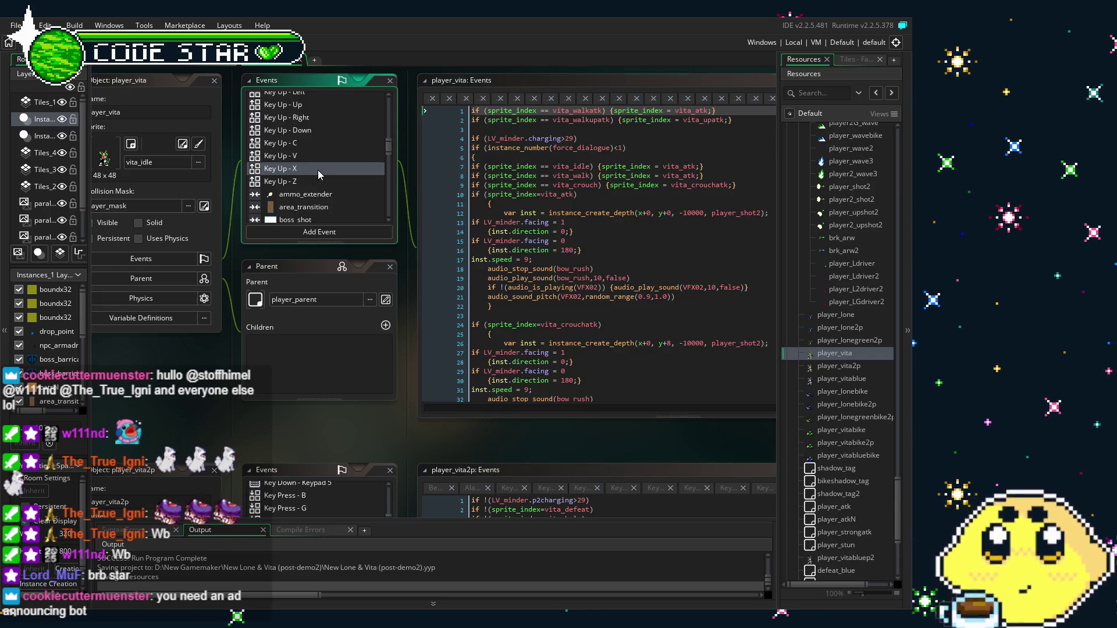
{"action": "left_click", "coordinate": [461, 302]}
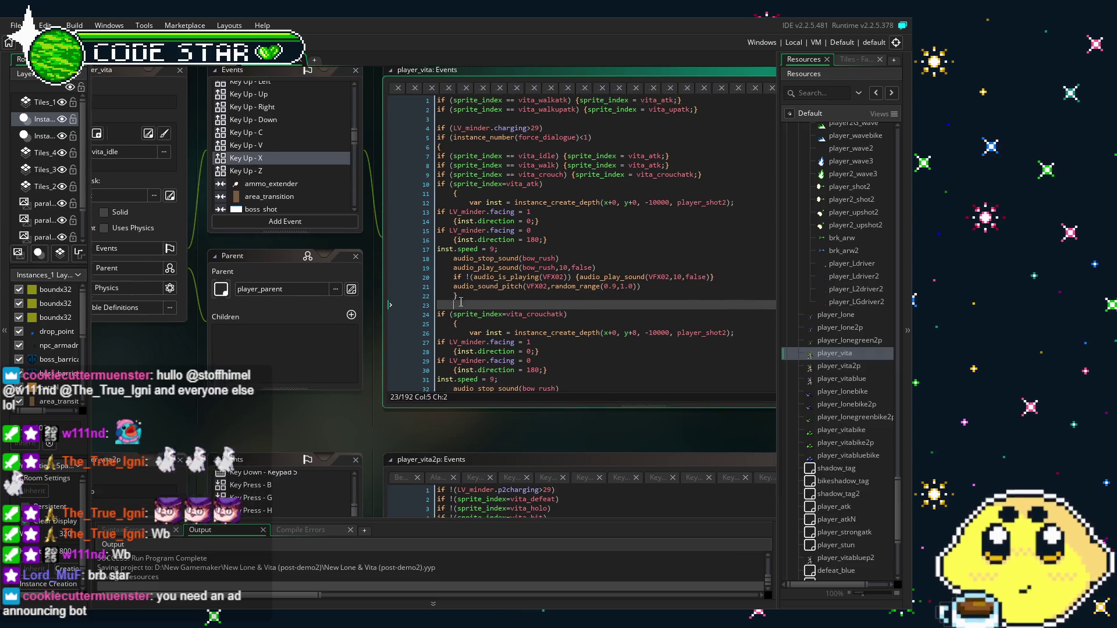